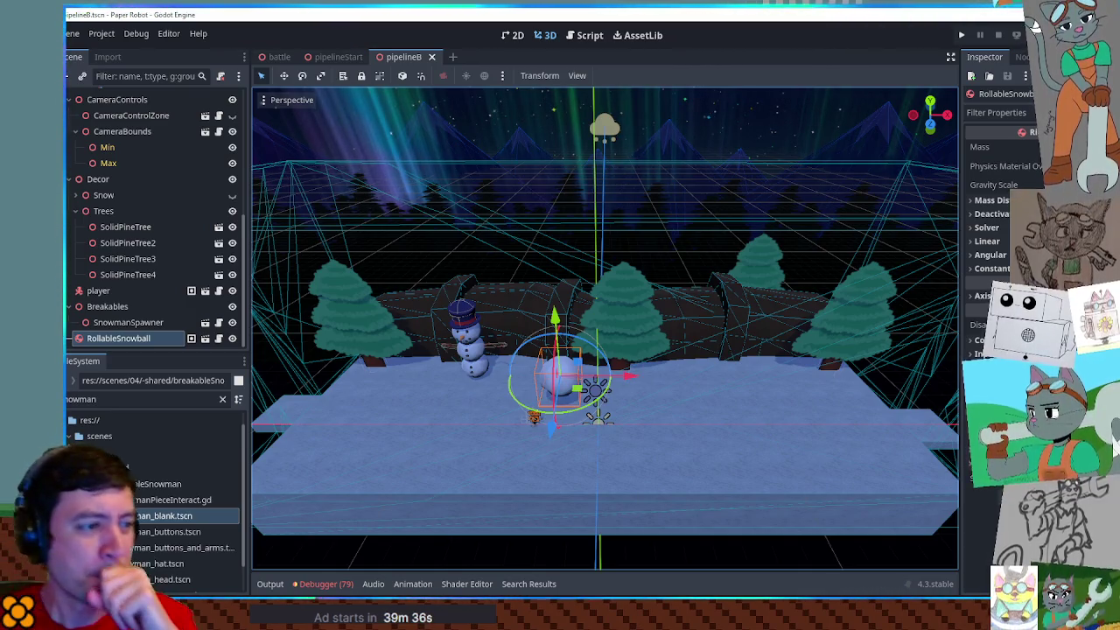
# Delete the third pine tree, SolidPineTree3, then select the RollableSnowball
pyautogui.moveTo(604, 442); pyautogui.dragTo(623, 385)
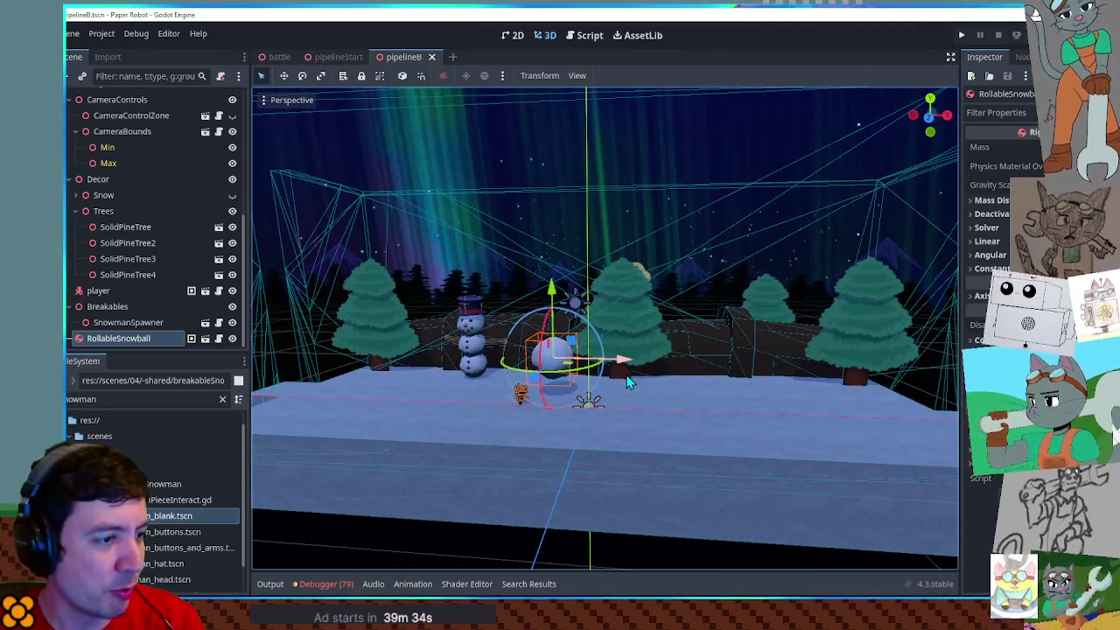
pyautogui.click(638, 299)
pyautogui.press('Delete')
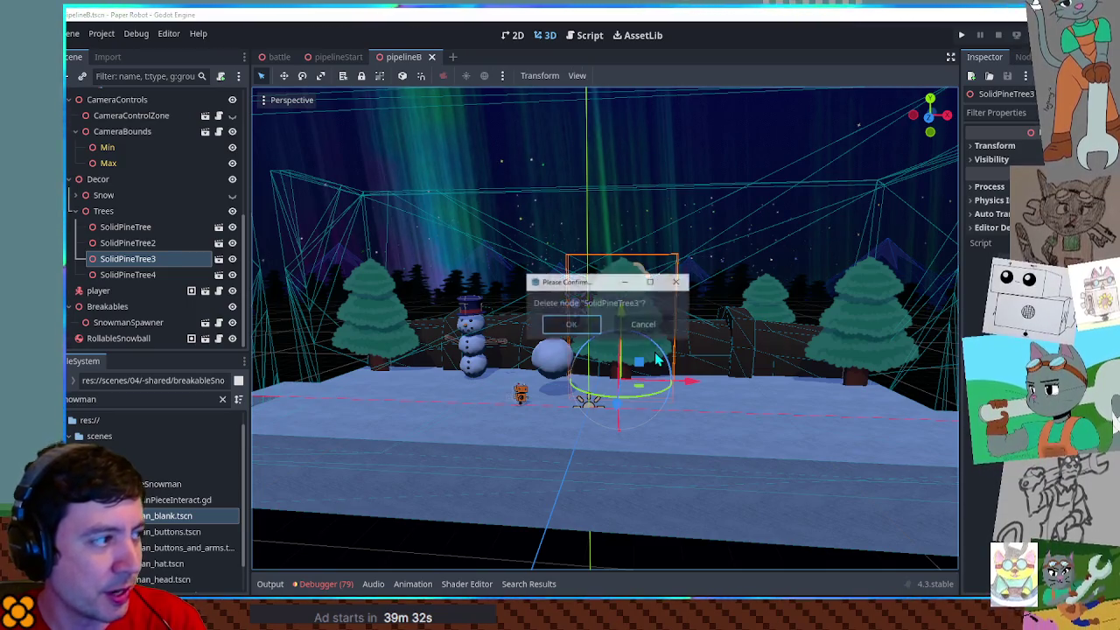
pyautogui.press('Return')
pyautogui.moveTo(648, 315)
pyautogui.mouseDown()
pyautogui.moveTo(655, 373)
pyautogui.moveTo(561, 366)
pyautogui.moveTo(505, 403)
pyautogui.moveTo(529, 372)
pyautogui.moveTo(658, 376)
pyautogui.mouseUp()
pyautogui.click(584, 388)
pyautogui.scroll(2, 656, 374)
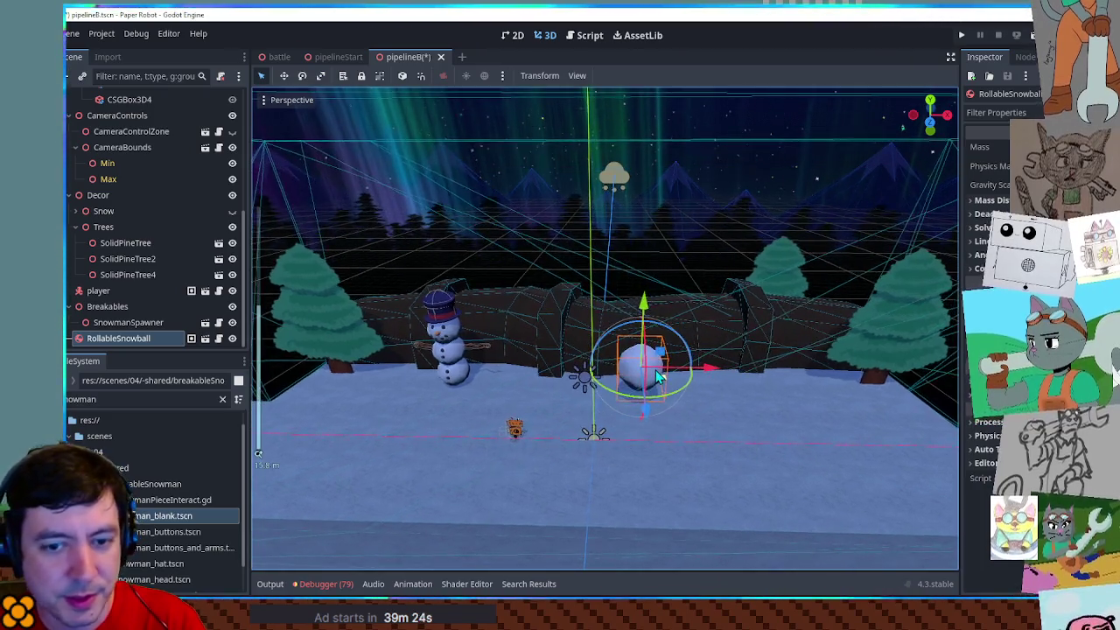
pyautogui.scroll(3, 658, 376)
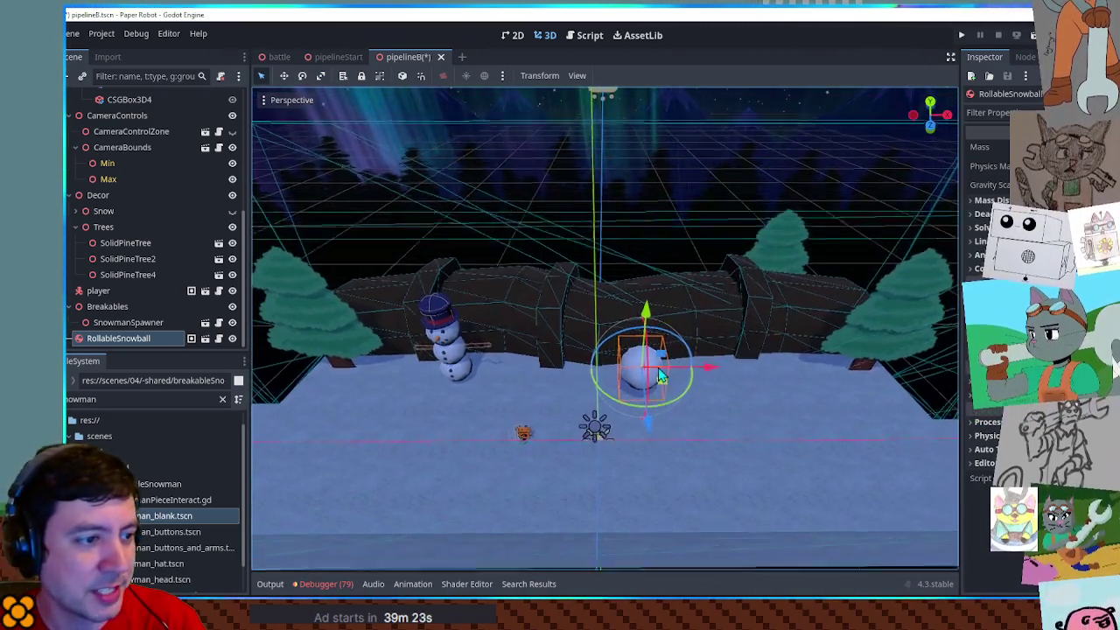
pyautogui.moveTo(660, 375)
pyautogui.mouseDown()
pyautogui.moveTo(667, 238)
pyautogui.moveTo(670, 262)
pyautogui.mouseUp()
pyautogui.scroll(5, 670, 276)
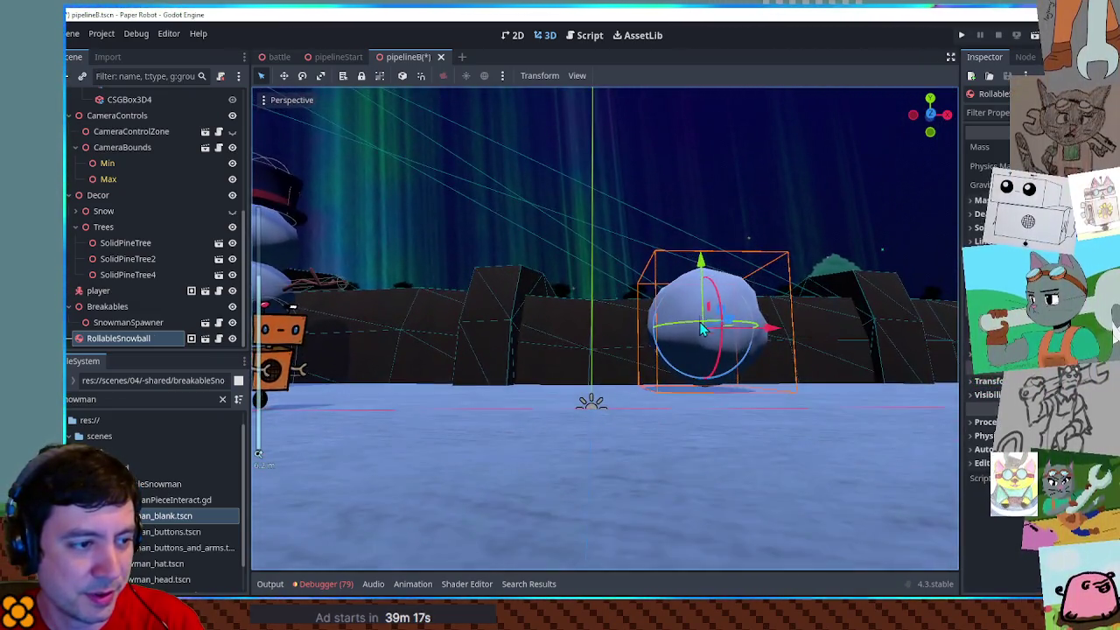
pyautogui.scroll(-6, 704, 388)
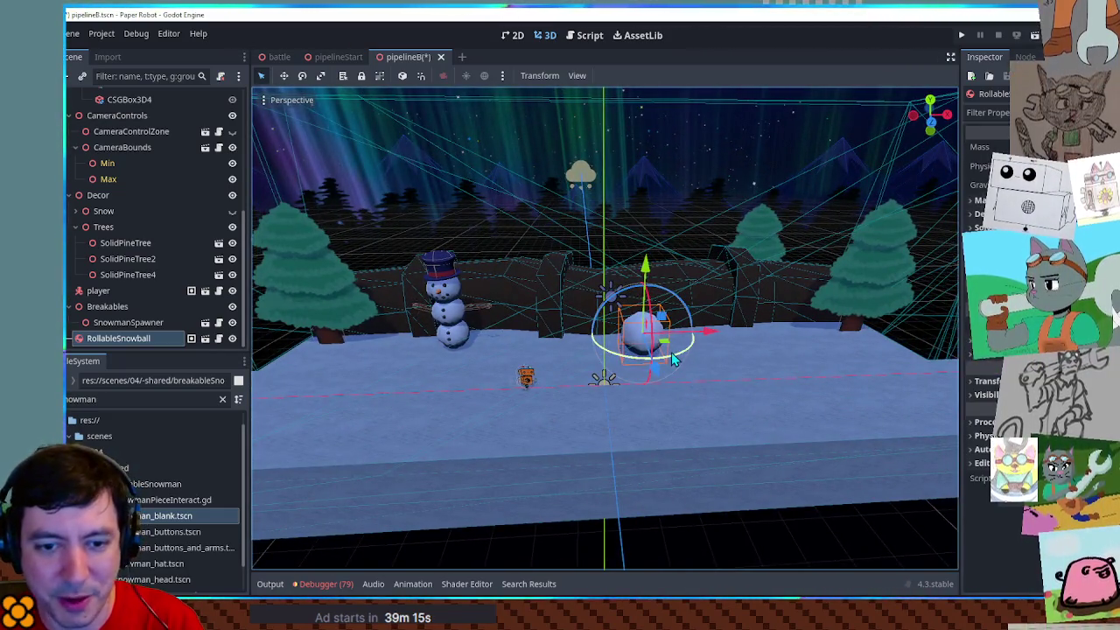
pyautogui.click(720, 551)
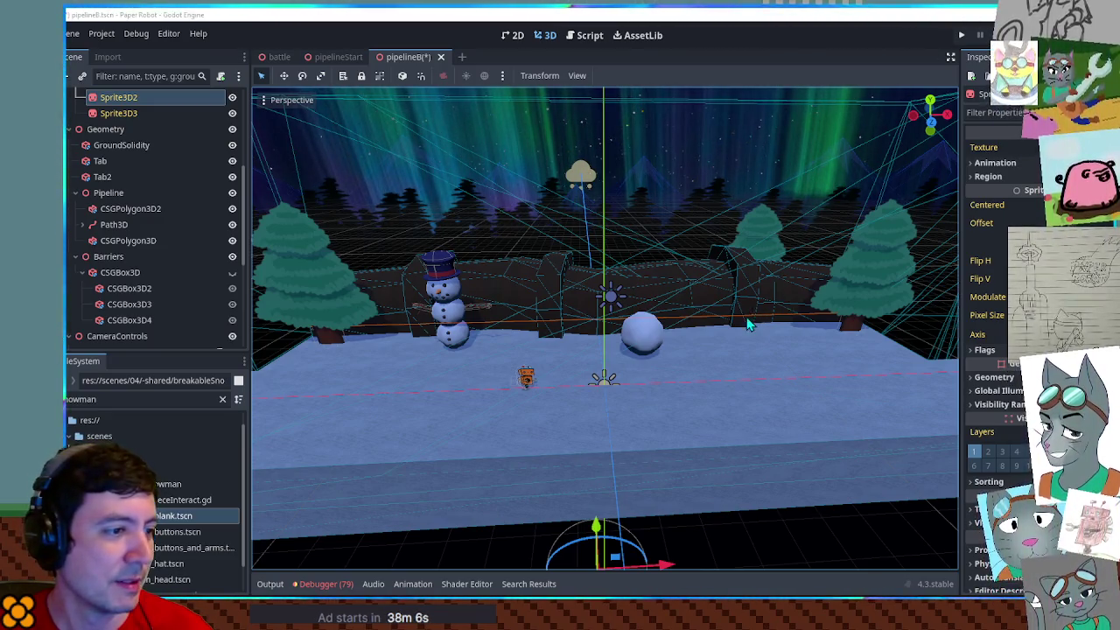
pyautogui.moveTo(408, 370); pyautogui.dragTo(651, 346)
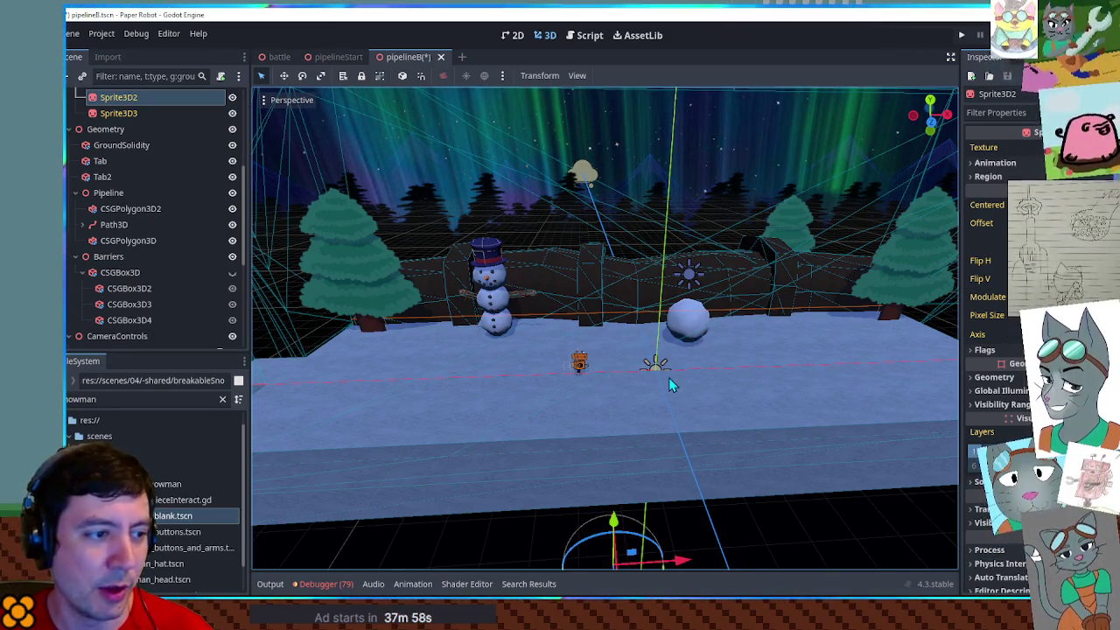
pyautogui.moveTo(761, 378); pyautogui.dragTo(612, 378)
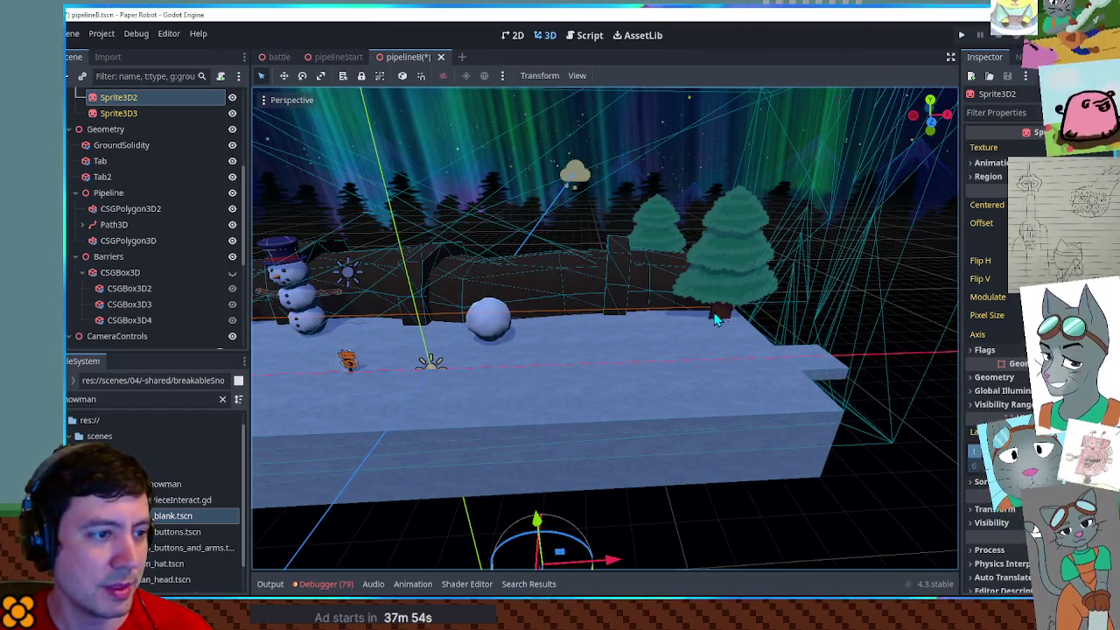
pyautogui.moveTo(595, 346)
pyautogui.mouseDown()
pyautogui.moveTo(792, 346)
pyautogui.moveTo(631, 348)
pyautogui.moveTo(707, 344)
pyautogui.moveTo(611, 335)
pyautogui.mouseUp()
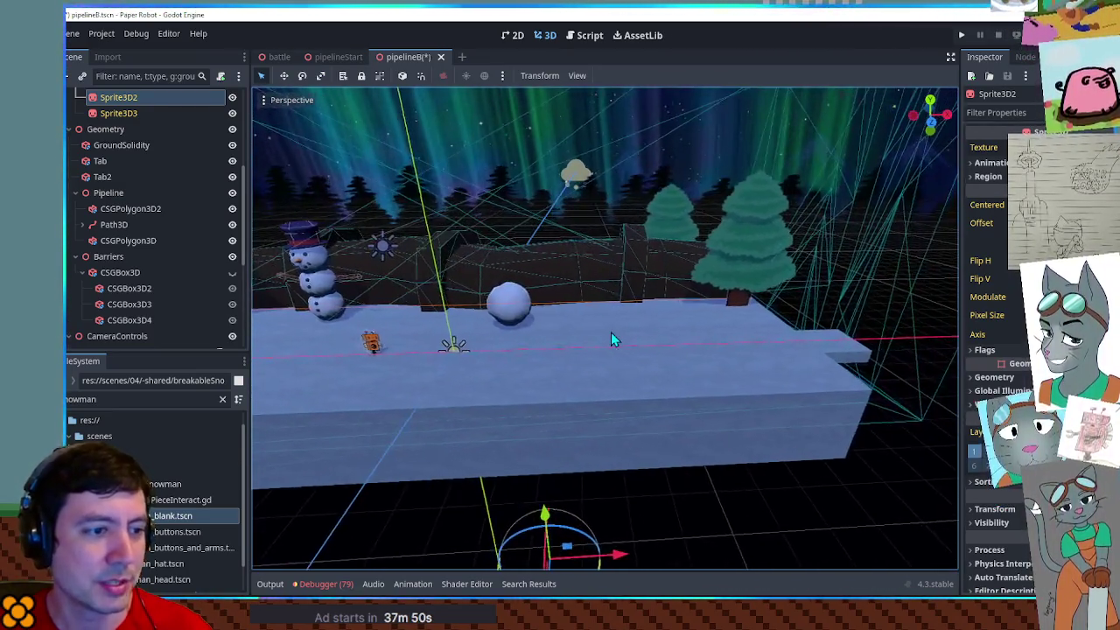
pyautogui.click(628, 377)
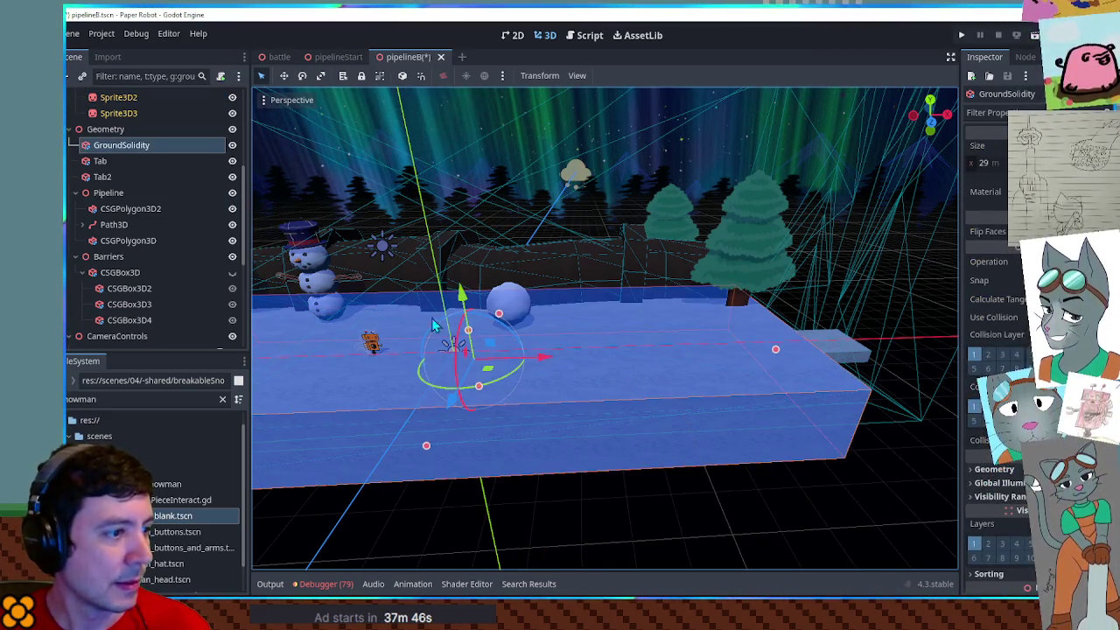
# Duplicate GroundSolidity and shrink the copy to 19 units wide and much thinner
pyautogui.hotkey('ctrl', 'd')
pyautogui.moveTo(775, 353); pyautogui.dragTo(675, 353)
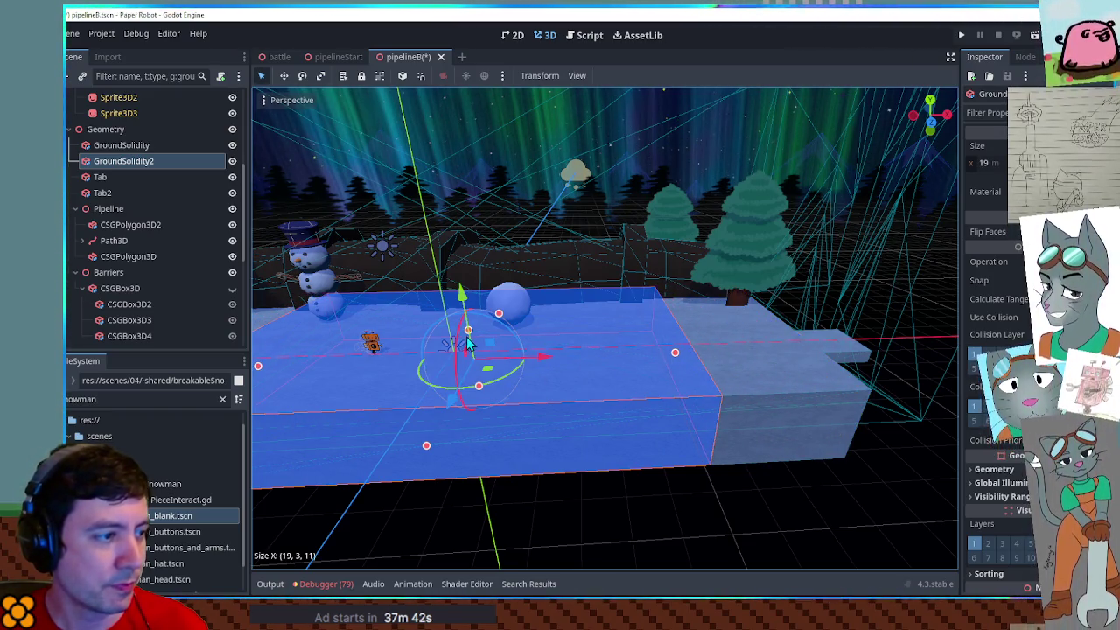
pyautogui.moveTo(481, 388)
pyautogui.mouseDown()
pyautogui.moveTo(473, 337)
pyautogui.moveTo(478, 368)
pyautogui.mouseUp()
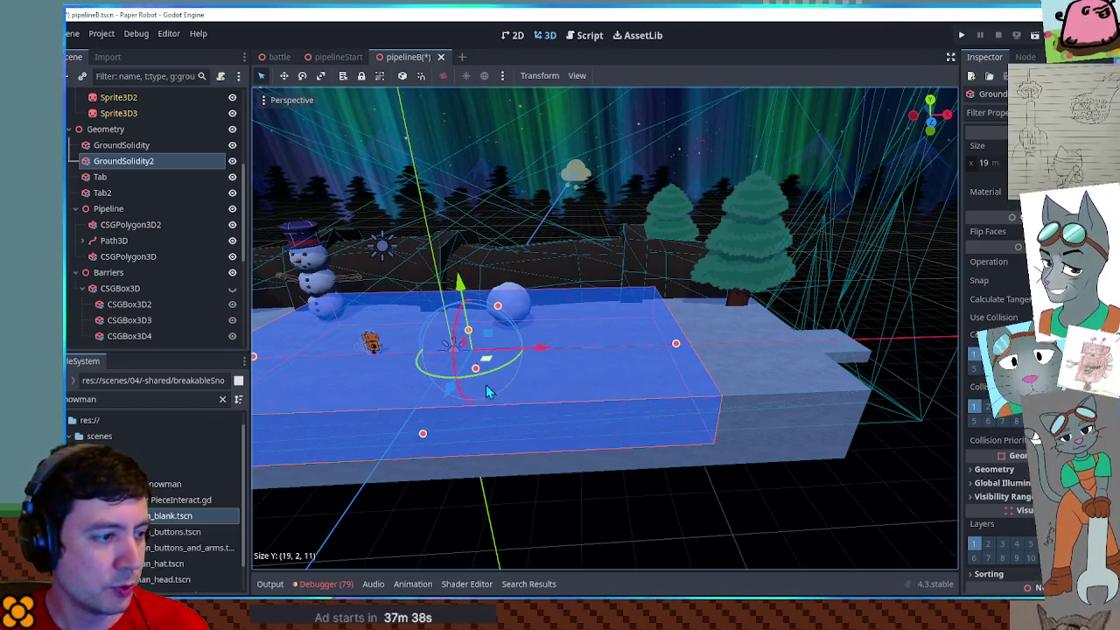
# Compare the original block with GroundSolidity2 and frame the copy in view
pyautogui.click(583, 435)
pyautogui.moveTo(583, 435)
pyautogui.mouseDown()
pyautogui.moveTo(464, 408)
pyautogui.moveTo(479, 411)
pyautogui.moveTo(484, 438)
pyautogui.mouseUp()
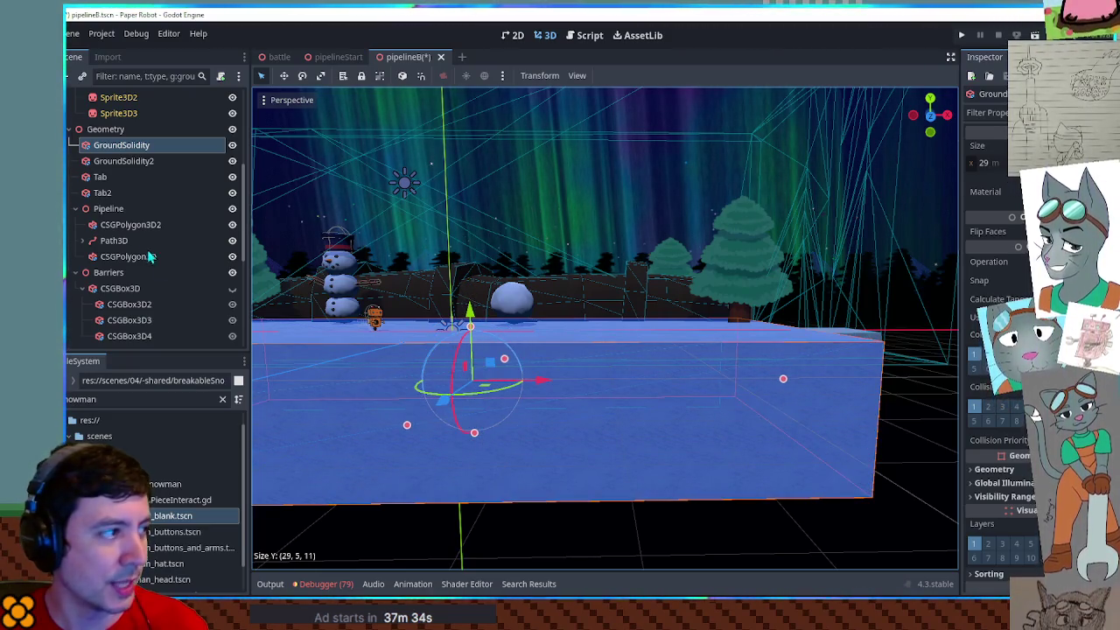
pyautogui.click(131, 161)
pyautogui.moveTo(477, 341); pyautogui.dragTo(462, 370)
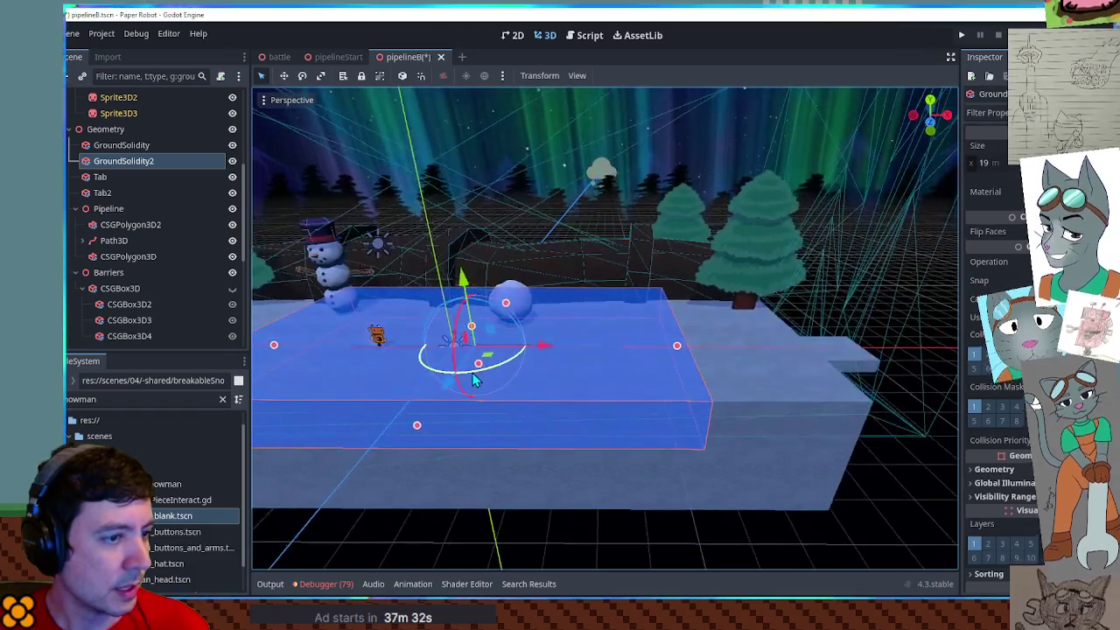
pyautogui.press('f')
pyautogui.moveTo(552, 355)
pyautogui.mouseDown()
pyautogui.moveTo(464, 405)
pyautogui.moveTo(757, 361)
pyautogui.moveTo(857, 296)
pyautogui.moveTo(593, 334)
pyautogui.moveTo(617, 312)
pyautogui.mouseUp()
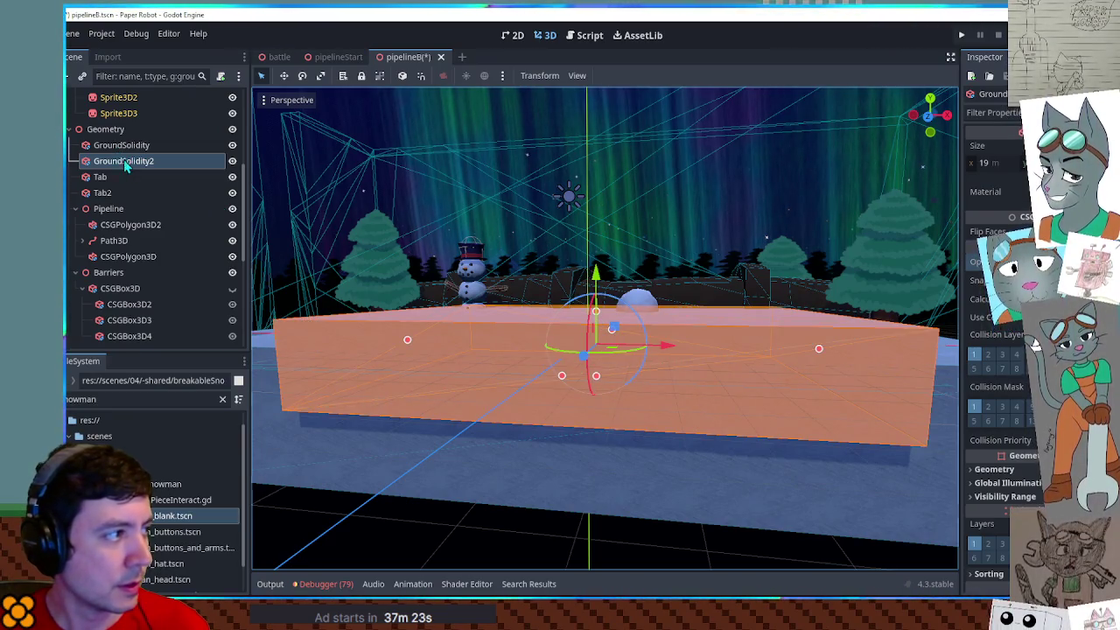
# Inspect the trench GroundSolidity2 carves near the snowman from several low angles
pyautogui.click(464, 471)
pyautogui.moveTo(462, 463)
pyautogui.mouseDown()
pyautogui.moveTo(570, 391)
pyautogui.moveTo(511, 390)
pyautogui.moveTo(776, 383)
pyautogui.moveTo(409, 376)
pyautogui.moveTo(603, 377)
pyautogui.moveTo(654, 399)
pyautogui.moveTo(615, 443)
pyautogui.moveTo(414, 394)
pyautogui.mouseUp()
pyautogui.scroll(3, 511, 388)
pyautogui.scroll(-2, 645, 397)
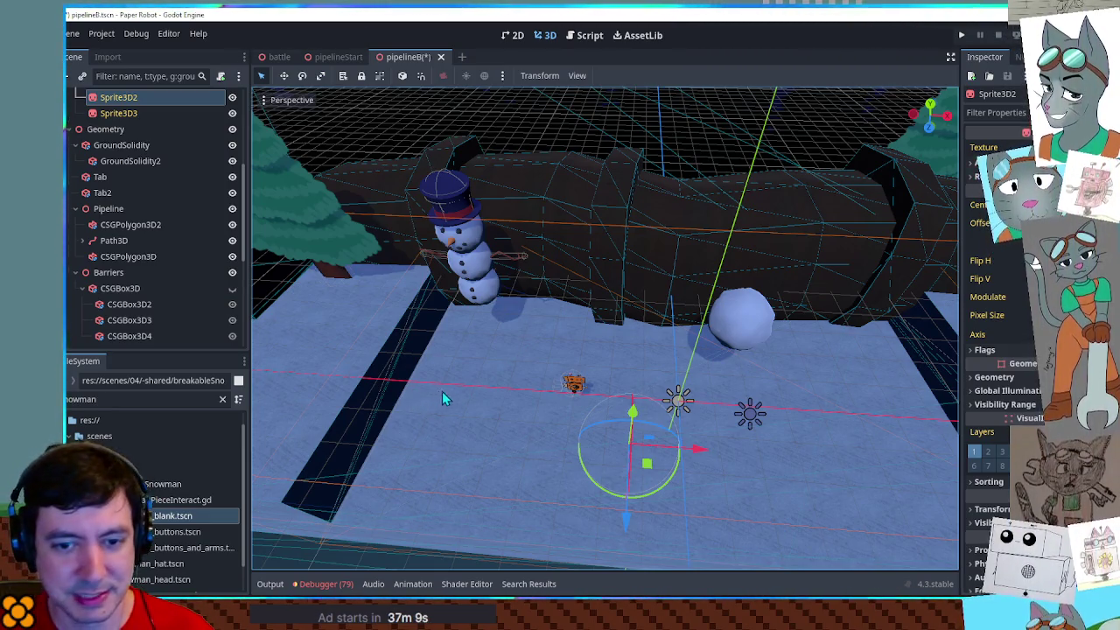
pyautogui.moveTo(549, 378)
pyautogui.mouseDown()
pyautogui.moveTo(608, 327)
pyautogui.moveTo(626, 224)
pyautogui.moveTo(622, 232)
pyautogui.moveTo(570, 208)
pyautogui.moveTo(545, 169)
pyautogui.moveTo(570, 227)
pyautogui.moveTo(572, 298)
pyautogui.moveTo(564, 287)
pyautogui.moveTo(615, 302)
pyautogui.moveTo(513, 263)
pyautogui.moveTo(467, 265)
pyautogui.mouseUp()
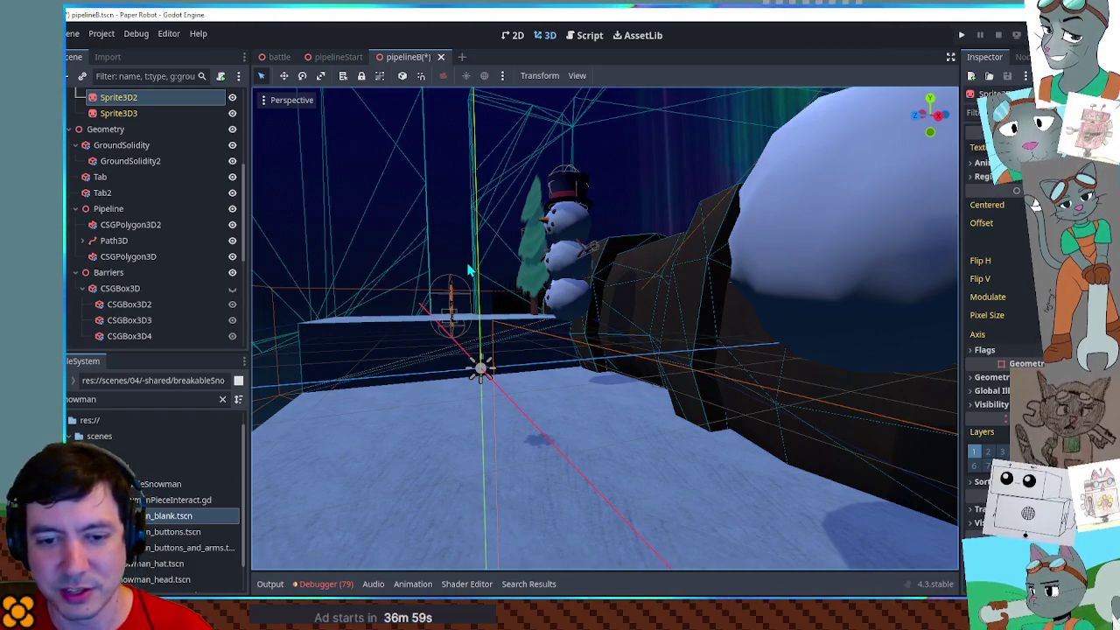
pyautogui.moveTo(467, 271)
pyautogui.mouseDown()
pyautogui.moveTo(701, 440)
pyautogui.moveTo(704, 464)
pyautogui.moveTo(685, 336)
pyautogui.moveTo(688, 358)
pyautogui.moveTo(720, 324)
pyautogui.moveTo(557, 344)
pyautogui.moveTo(516, 327)
pyautogui.moveTo(673, 450)
pyautogui.moveTo(823, 414)
pyautogui.moveTo(869, 274)
pyautogui.moveTo(582, 331)
pyautogui.mouseUp()
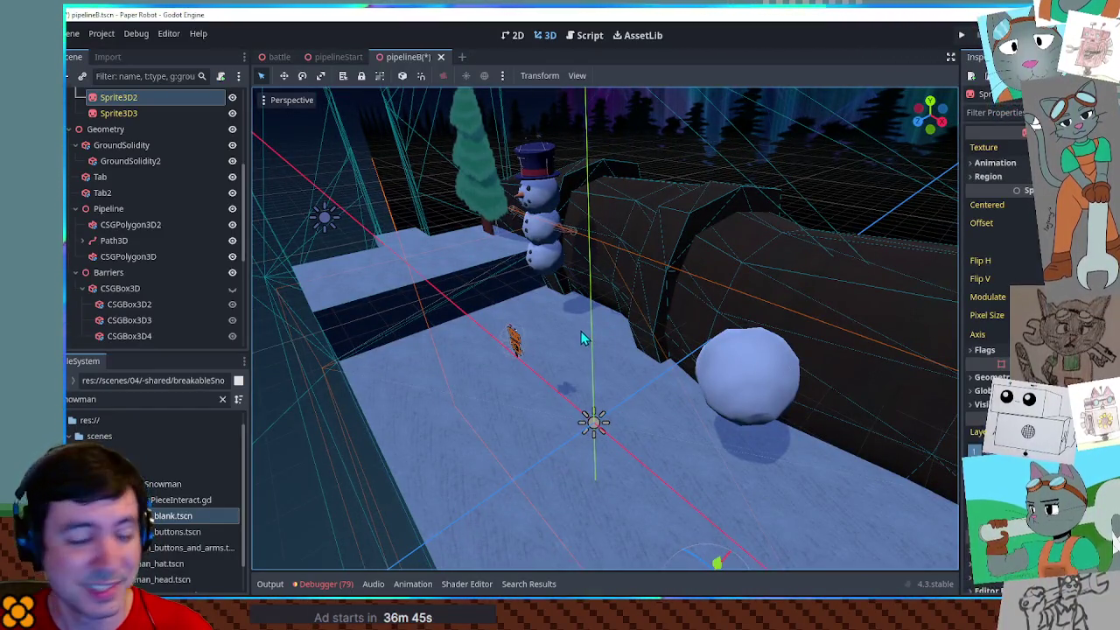
pyautogui.moveTo(510, 307)
pyautogui.mouseDown()
pyautogui.moveTo(571, 402)
pyautogui.moveTo(602, 384)
pyautogui.moveTo(574, 286)
pyautogui.moveTo(496, 278)
pyautogui.moveTo(610, 339)
pyautogui.mouseUp()
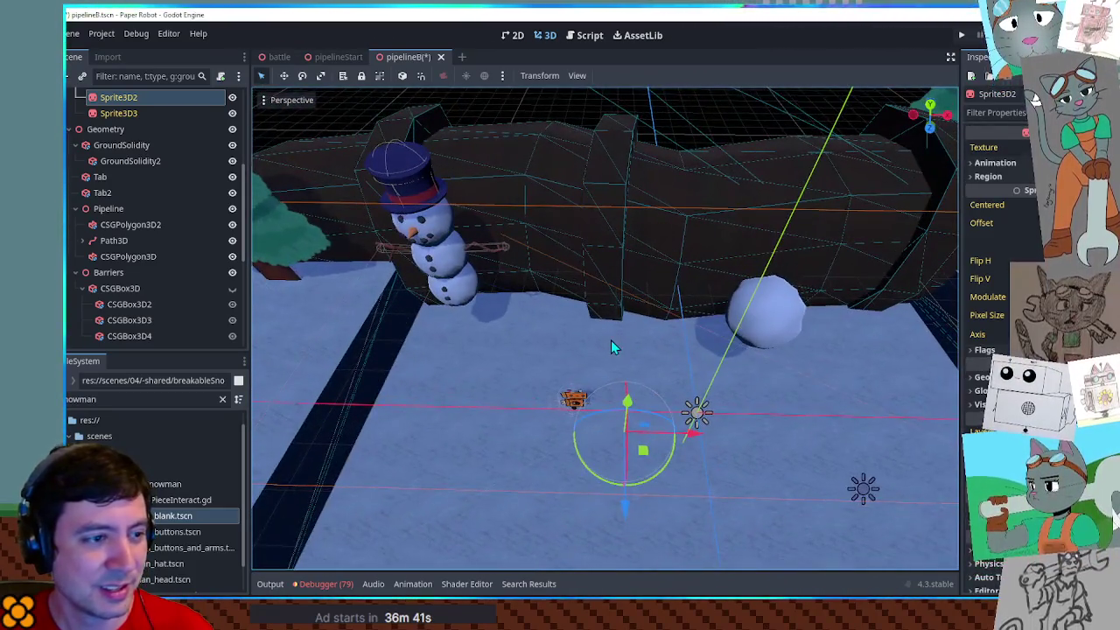
pyautogui.moveTo(742, 360)
pyautogui.mouseDown()
pyautogui.moveTo(565, 325)
pyautogui.moveTo(605, 319)
pyautogui.mouseUp()
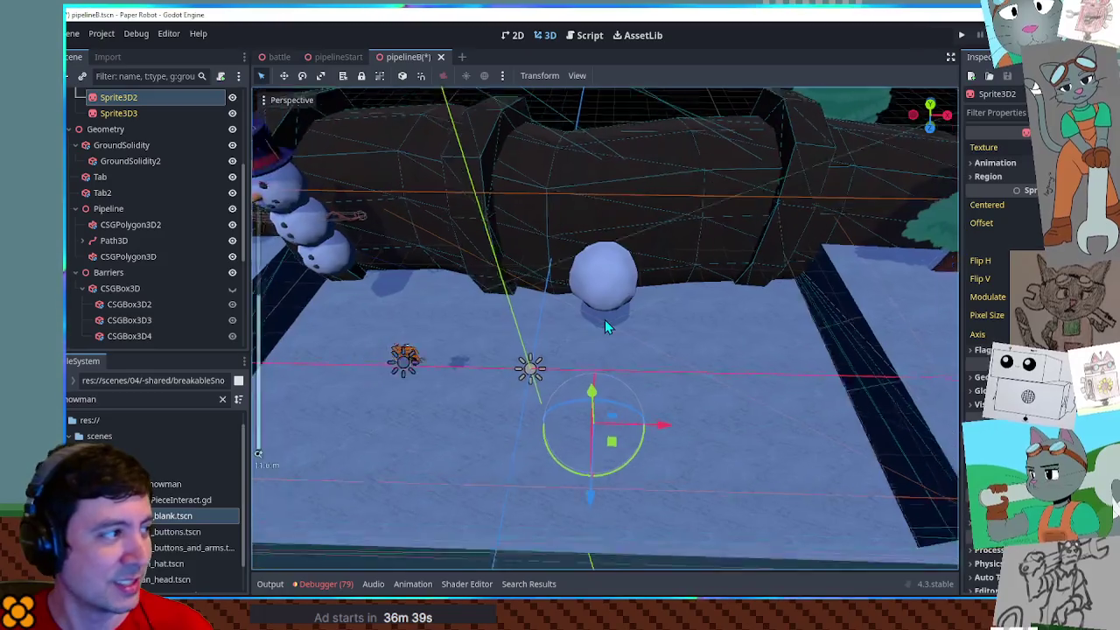
pyautogui.click(130, 145)
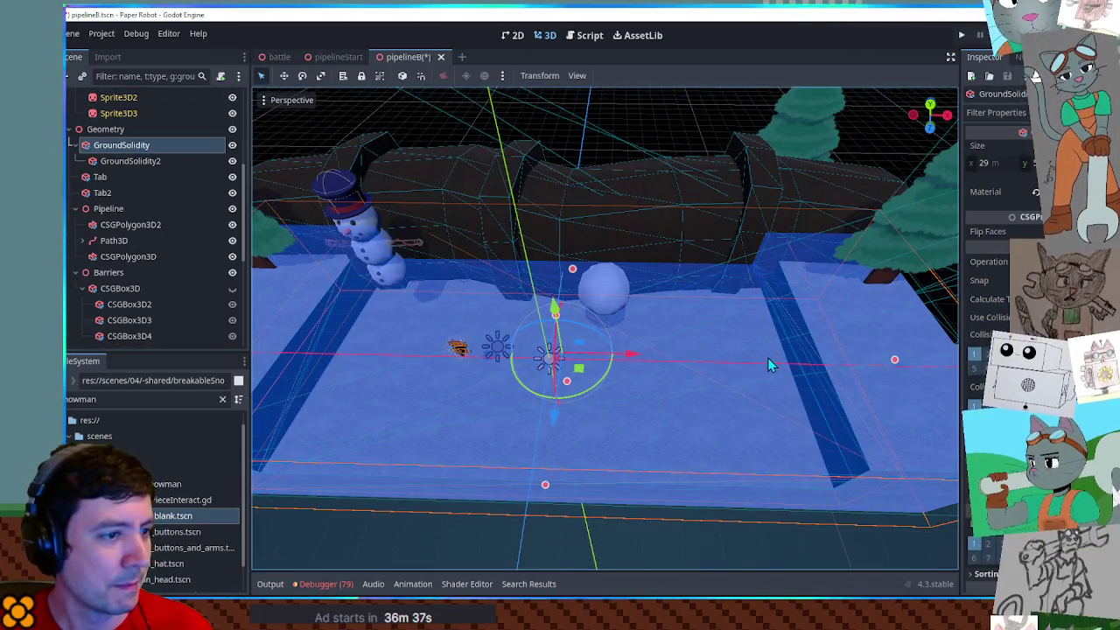
# Duplicate GroundSolidity, remove the copied child cut-out, and narrow the copy to 2 units
pyautogui.hotkey('ctrl', 'd')
pyautogui.scroll(-5, 726, 350)
pyautogui.click(140, 193)
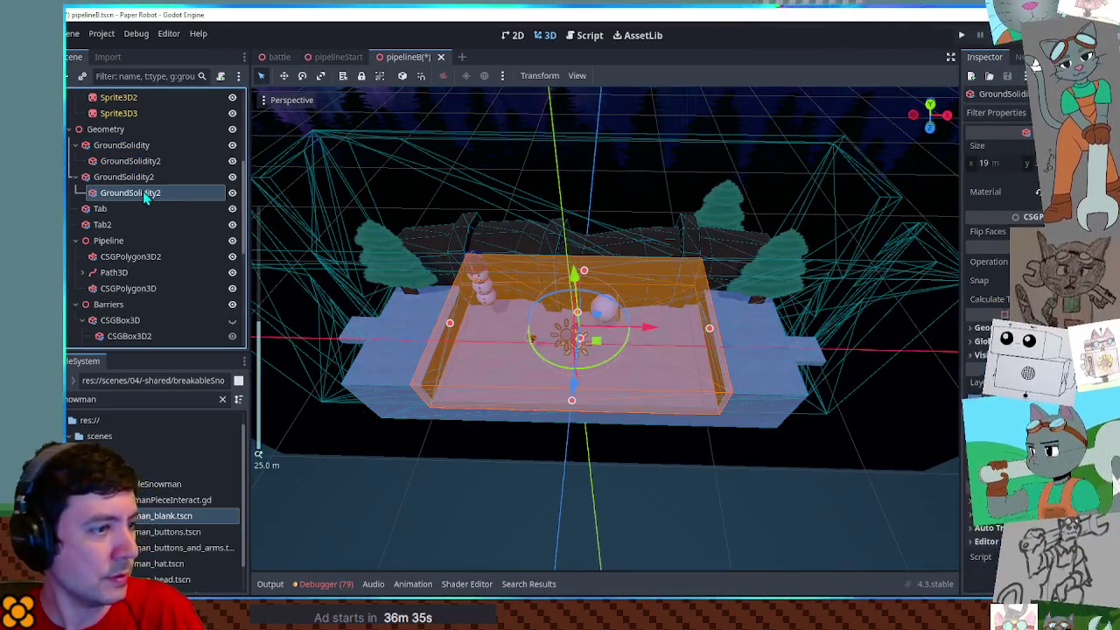
pyautogui.press('Return')
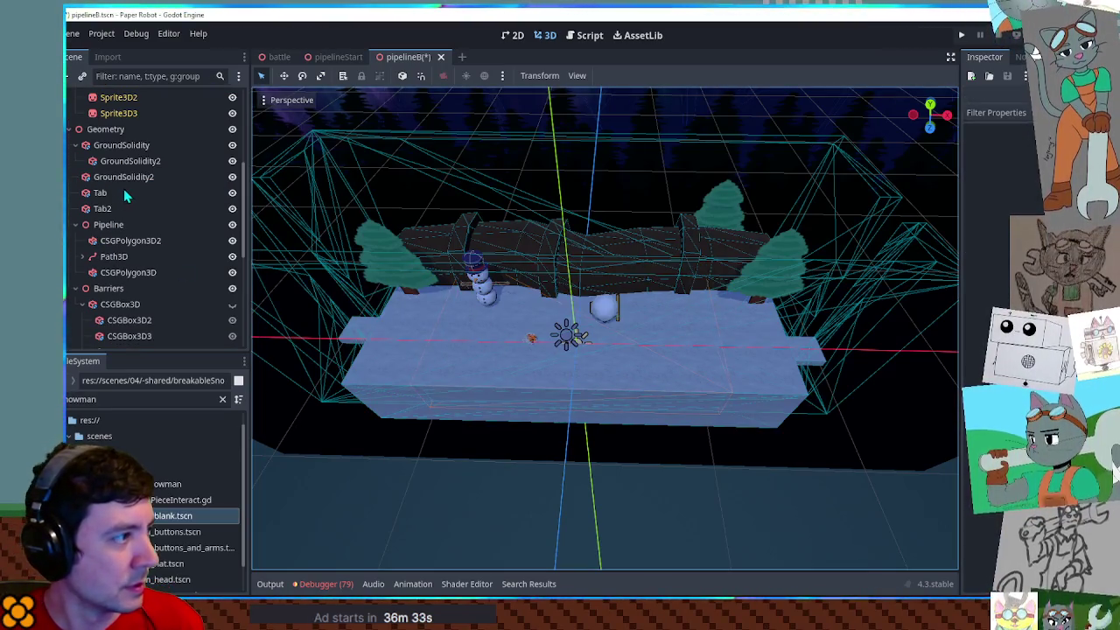
pyautogui.click(127, 179)
pyautogui.moveTo(394, 339)
pyautogui.mouseDown()
pyautogui.moveTo(602, 366)
pyautogui.moveTo(627, 344)
pyautogui.moveTo(582, 375)
pyautogui.moveTo(579, 405)
pyautogui.moveTo(611, 341)
pyautogui.moveTo(646, 343)
pyautogui.moveTo(660, 304)
pyautogui.moveTo(527, 256)
pyautogui.moveTo(517, 289)
pyautogui.moveTo(503, 291)
pyautogui.moveTo(537, 430)
pyautogui.moveTo(519, 300)
pyautogui.moveTo(367, 305)
pyautogui.moveTo(543, 313)
pyautogui.mouseUp()
# Select the RollableSnowball, then the new narrow GroundSolidity3 box
pyautogui.scroll(5, 610, 353)
pyautogui.scroll(-3, 595, 363)
pyautogui.click(529, 258)
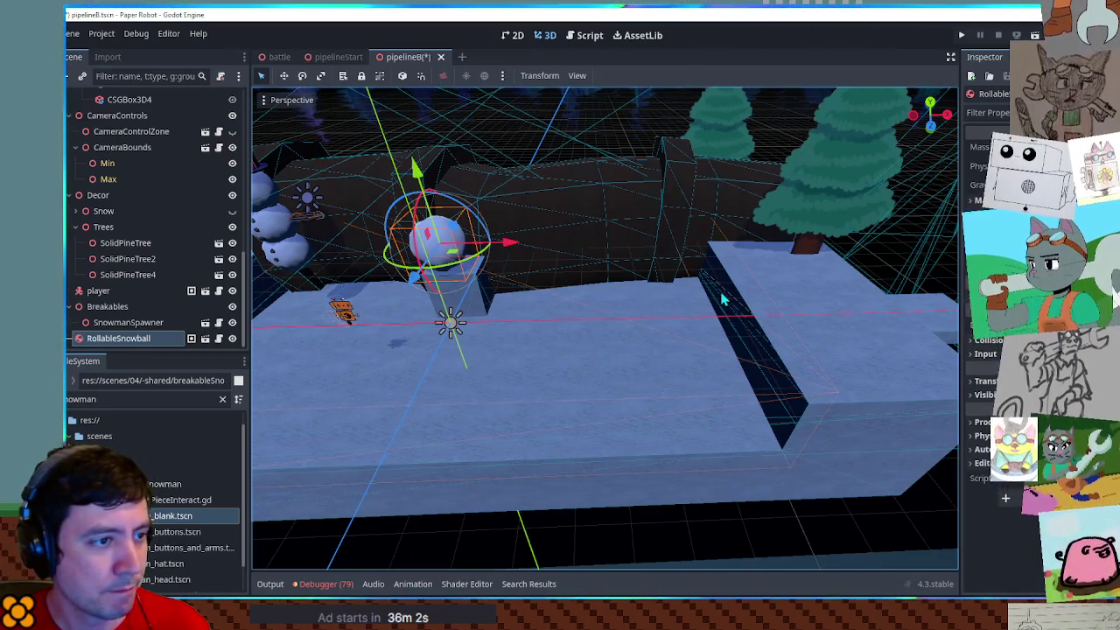
pyautogui.click(464, 297)
# Slide GroundSolidity3 8 units along X across the ground
pyautogui.moveTo(546, 316); pyautogui.dragTo(753, 315)
pyautogui.press('f')
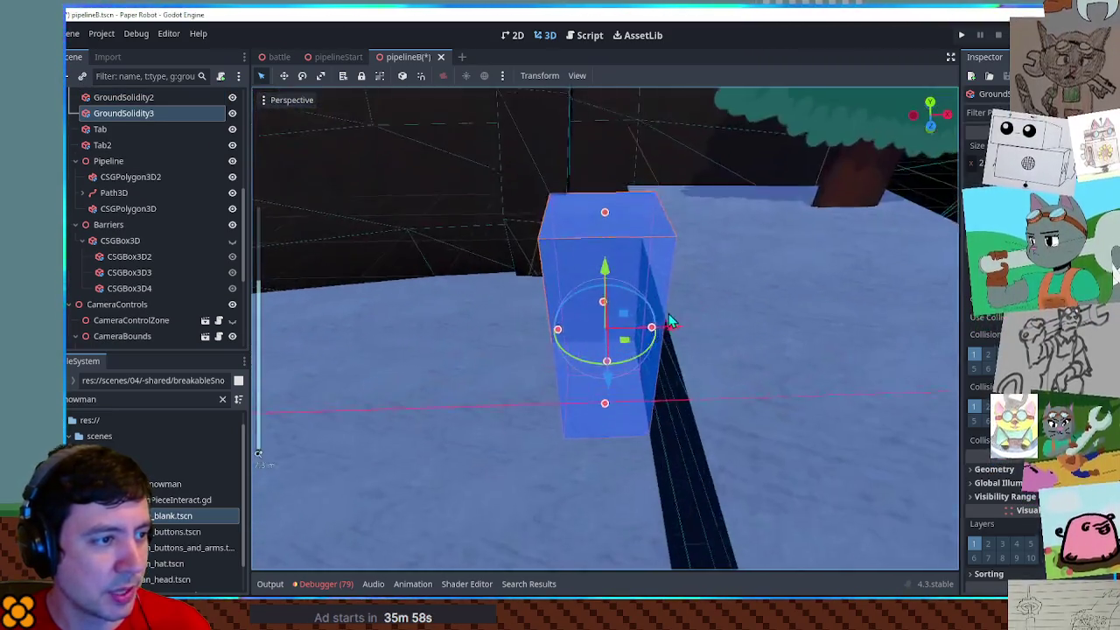
pyautogui.moveTo(625, 350)
pyautogui.mouseDown()
pyautogui.moveTo(543, 315)
pyautogui.moveTo(623, 345)
pyautogui.moveTo(595, 343)
pyautogui.moveTo(575, 324)
pyautogui.moveTo(462, 327)
pyautogui.moveTo(505, 291)
pyautogui.moveTo(473, 241)
pyautogui.moveTo(517, 315)
pyautogui.moveTo(563, 327)
pyautogui.moveTo(513, 320)
pyautogui.moveTo(491, 331)
pyautogui.mouseUp()
pyautogui.scroll(-10, 492, 331)
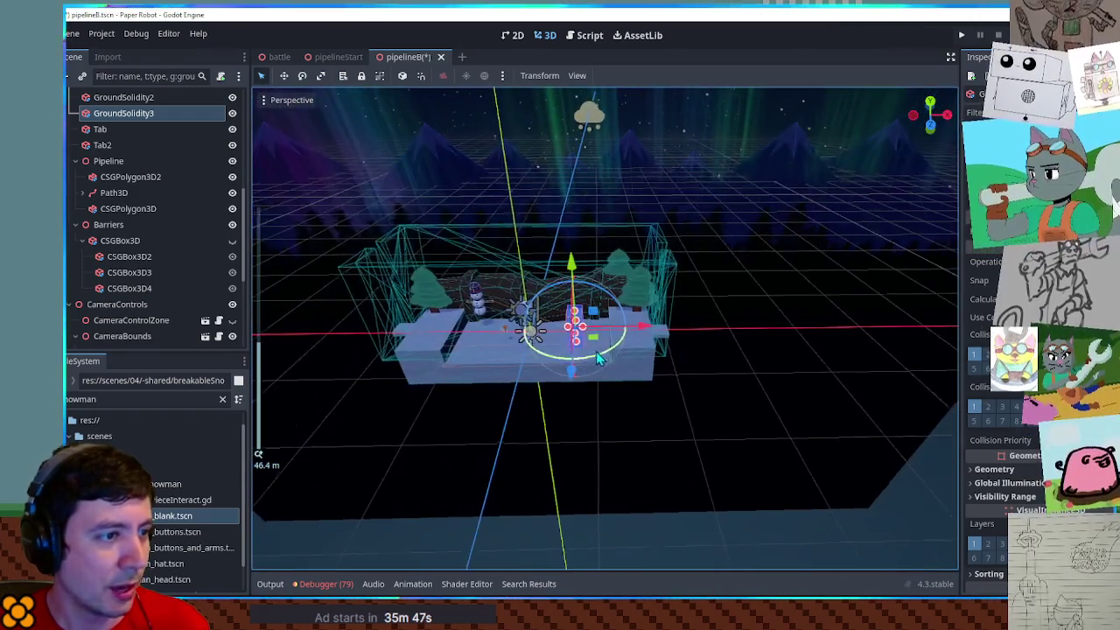
pyautogui.moveTo(596, 351); pyautogui.dragTo(610, 385)
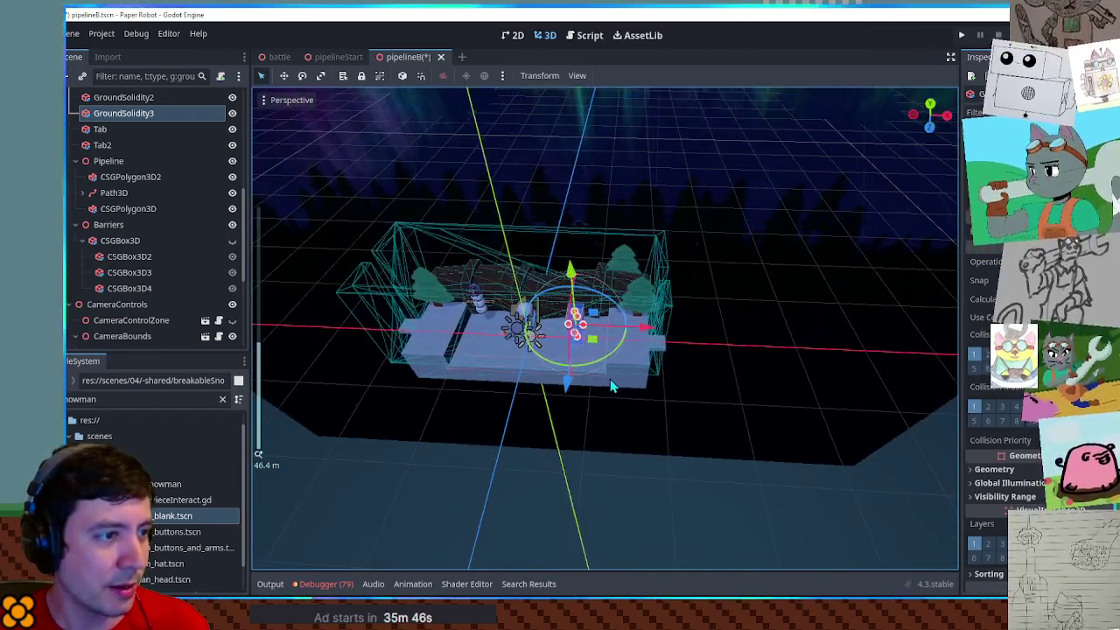
# Move the Tab ledge piece in the Barriers group further right
pyautogui.click(232, 227)
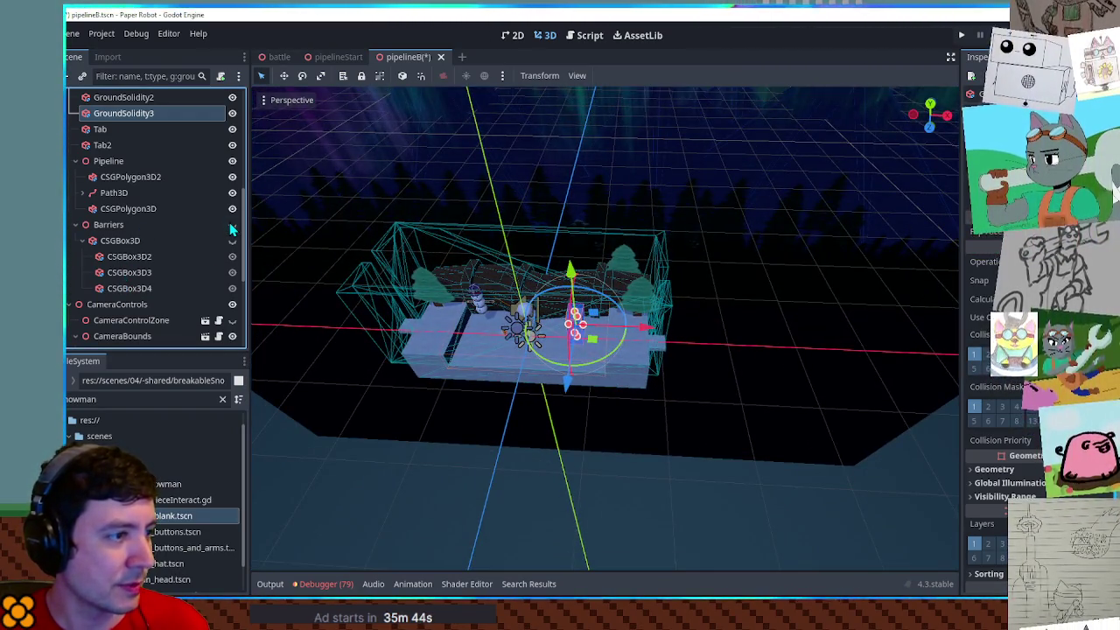
pyautogui.click(108, 225)
pyautogui.moveTo(455, 315)
pyautogui.mouseDown()
pyautogui.moveTo(378, 306)
pyautogui.moveTo(604, 318)
pyautogui.moveTo(657, 373)
pyautogui.mouseUp()
pyautogui.scroll(5, 604, 318)
pyautogui.click(680, 350)
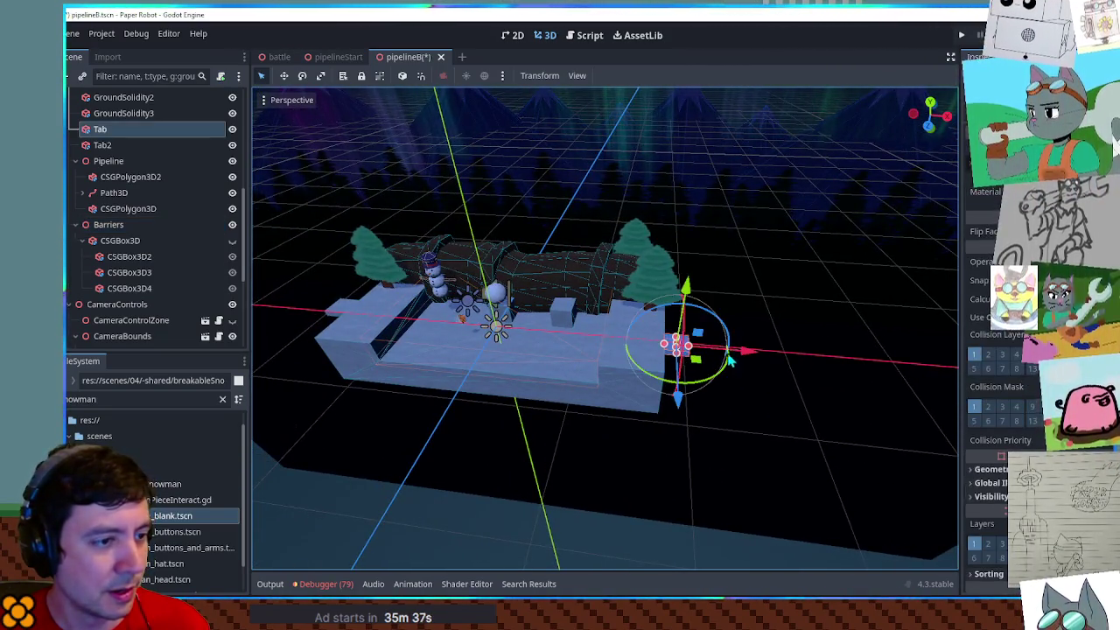
pyautogui.moveTo(744, 358); pyautogui.dragTo(833, 359)
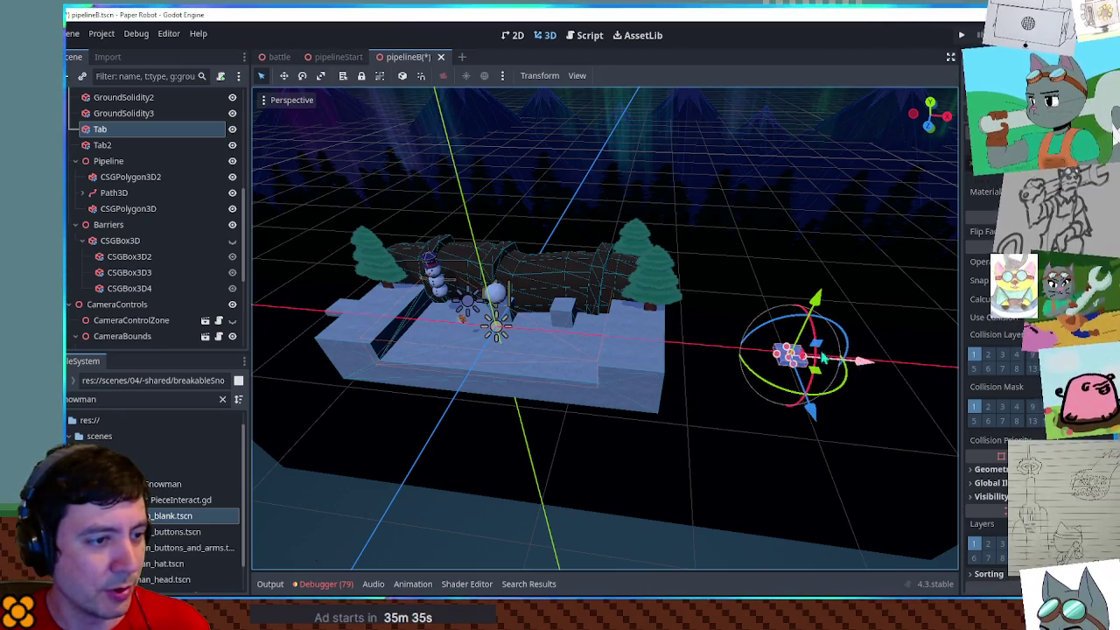
# Lengthen the GroundSolidity platform to 38 units
pyautogui.click(655, 366)
pyautogui.moveTo(660, 353); pyautogui.dragTo(763, 371)
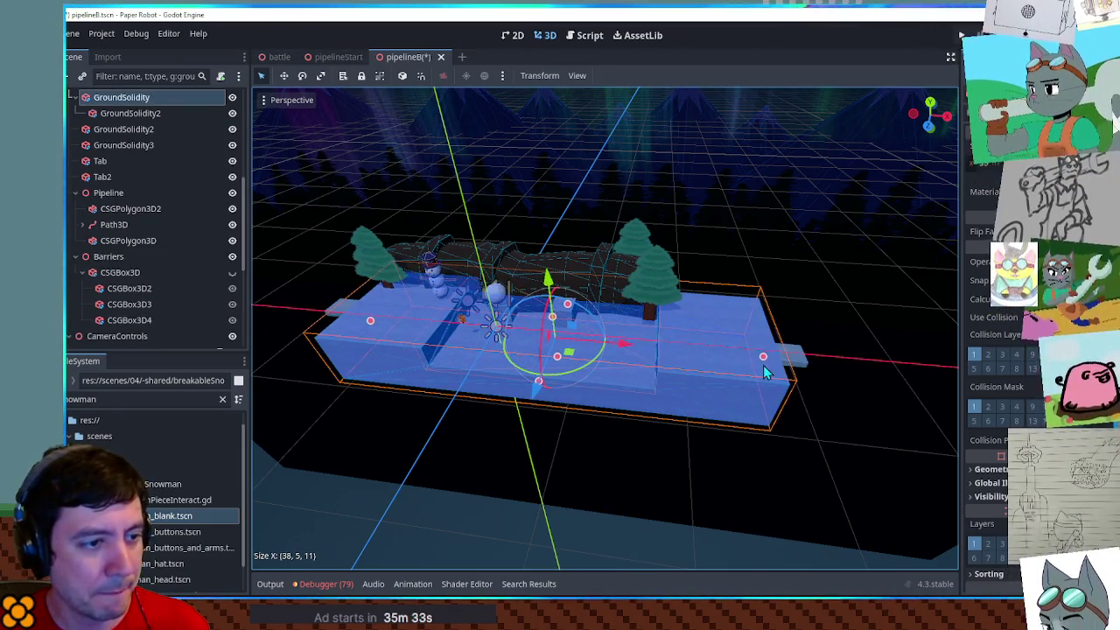
pyautogui.click(619, 277)
pyautogui.scroll(3, 736, 346)
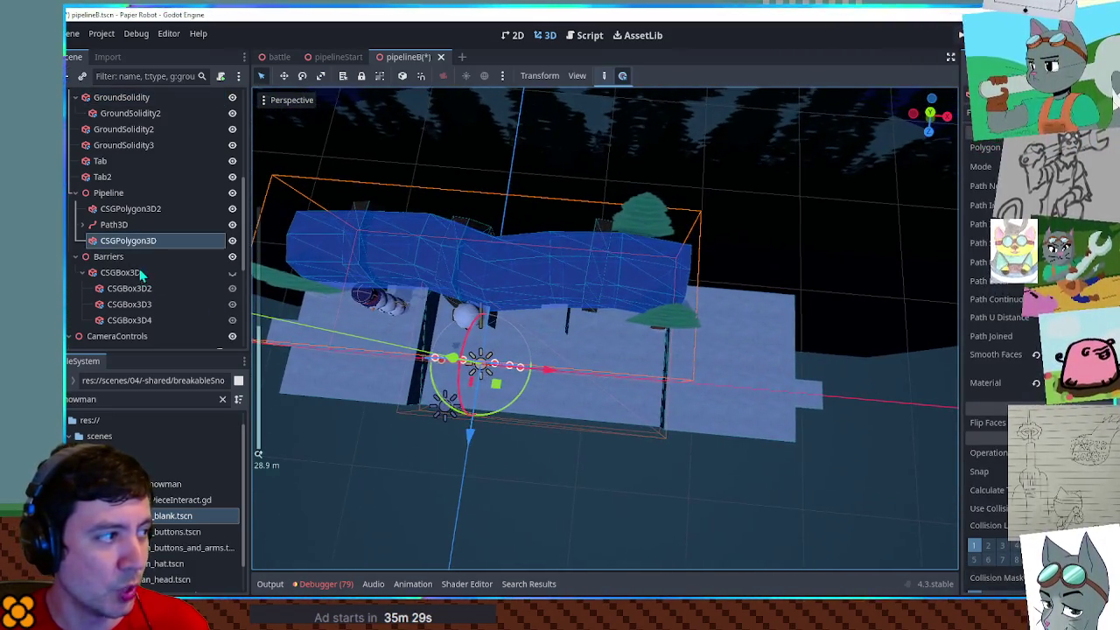
# Replace the Path3D's last point and push the pipeline's end points further right
pyautogui.click(118, 224)
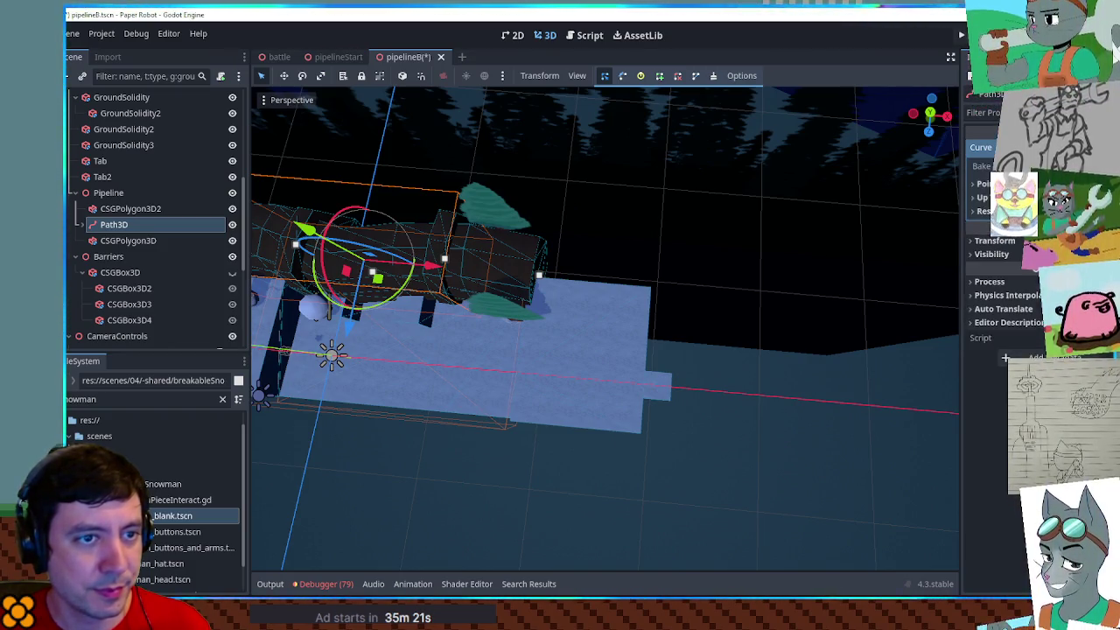
pyautogui.click(980, 184)
pyautogui.scroll(-5, 997, 368)
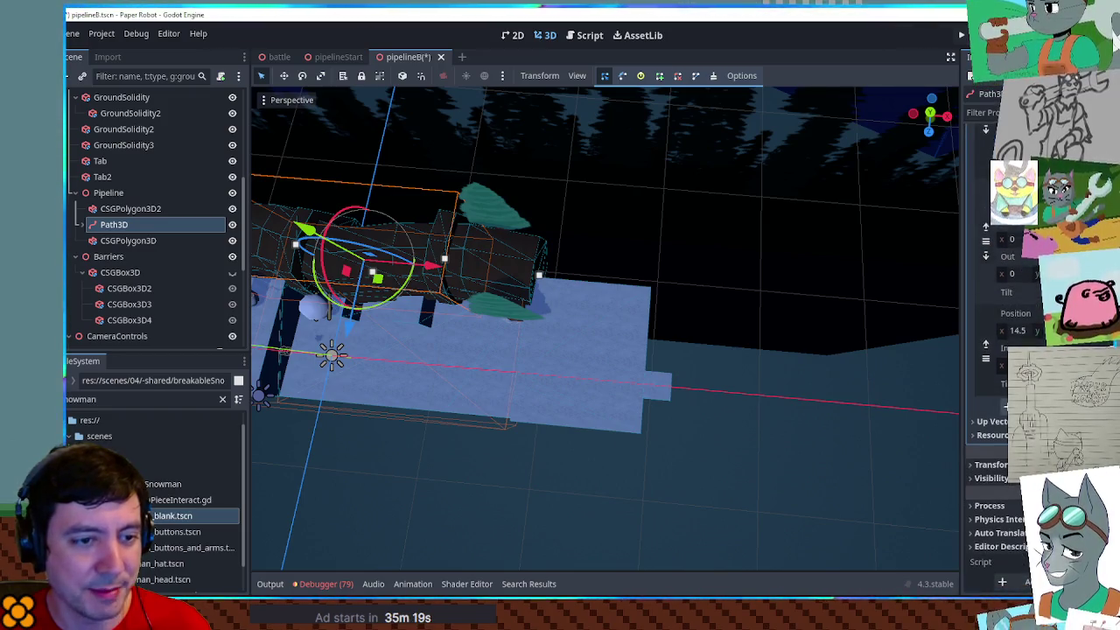
pyautogui.hotkey('ctrl', 'z')
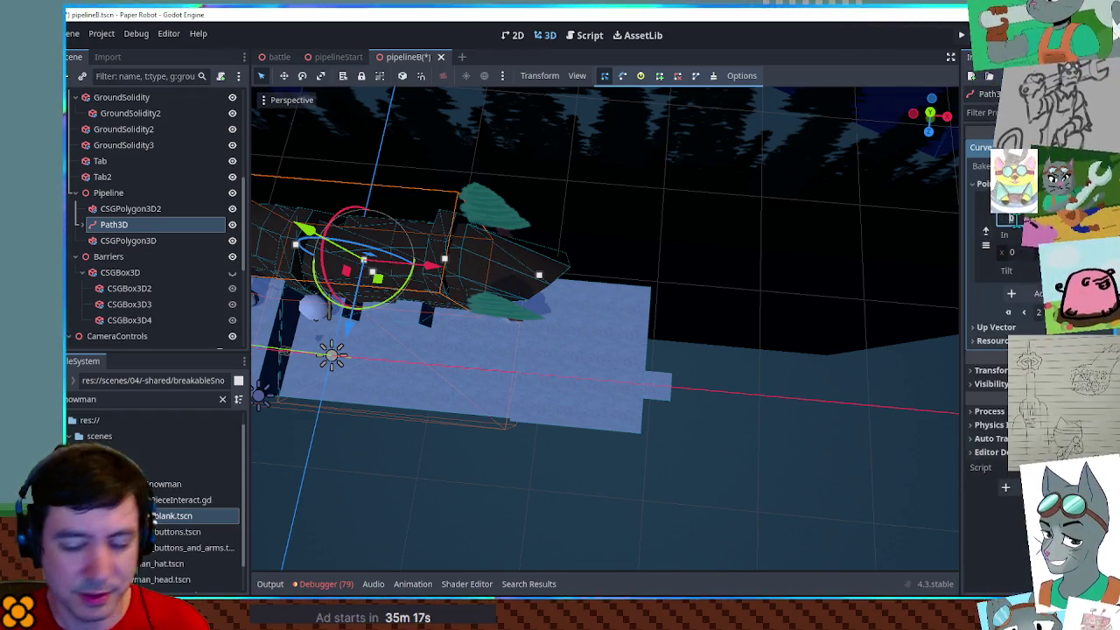
pyautogui.press('Return')
pyautogui.click(610, 284)
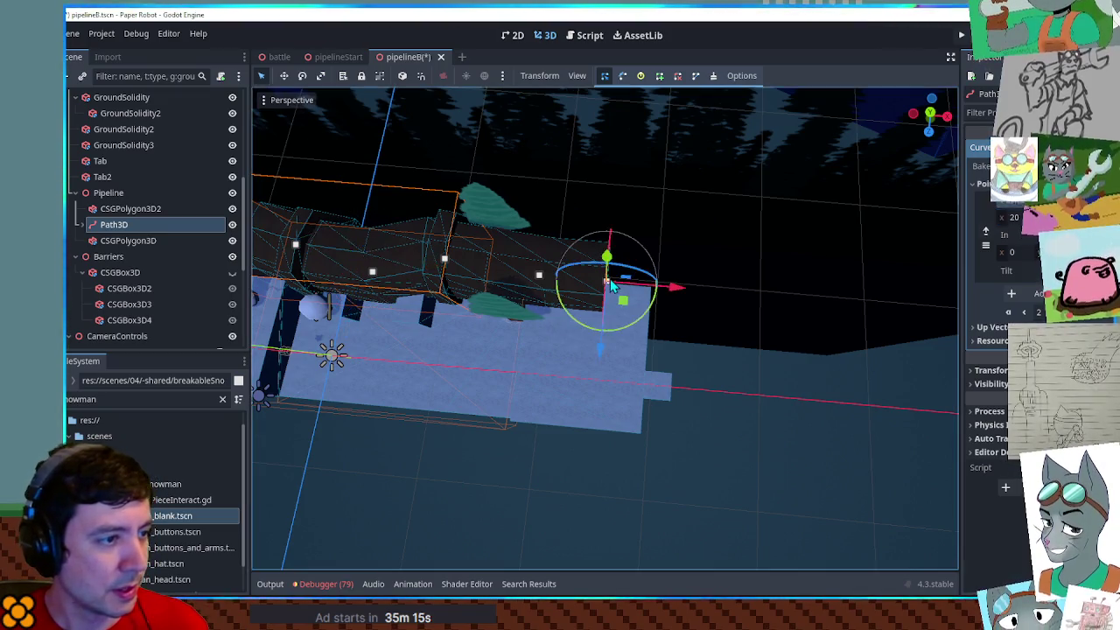
pyautogui.moveTo(670, 290); pyautogui.dragTo(721, 298)
pyautogui.click(539, 277)
pyautogui.moveTo(555, 296); pyautogui.dragTo(586, 290)
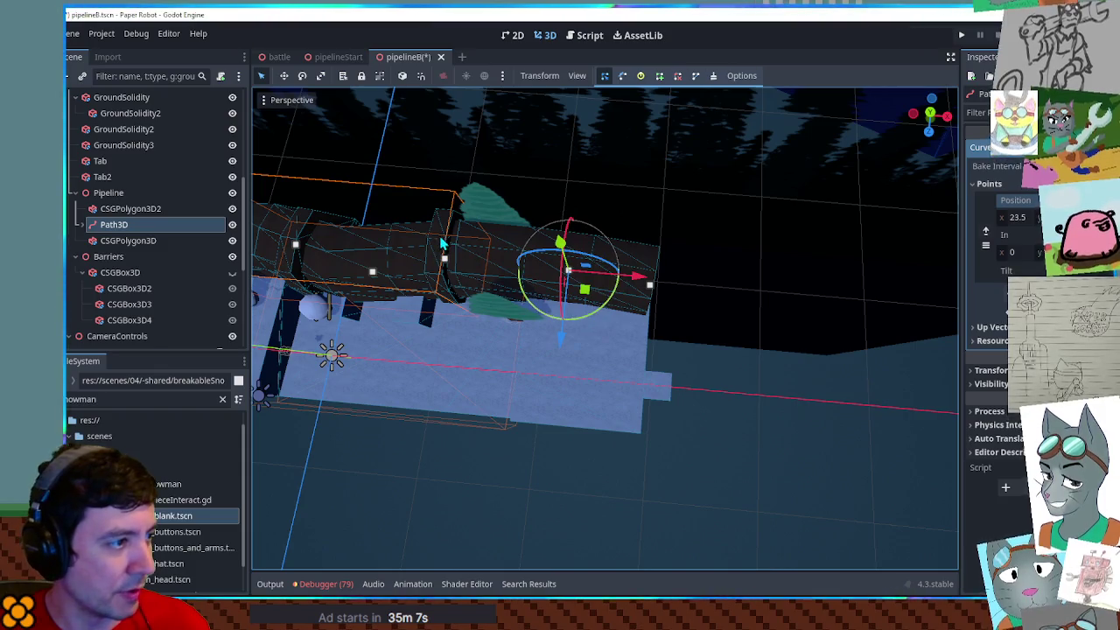
# Duplicate the PathFollow3D3 ring section and slide the copy along the pipeline
pyautogui.click(441, 244)
pyautogui.click(140, 272)
pyautogui.hotkey('ctrl', 'd')
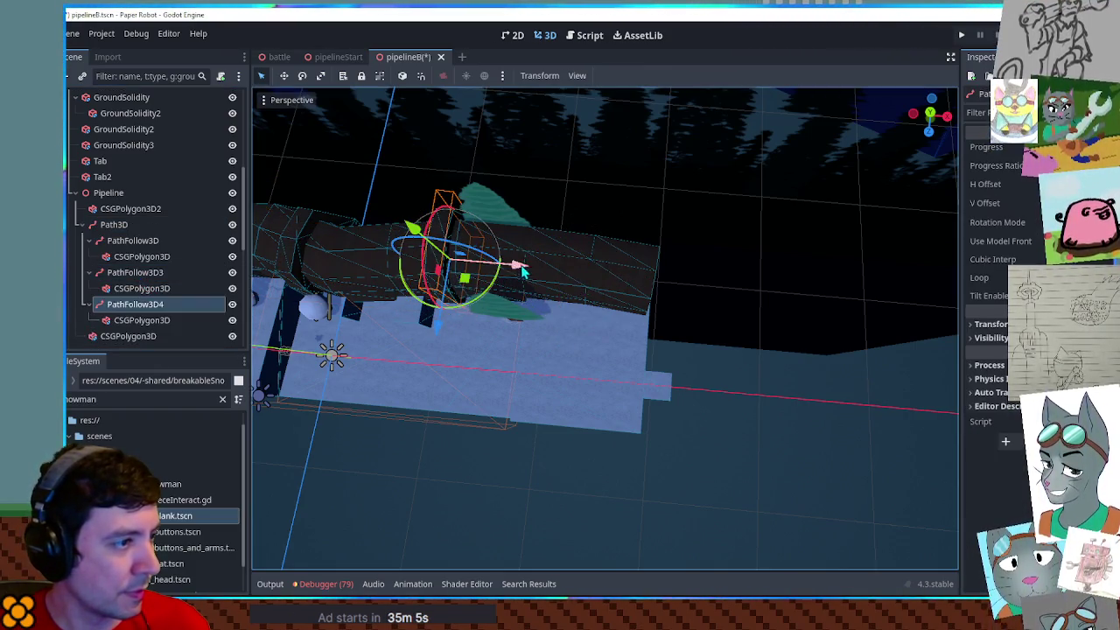
pyautogui.moveTo(1038, 166); pyautogui.dragTo(1097, 165)
# Nudge one more Path3D point slightly right after viewing the pipeline up close
pyautogui.click(821, 446)
pyautogui.moveTo(821, 447)
pyautogui.mouseDown()
pyautogui.moveTo(670, 342)
pyautogui.moveTo(820, 268)
pyautogui.moveTo(634, 309)
pyautogui.moveTo(537, 352)
pyautogui.moveTo(690, 338)
pyautogui.moveTo(661, 362)
pyautogui.mouseUp()
pyautogui.scroll(5, 610, 262)
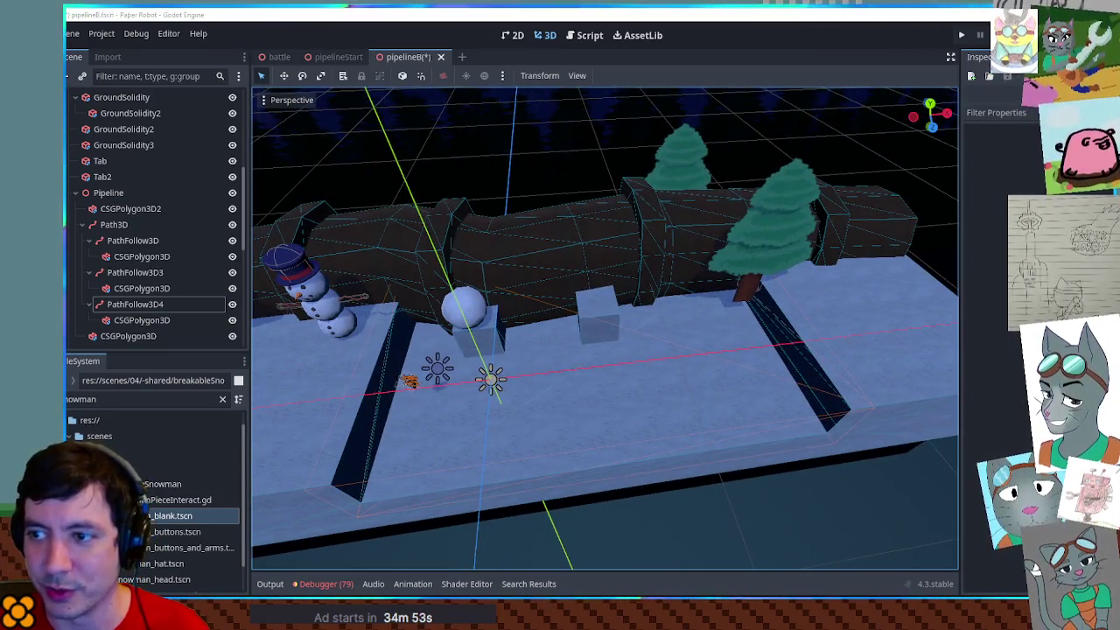
pyautogui.moveTo(808, 323)
pyautogui.mouseDown()
pyautogui.moveTo(560, 255)
pyautogui.moveTo(565, 243)
pyautogui.moveTo(604, 259)
pyautogui.moveTo(602, 310)
pyautogui.moveTo(875, 415)
pyautogui.mouseUp()
pyautogui.scroll(-3, 604, 259)
pyautogui.click(169, 335)
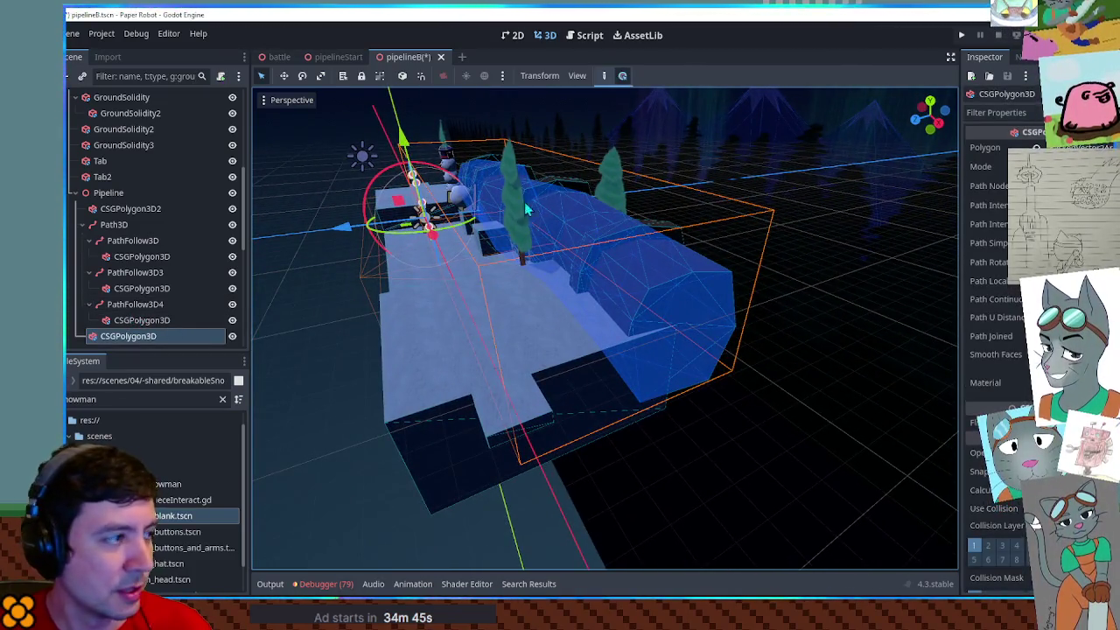
pyautogui.click(122, 223)
pyautogui.click(680, 347)
pyautogui.moveTo(731, 379); pyautogui.dragTo(743, 392)
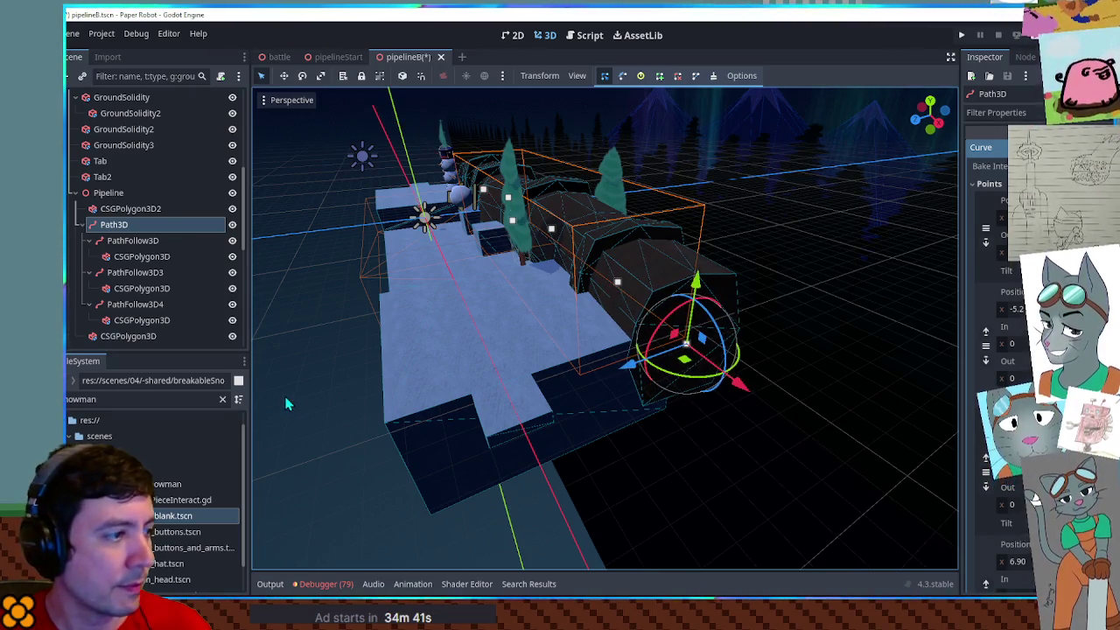
pyautogui.scroll(5, 462, 344)
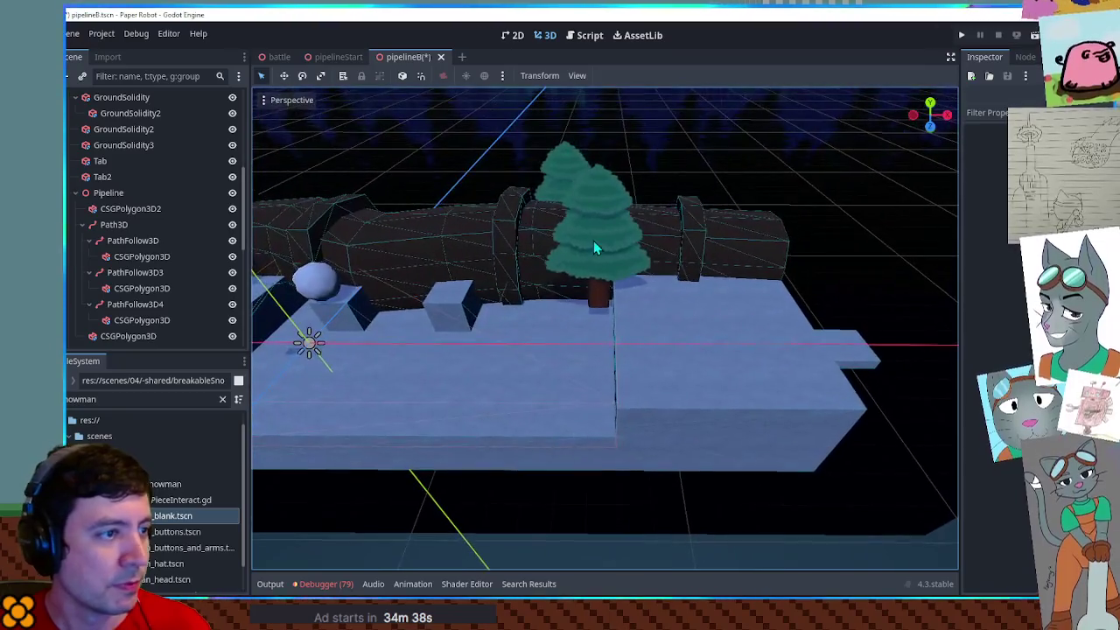
# Move SolidPineTree2 8 units right and shift the snowman across the snowy floor
pyautogui.click(594, 241)
pyautogui.moveTo(621, 306)
pyautogui.mouseDown()
pyautogui.moveTo(736, 295)
pyautogui.moveTo(767, 308)
pyautogui.mouseUp()
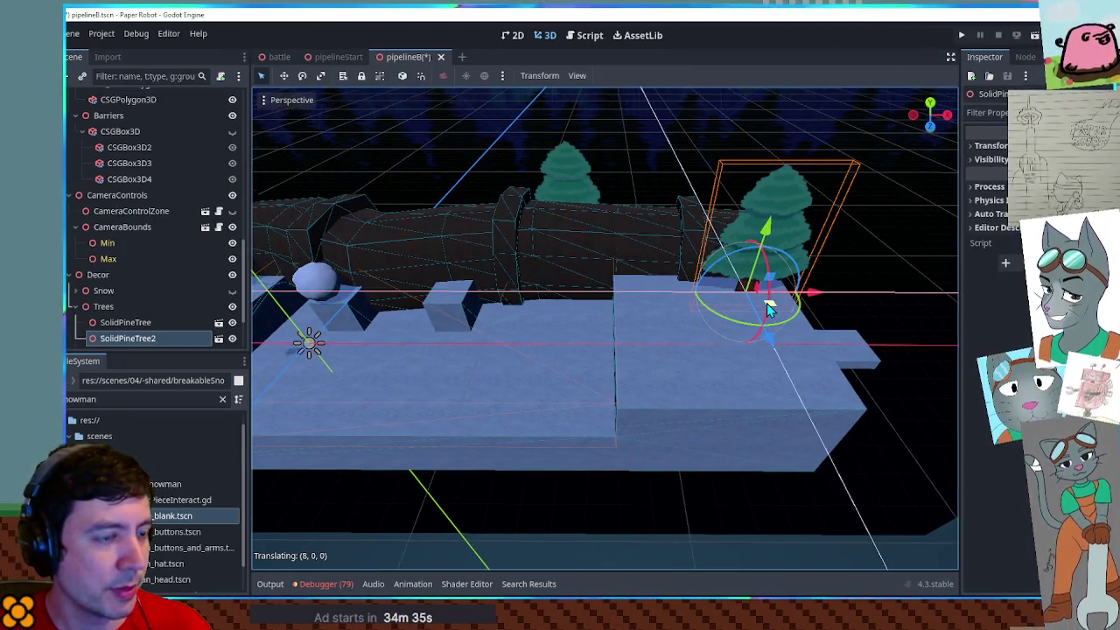
pyautogui.click(537, 290)
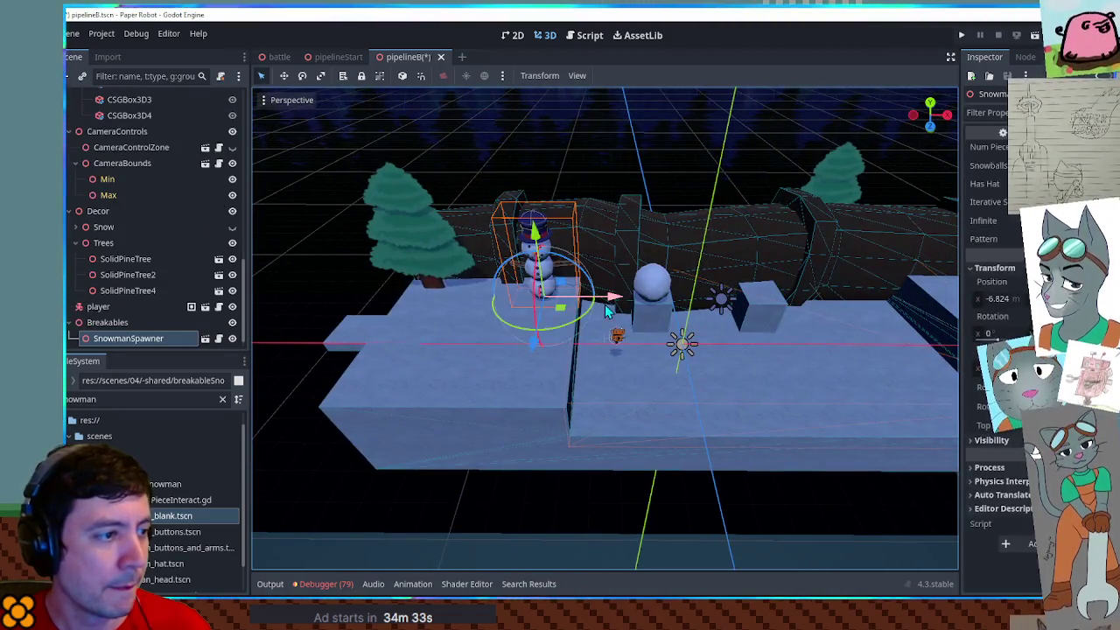
pyautogui.moveTo(564, 313)
pyautogui.mouseDown()
pyautogui.moveTo(683, 322)
pyautogui.moveTo(470, 336)
pyautogui.moveTo(490, 413)
pyautogui.moveTo(518, 409)
pyautogui.mouseUp()
pyautogui.moveTo(548, 304); pyautogui.dragTo(534, 300)
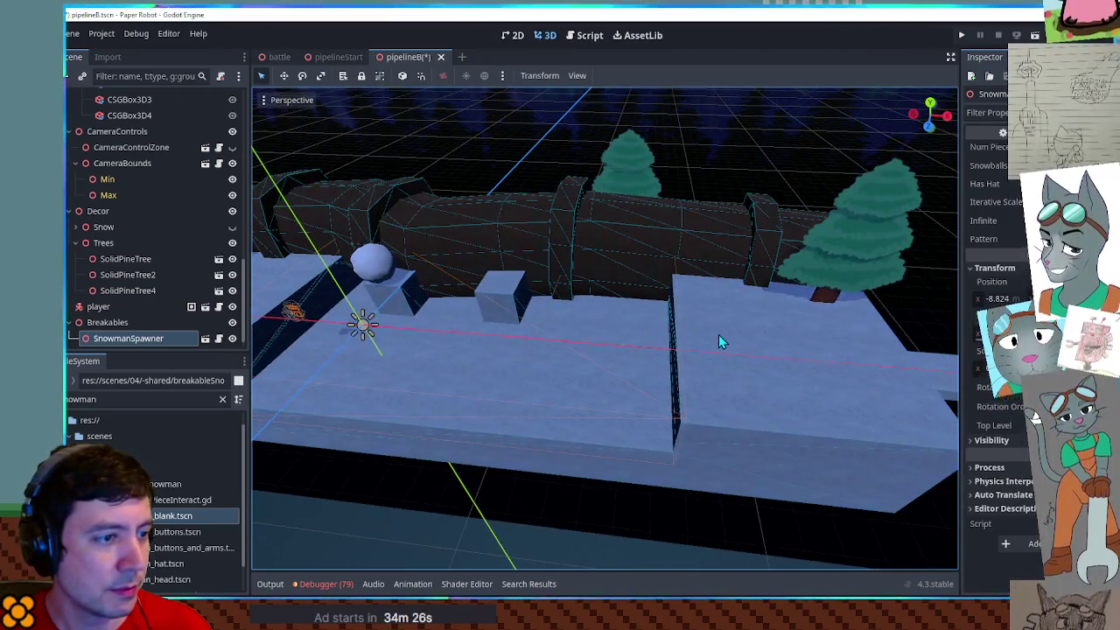
# Widen the GroundSolidity2 slab from 19 to 24
pyautogui.click(718, 335)
pyautogui.click(145, 117)
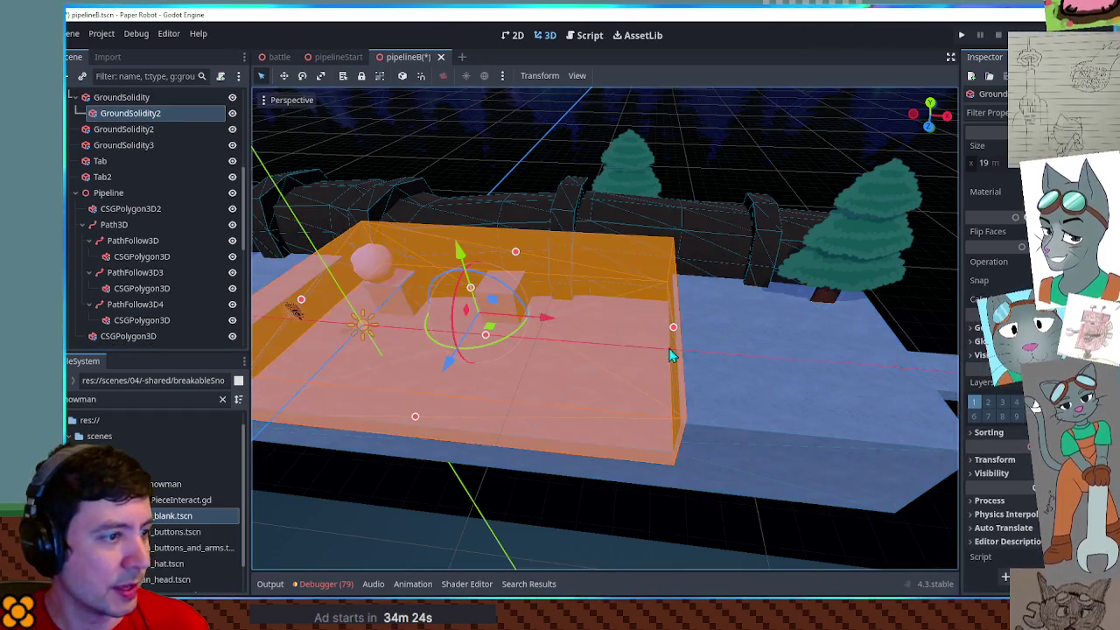
pyautogui.moveTo(676, 332); pyautogui.dragTo(732, 339)
pyautogui.moveTo(575, 341); pyautogui.dragTo(567, 332)
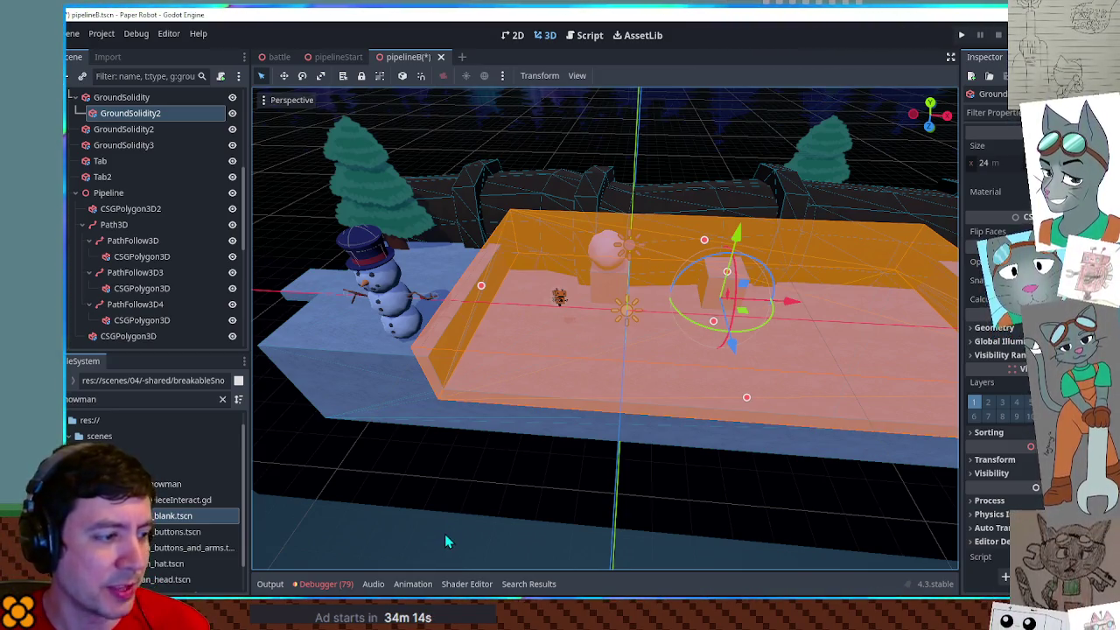
# Move the small cube 7 units and the snowball right, then save and run
pyautogui.click(633, 401)
pyautogui.moveTo(633, 401)
pyautogui.mouseDown()
pyautogui.moveTo(550, 317)
pyautogui.moveTo(649, 329)
pyautogui.mouseUp()
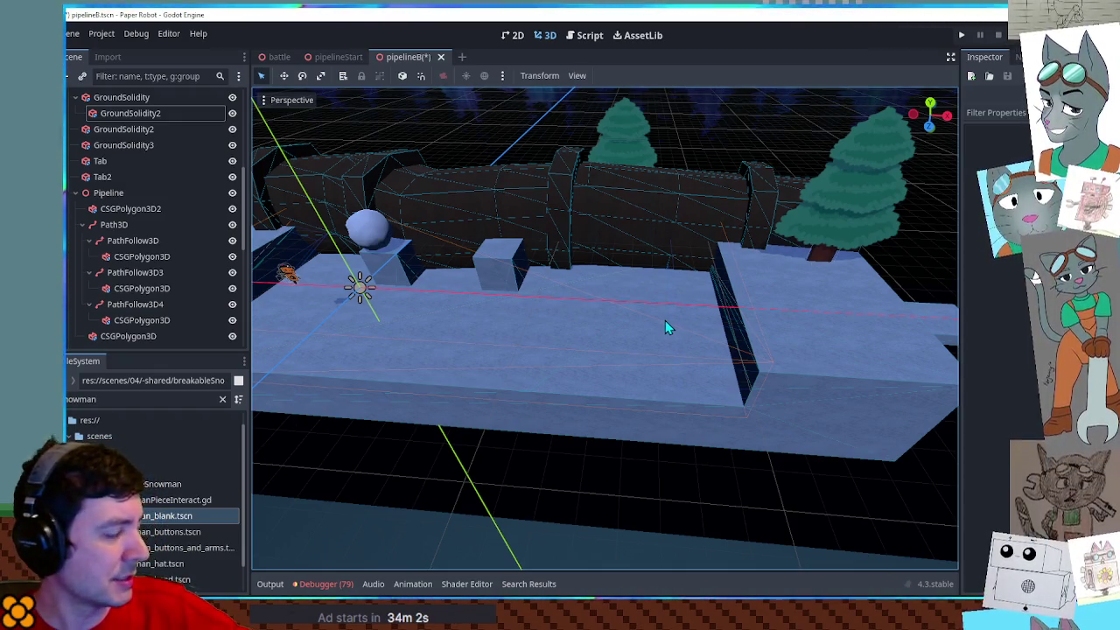
pyautogui.click(500, 264)
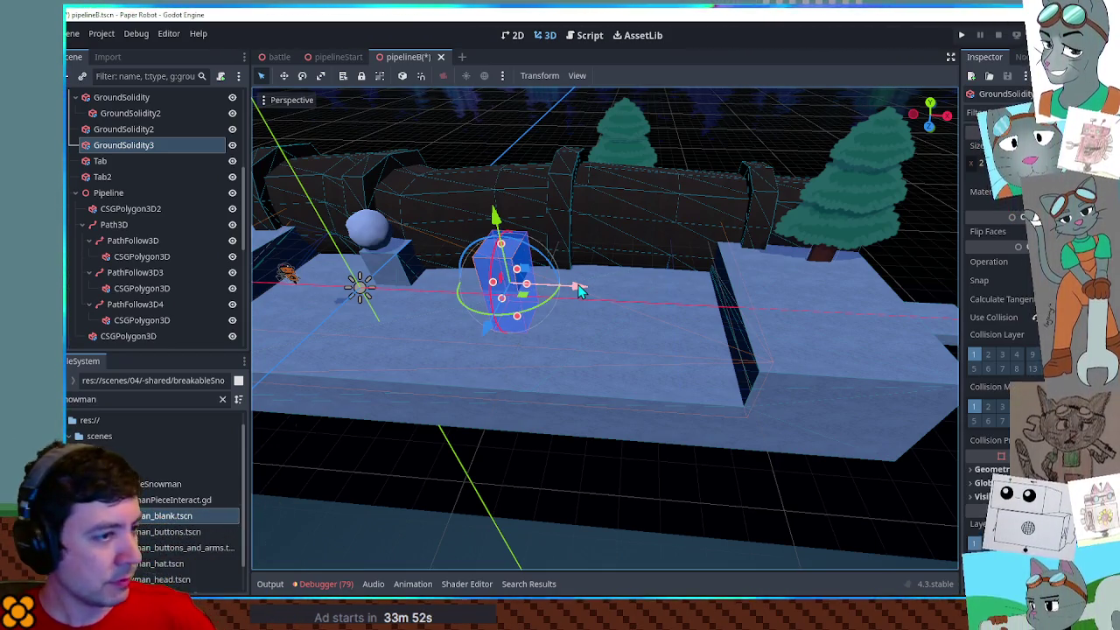
pyautogui.moveTo(577, 293)
pyautogui.mouseDown()
pyautogui.moveTo(698, 295)
pyautogui.moveTo(565, 272)
pyautogui.mouseUp()
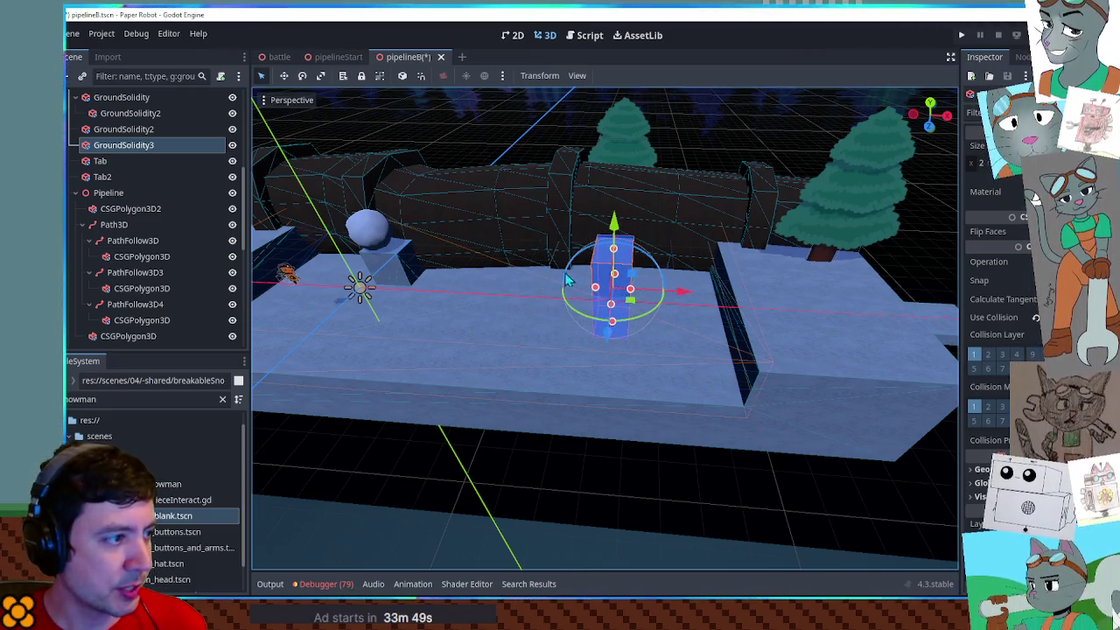
pyautogui.click(369, 228)
pyautogui.moveTo(369, 228); pyautogui.dragTo(442, 258)
pyautogui.hotkey('ctrl', 's')
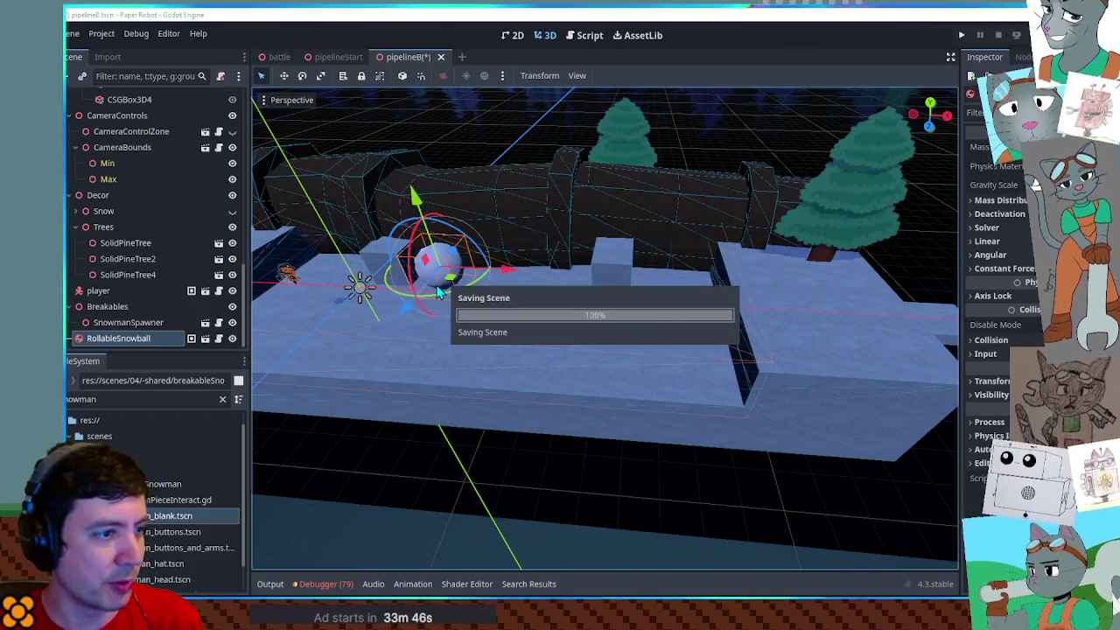
pyautogui.press('F5')
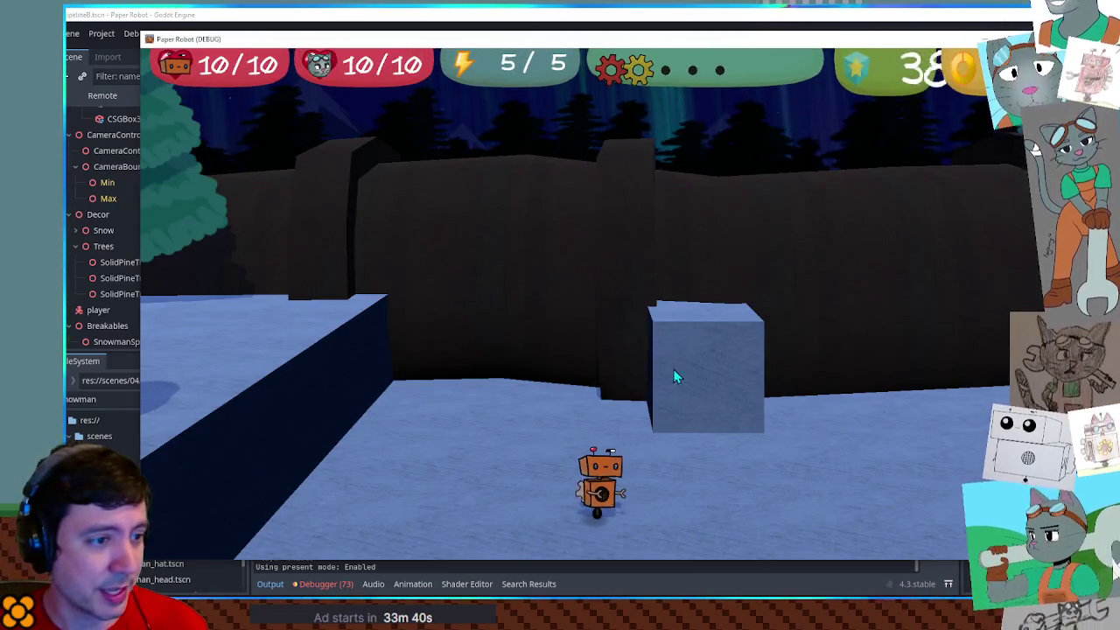
# Push the snowball right past the ice block toward the wall, then back left
pyautogui.press('d')
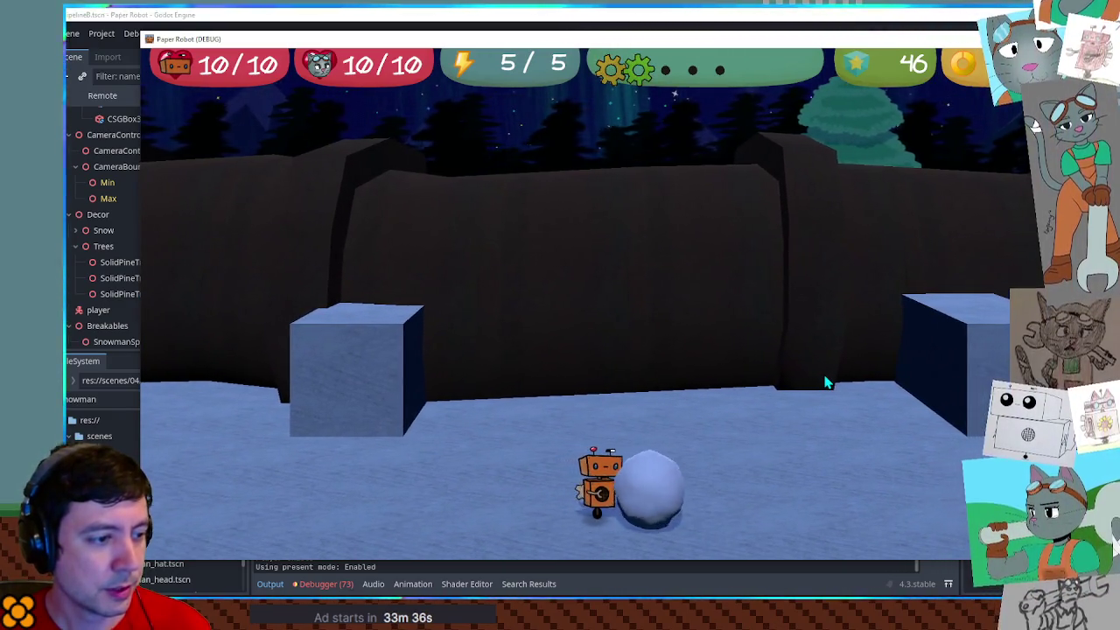
pyautogui.press('s')
pyautogui.press('d')
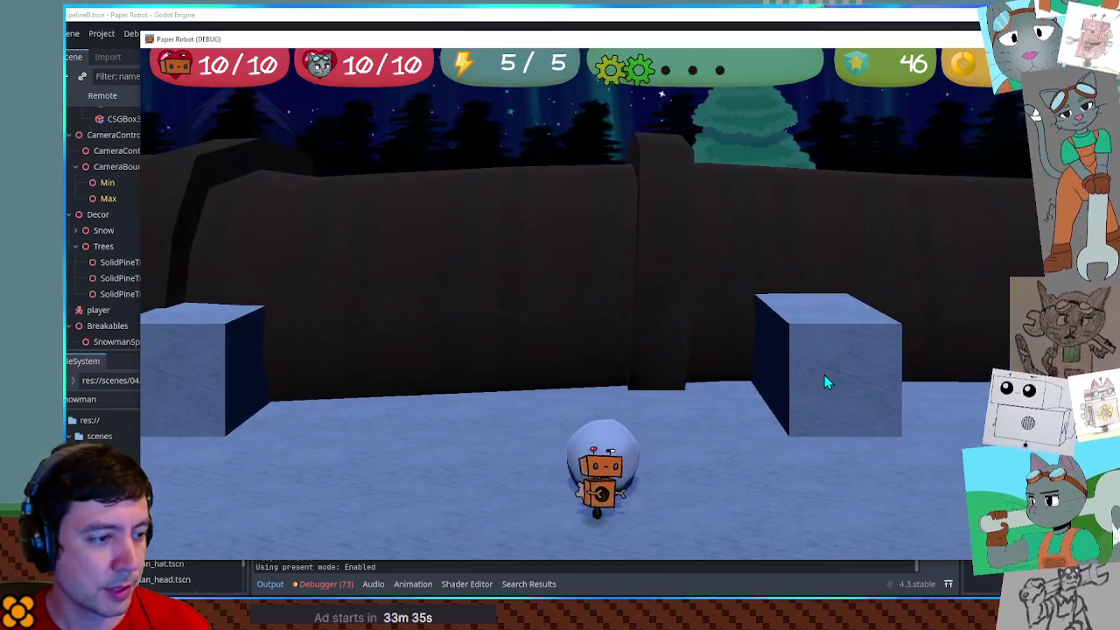
pyautogui.press('d')
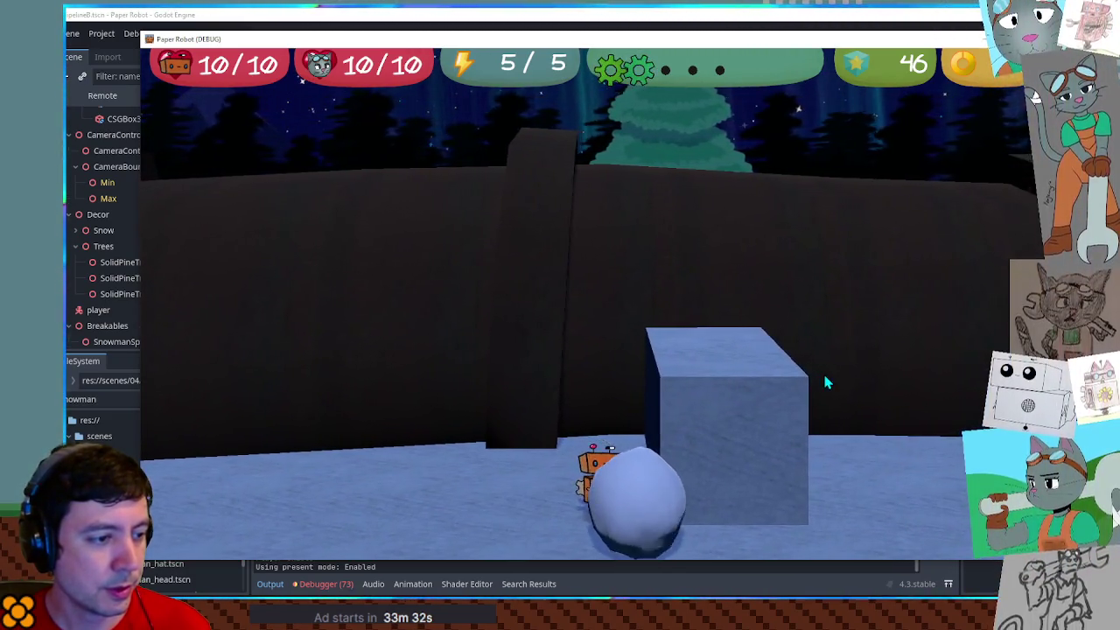
pyautogui.press('d')
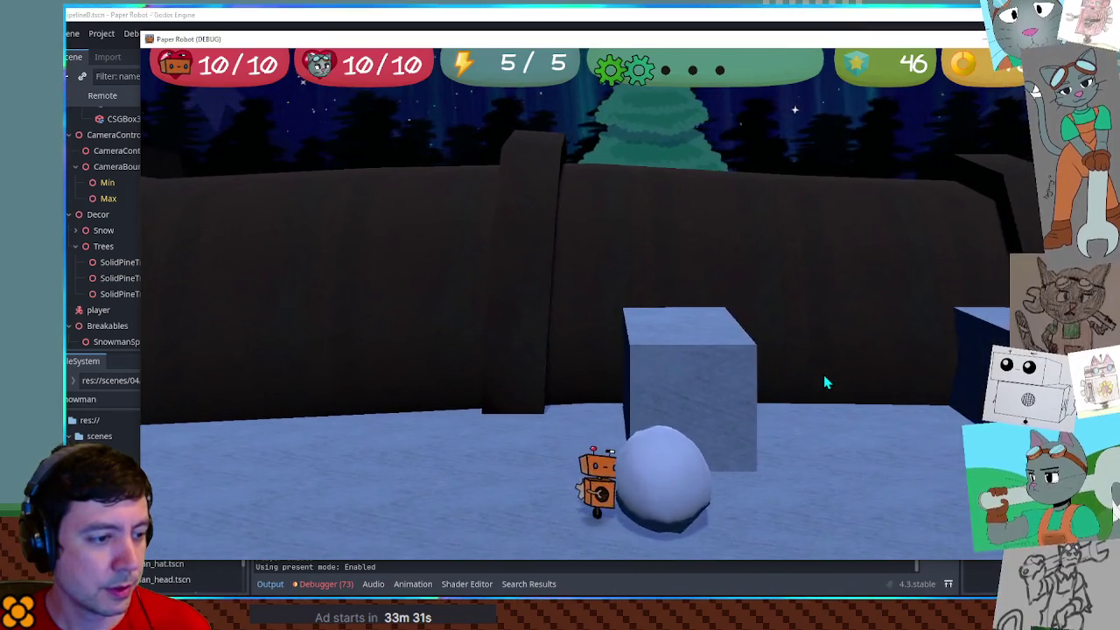
pyautogui.press('d')
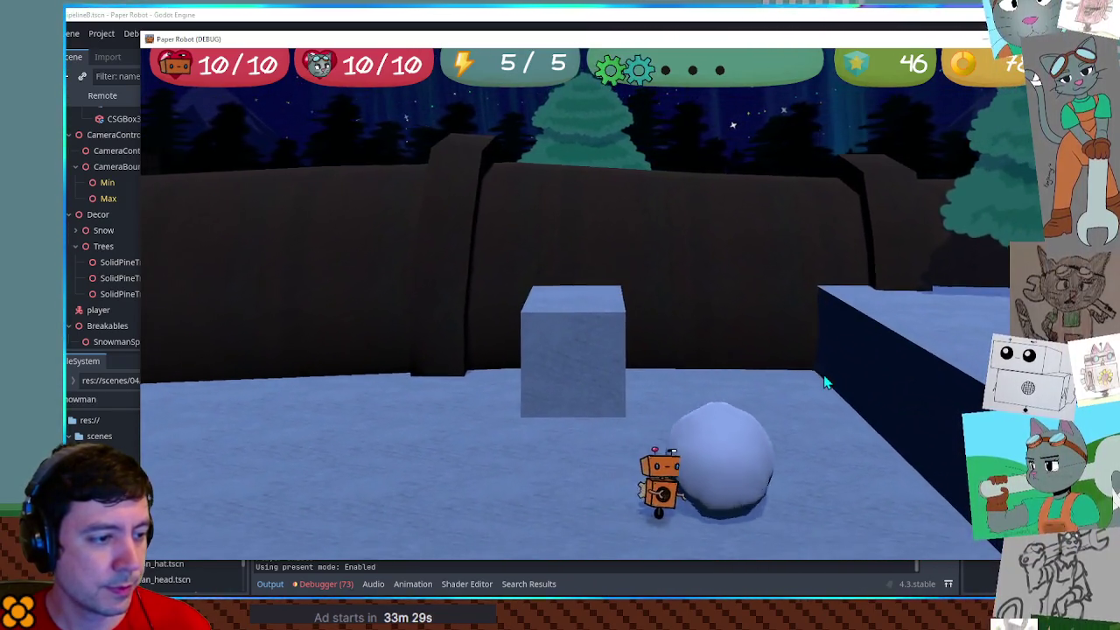
pyautogui.press('d')
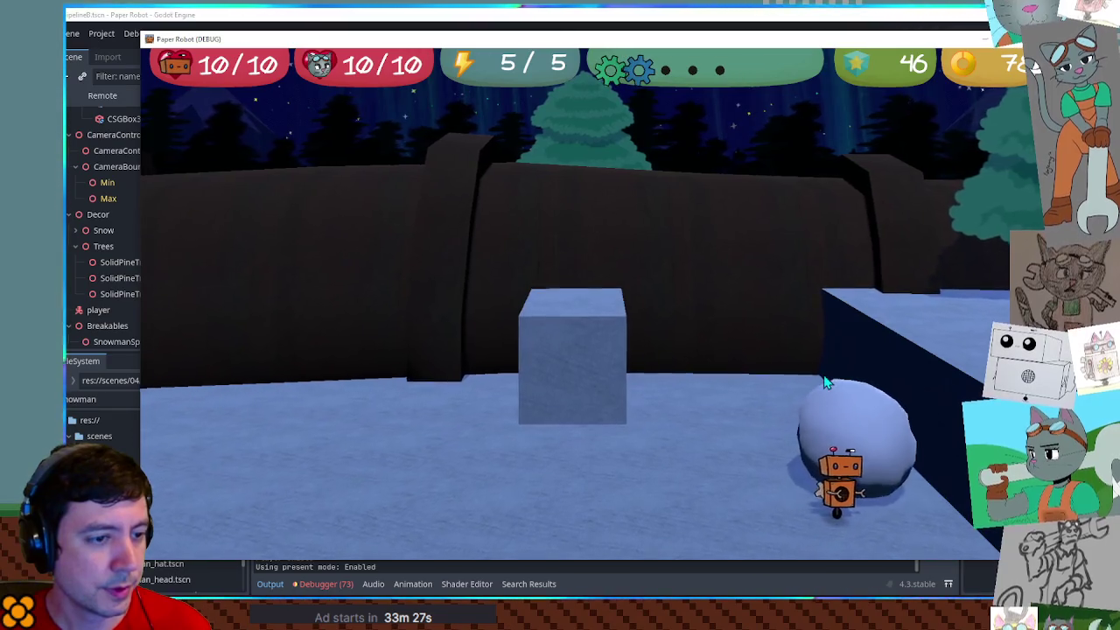
pyautogui.press('a')
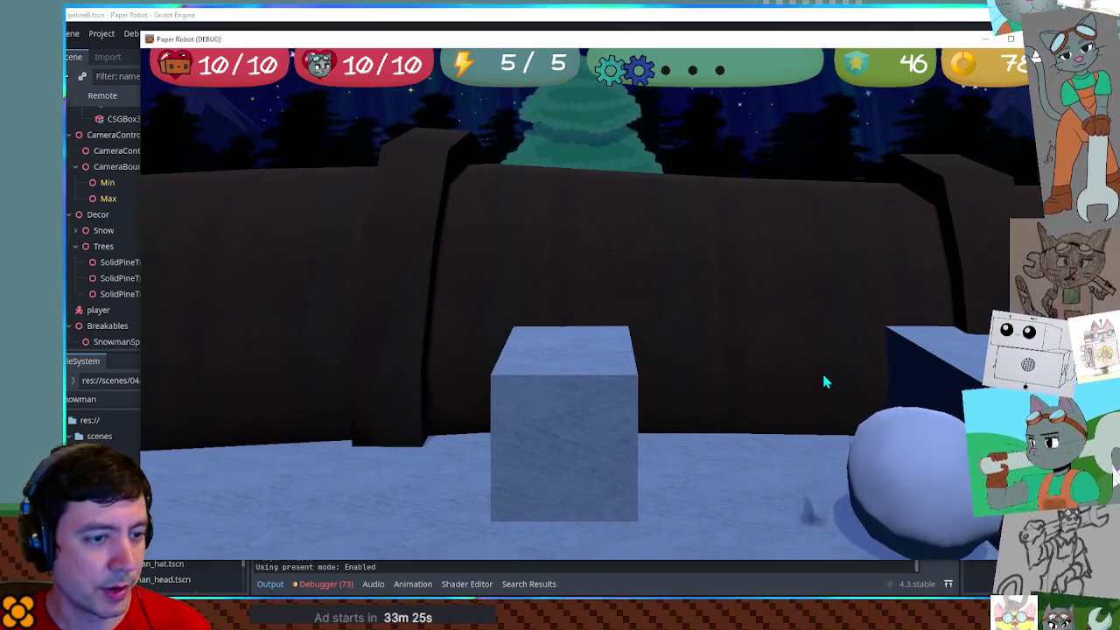
pyautogui.press('a')
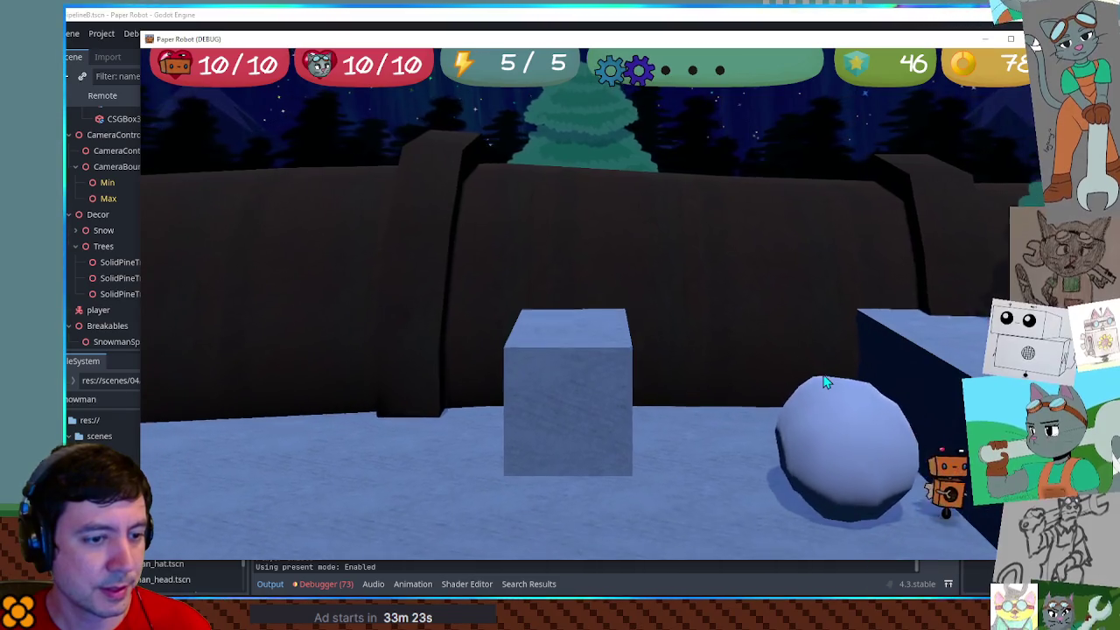
pyautogui.press('a')
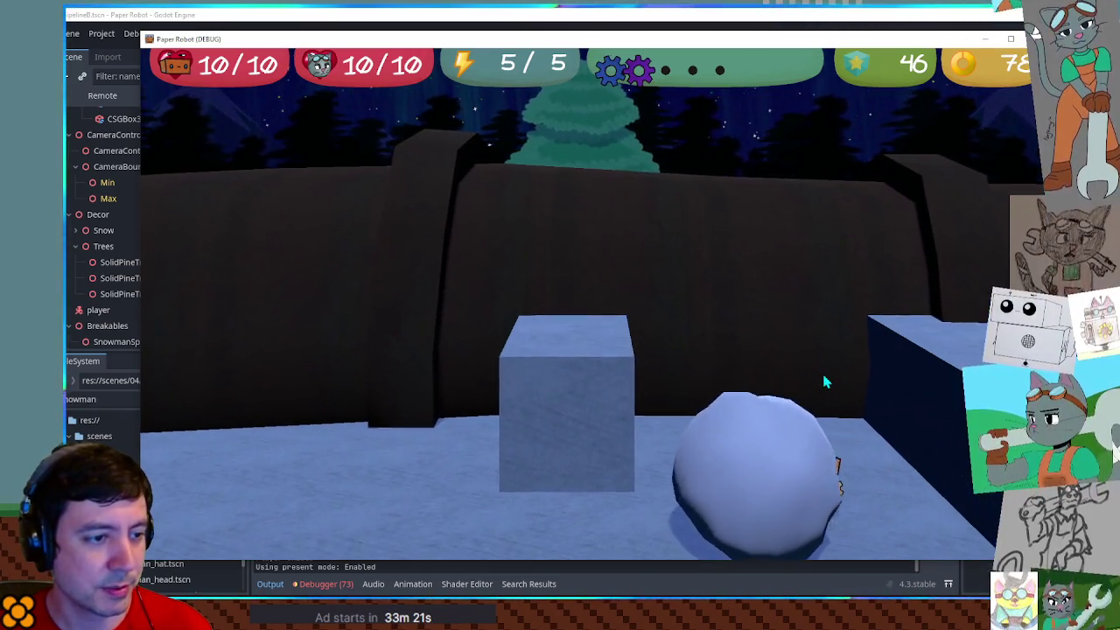
pyautogui.press('a')
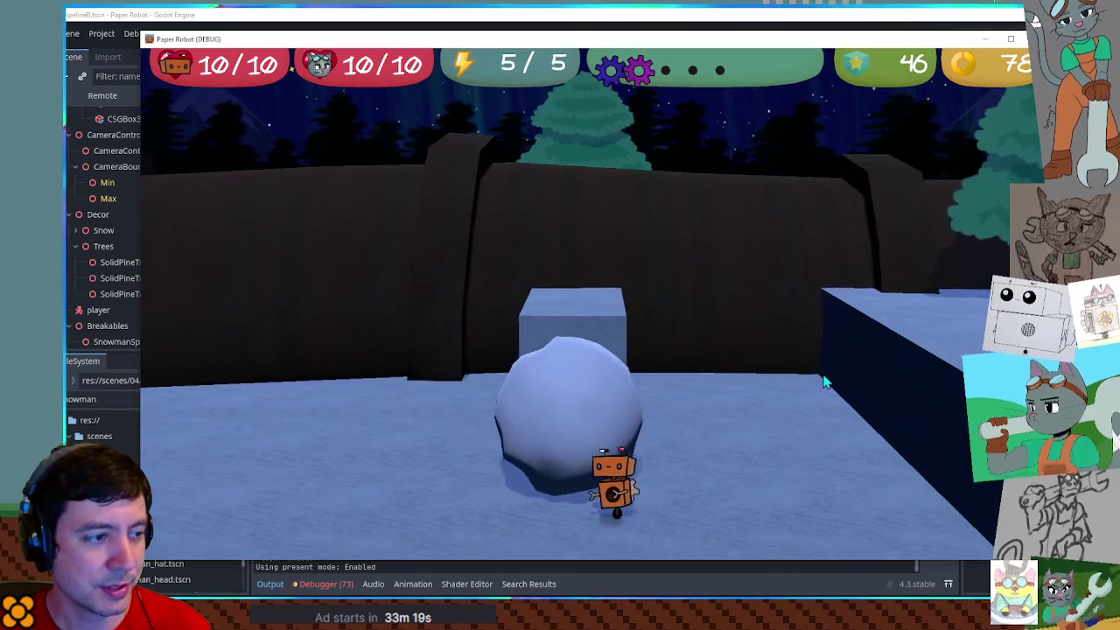
# Push the snowball back and forth past the ice block, then stop the game
pyautogui.press('d')
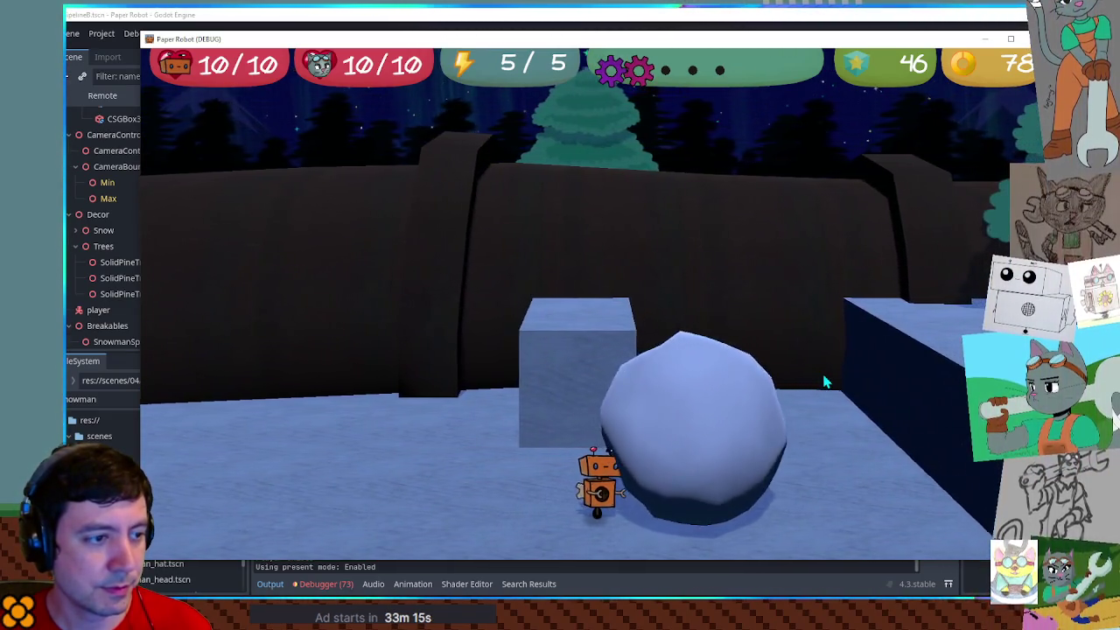
pyautogui.press('d')
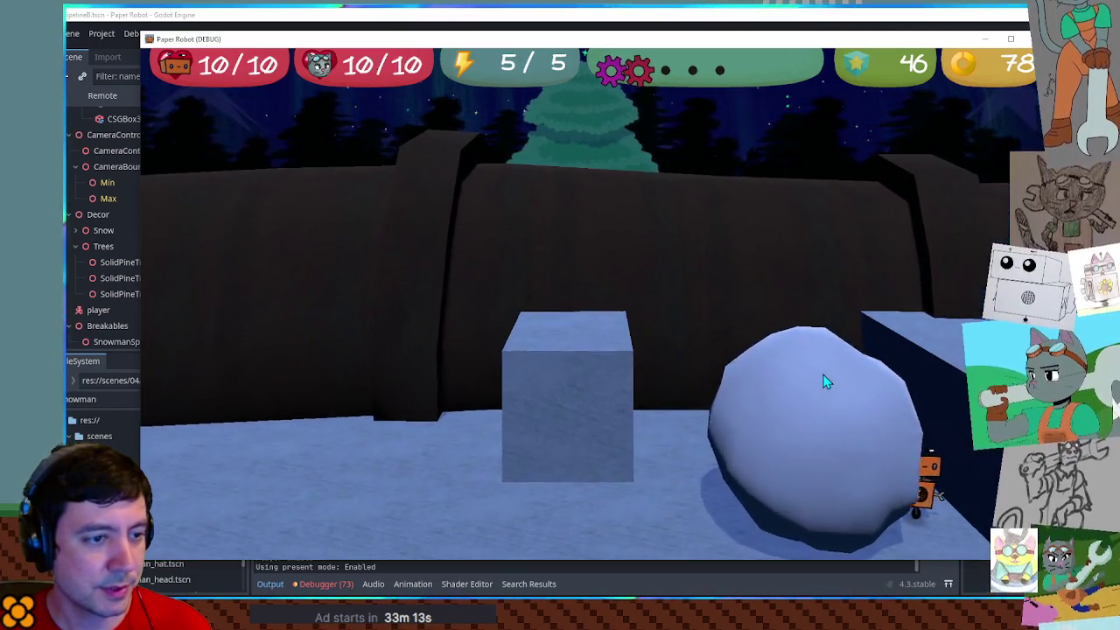
pyautogui.press('a')
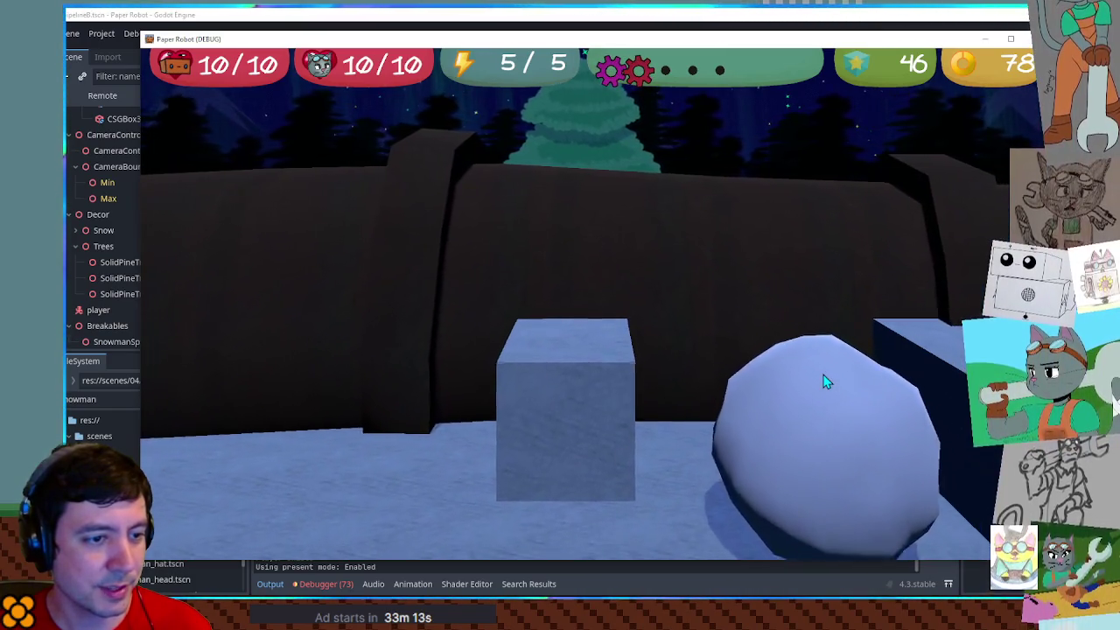
pyautogui.press('a')
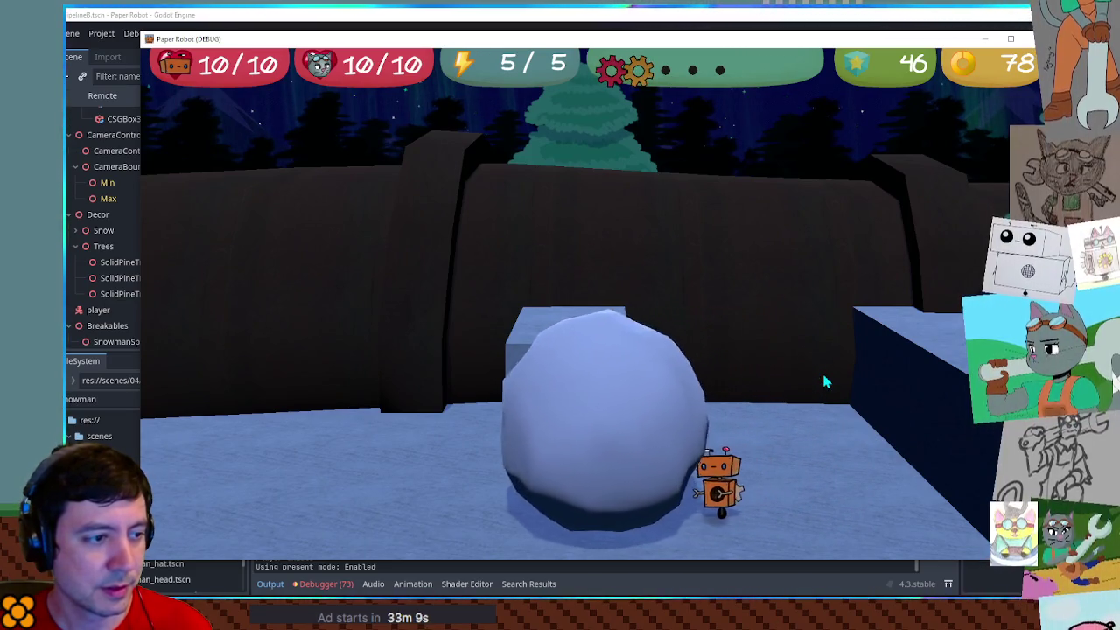
pyautogui.press('d')
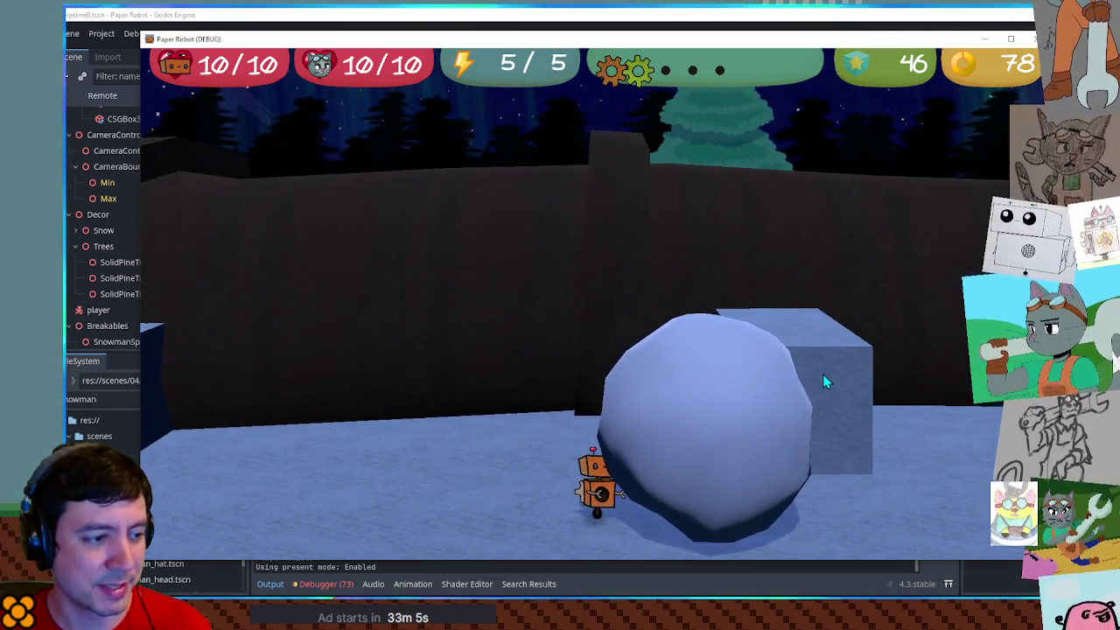
pyautogui.press('d')
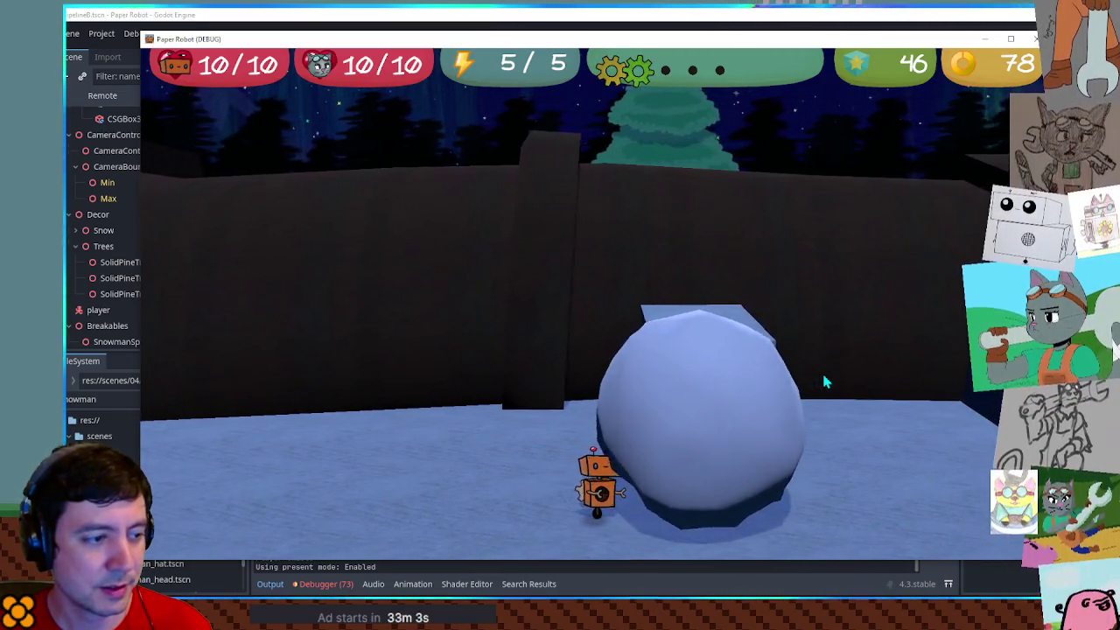
pyautogui.press('d')
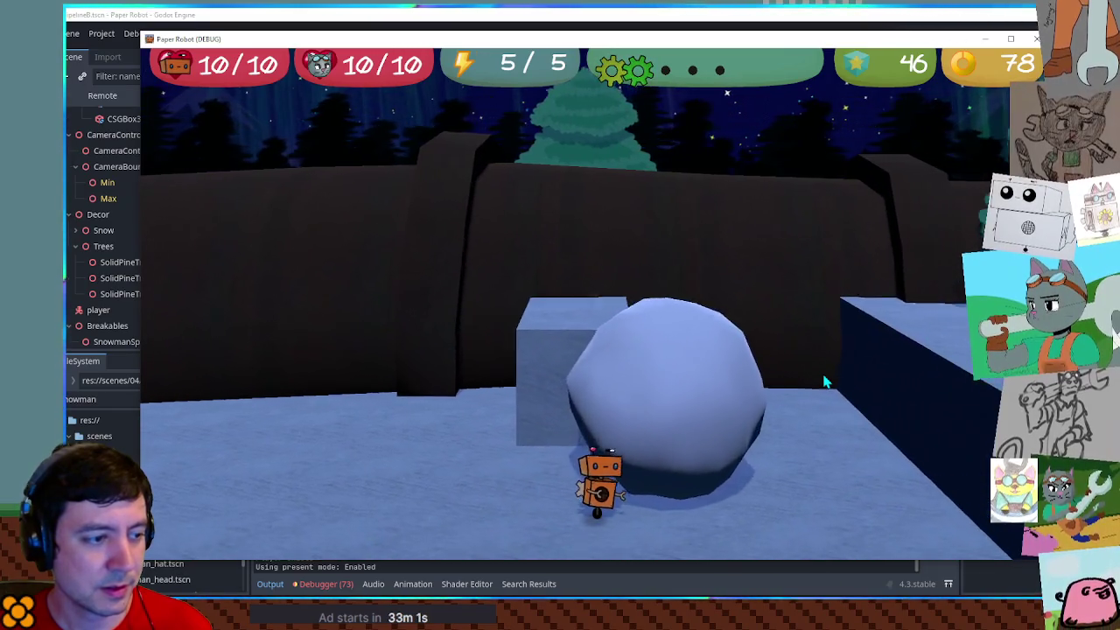
pyautogui.press('d')
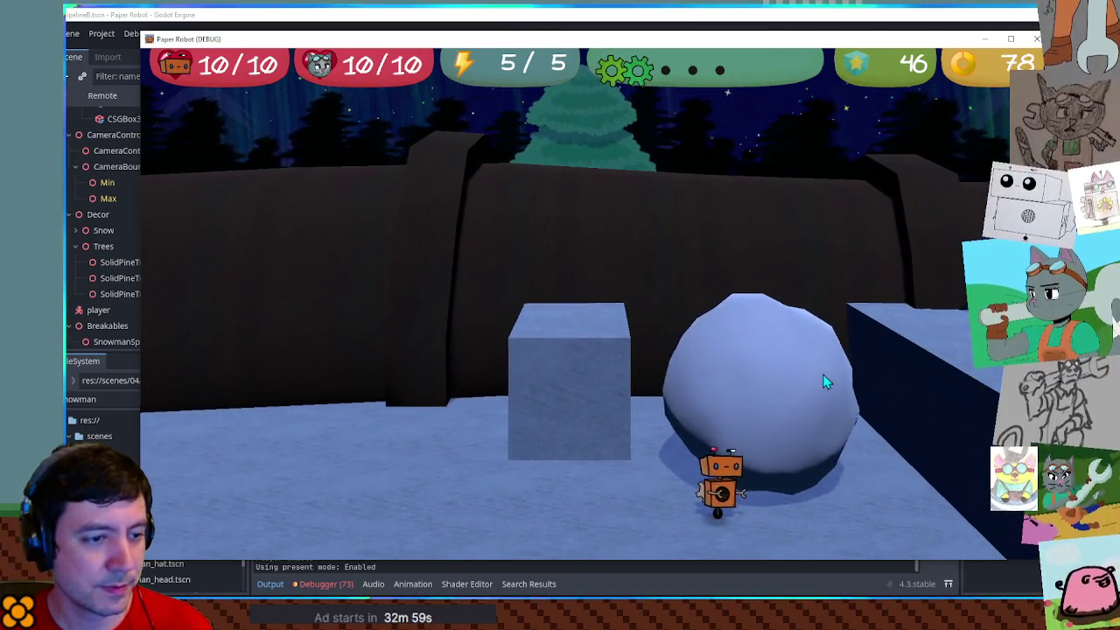
pyautogui.press('d')
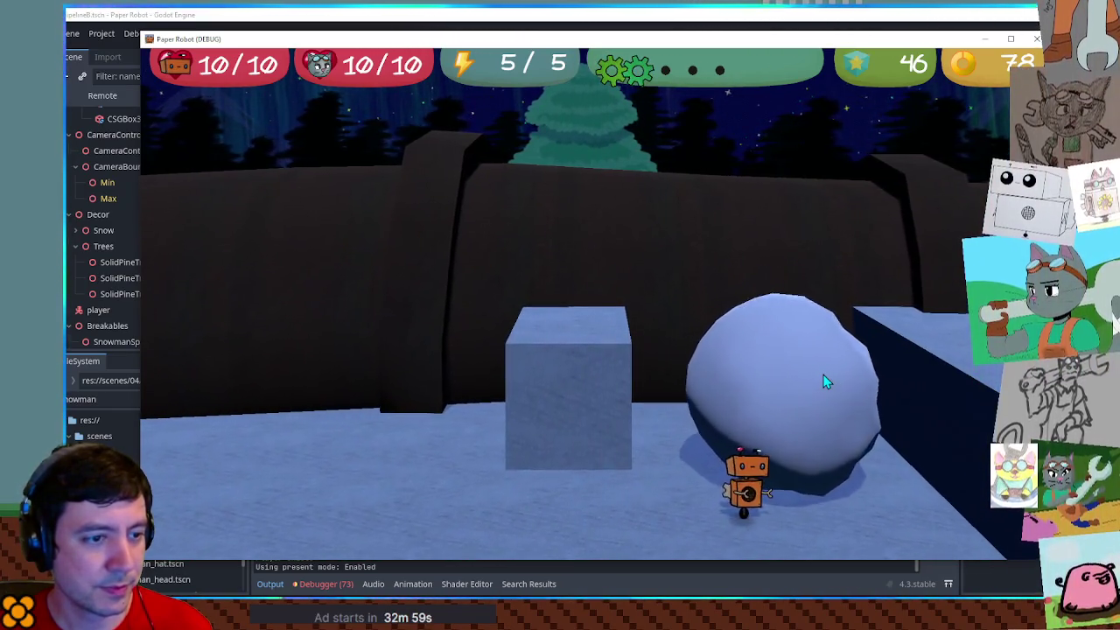
pyautogui.press('d')
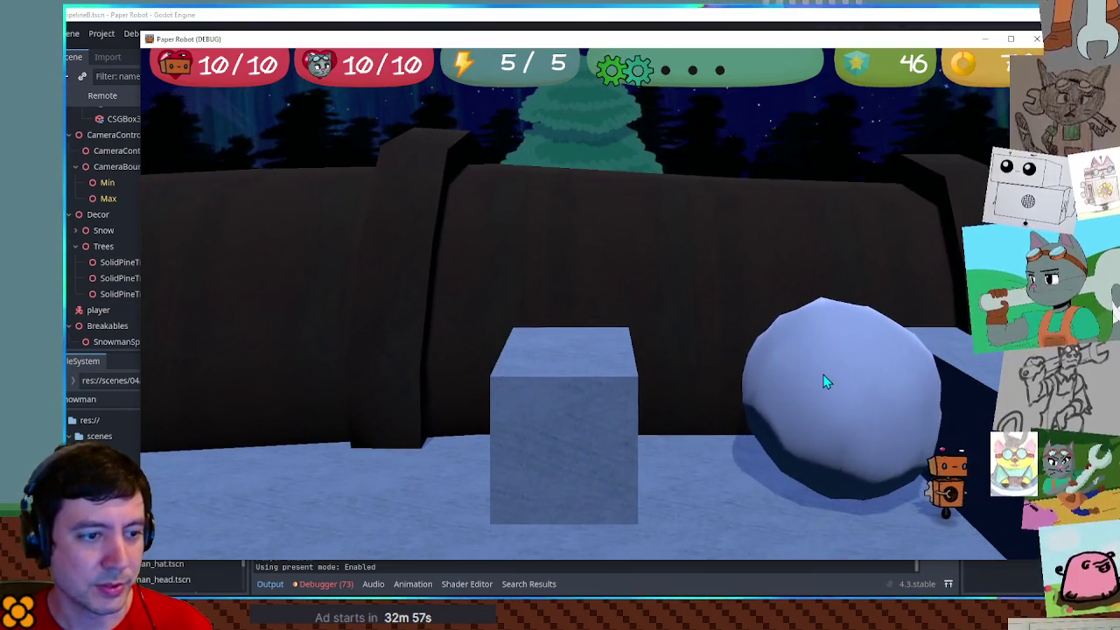
pyautogui.press('a')
pyautogui.press('a')
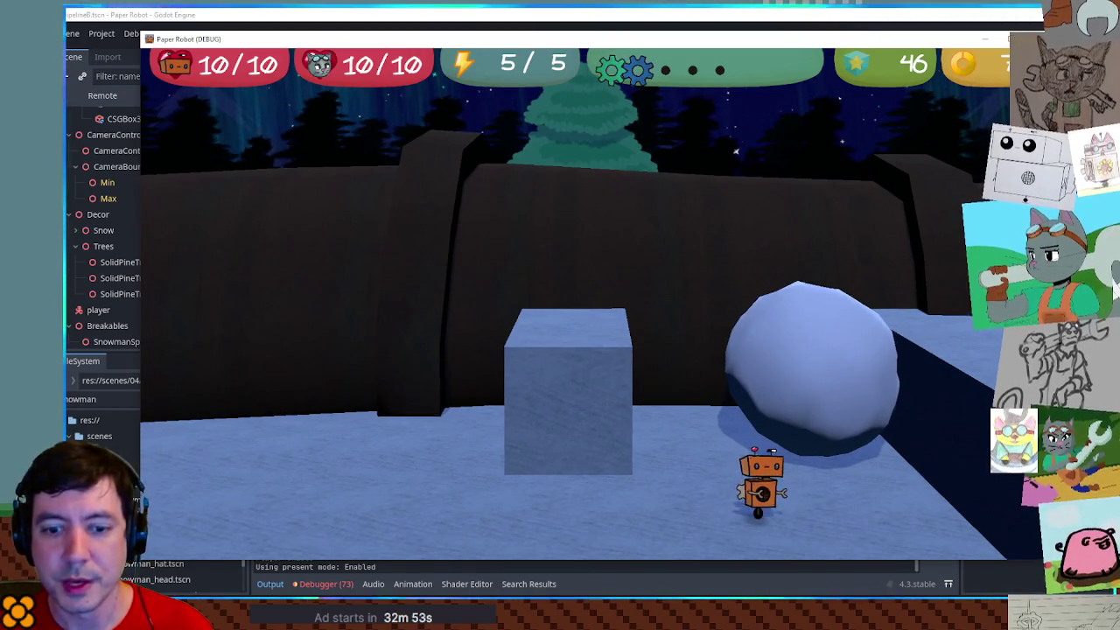
pyautogui.press('F8')
pyautogui.click(600, 204)
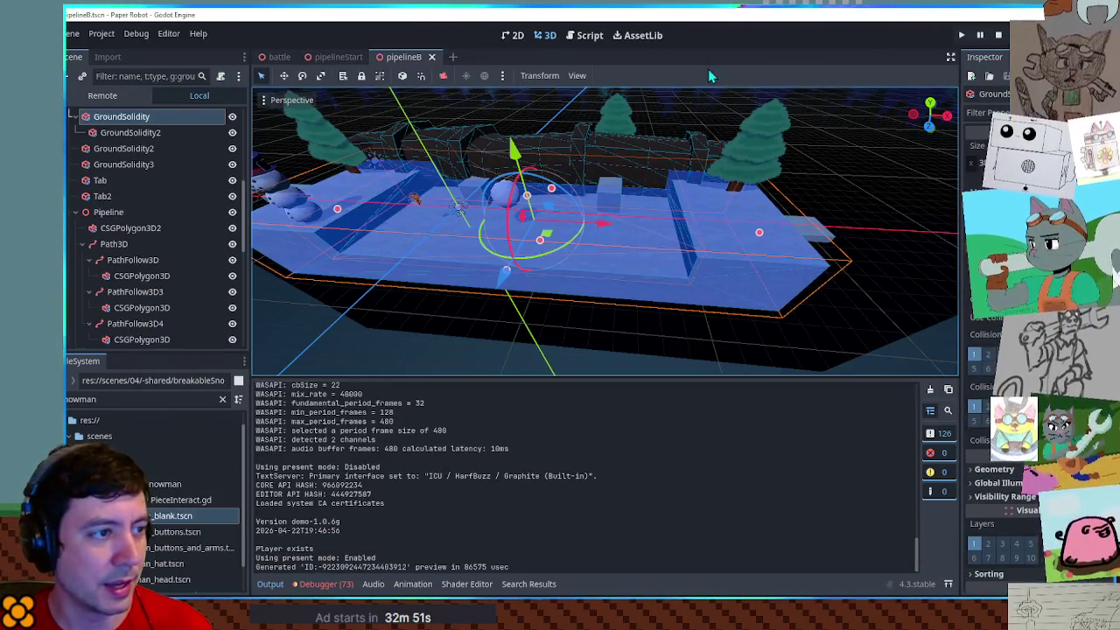
# Run the current scene with F6 to playtest the level again
pyautogui.press('F6')
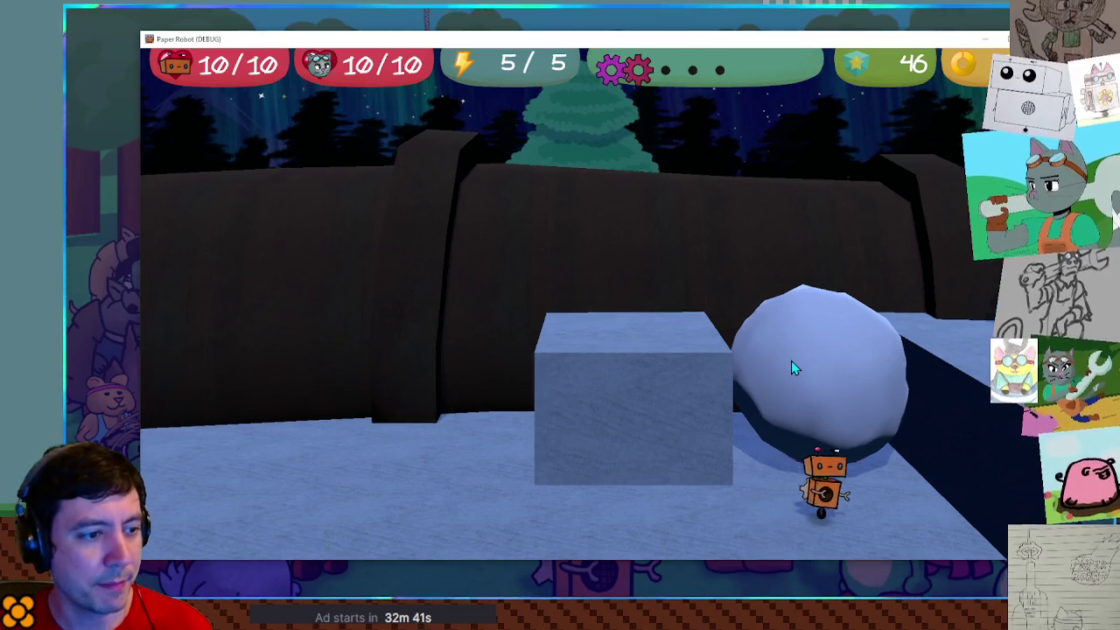
# Playtest jumping the robot onto the ice block, then return to the editor
pyautogui.press('Right')
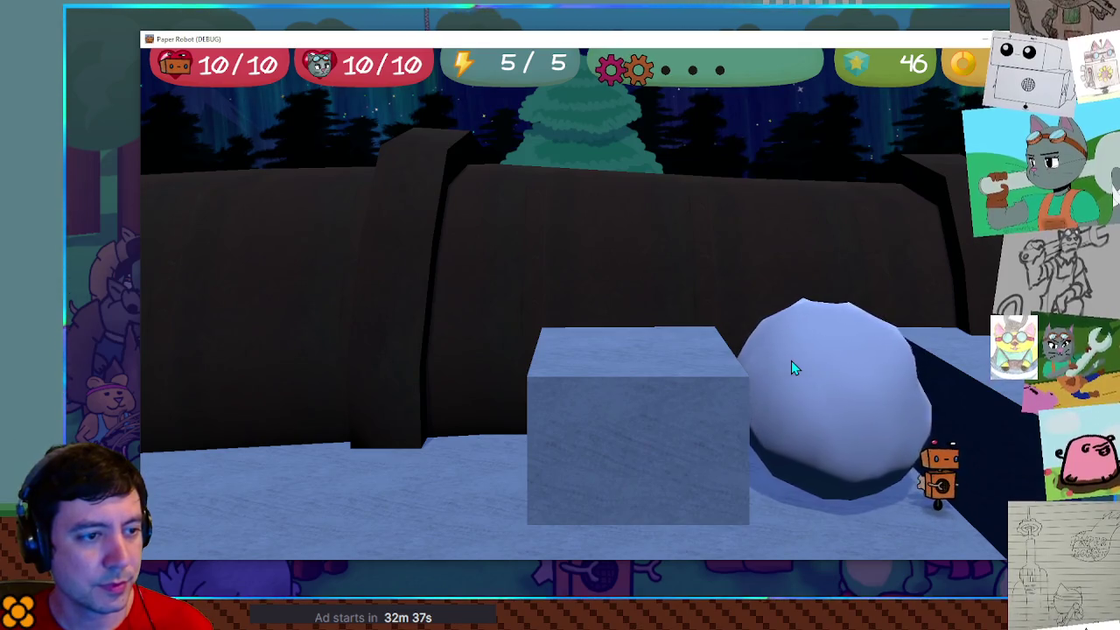
pyautogui.press('a')
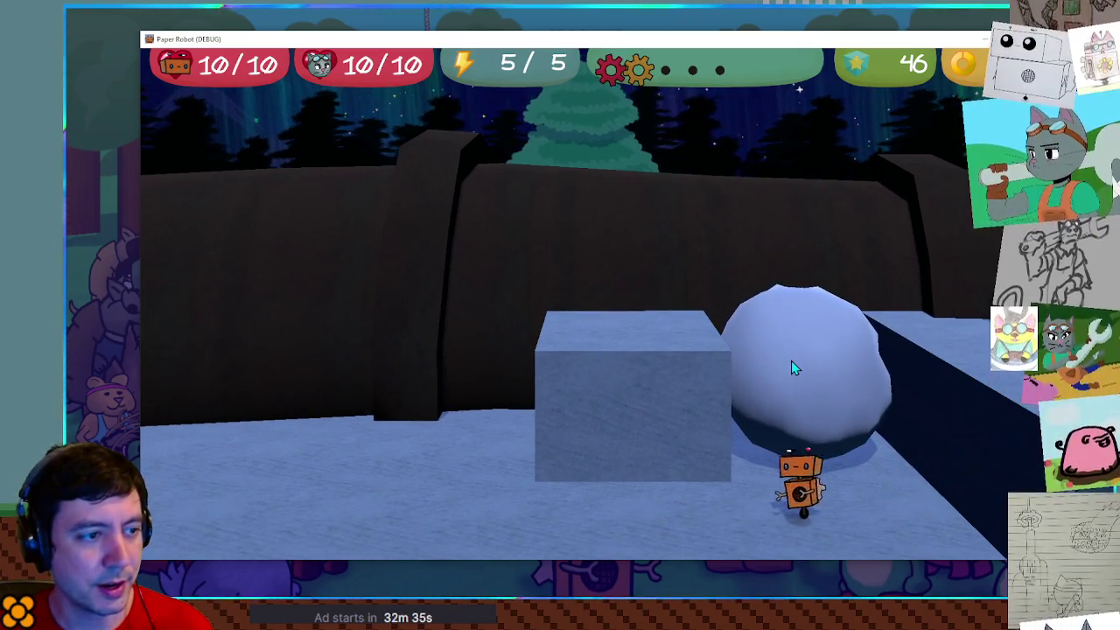
pyautogui.press('a')
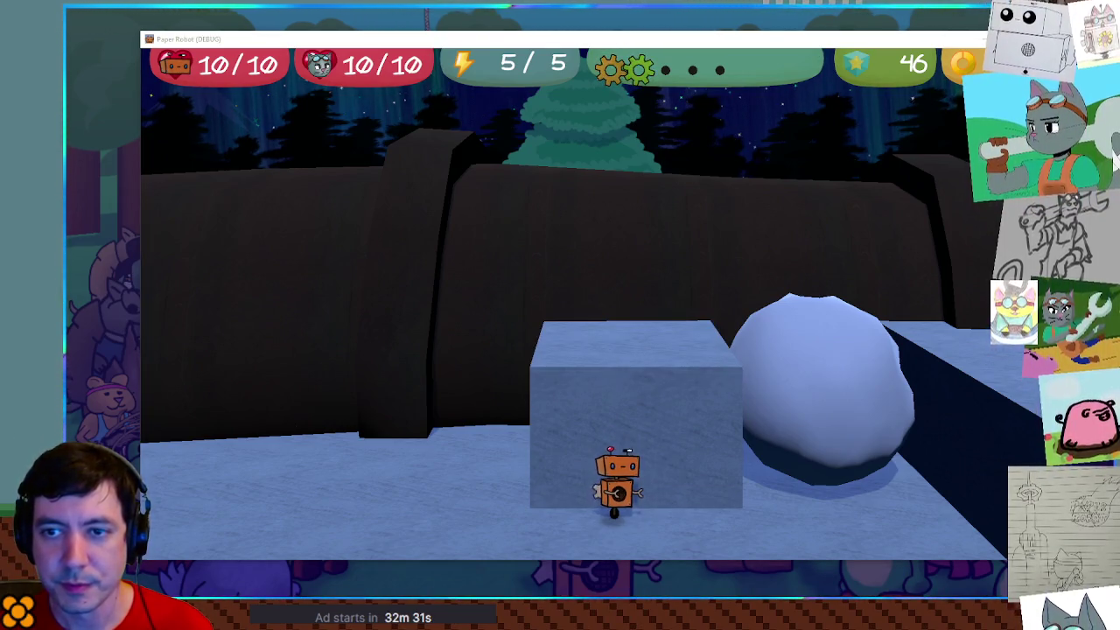
pyautogui.press('w')
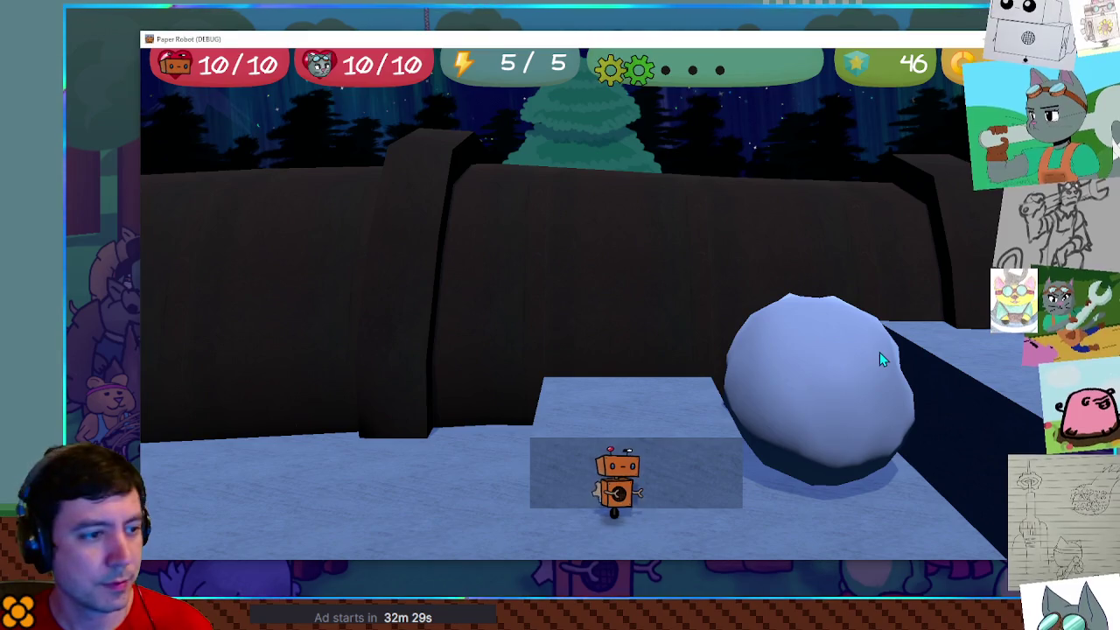
pyautogui.press('space')
pyautogui.press('space')
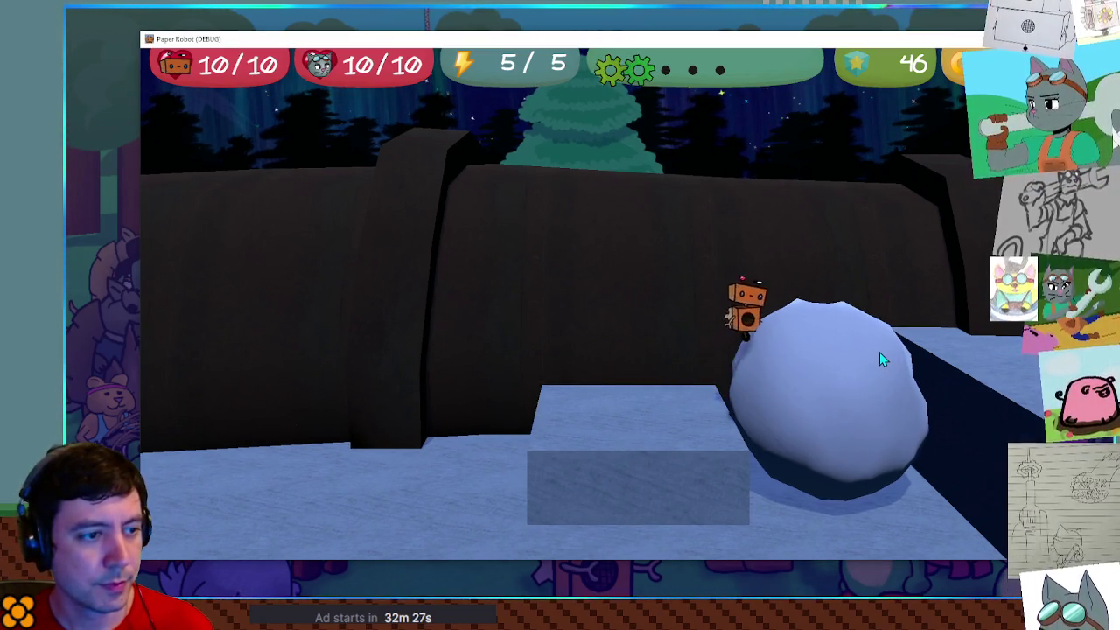
pyautogui.press('space')
pyautogui.press('a')
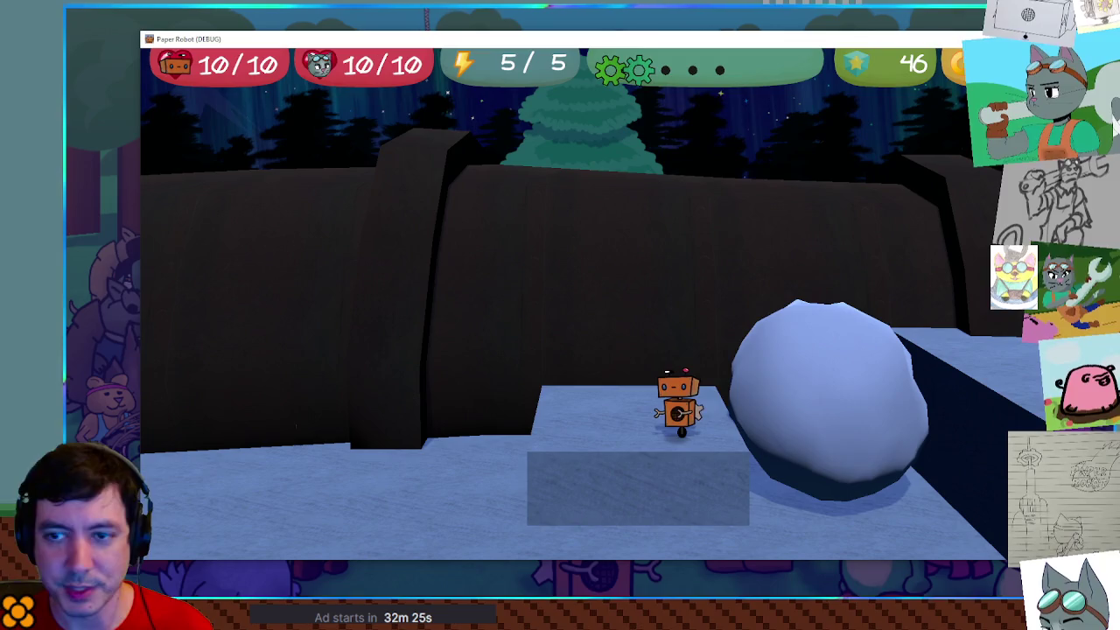
pyautogui.press('s')
pyautogui.press('space')
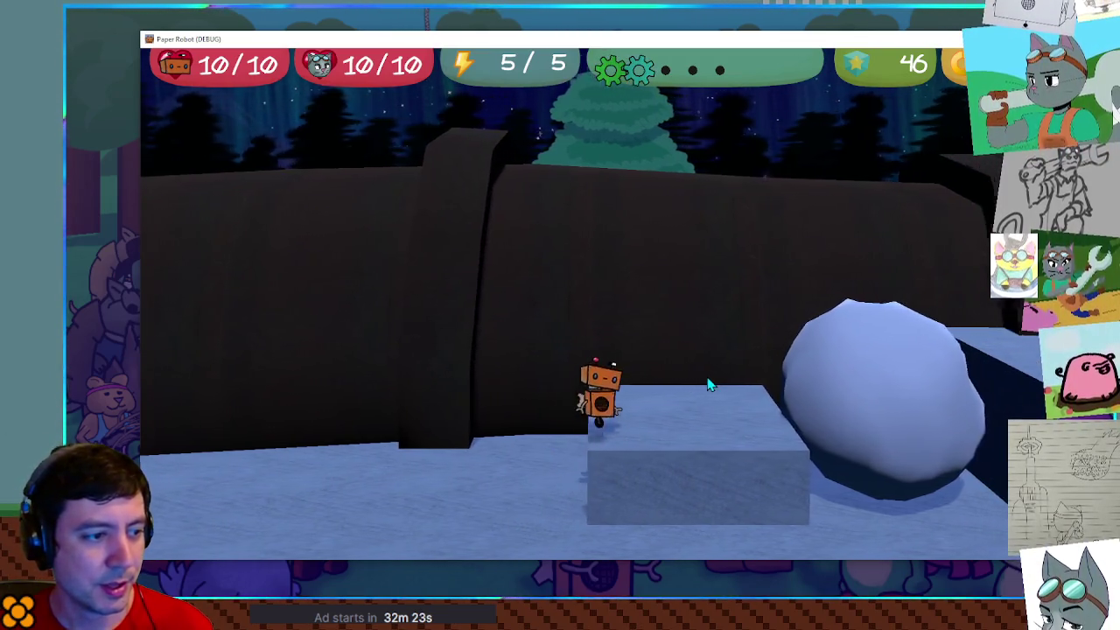
pyautogui.press('d')
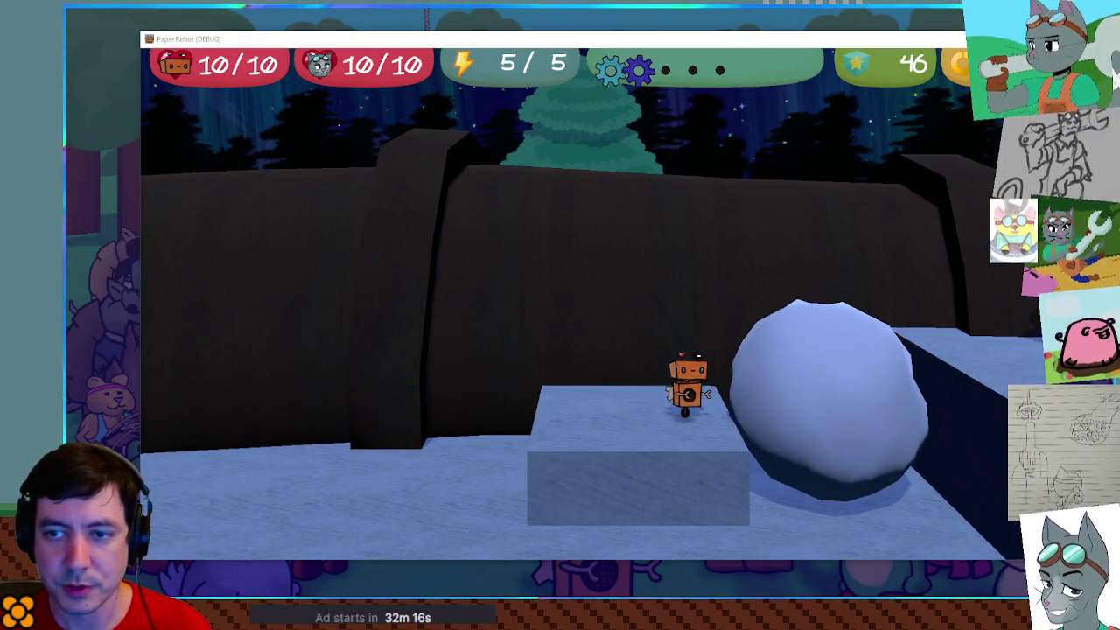
pyautogui.press('s')
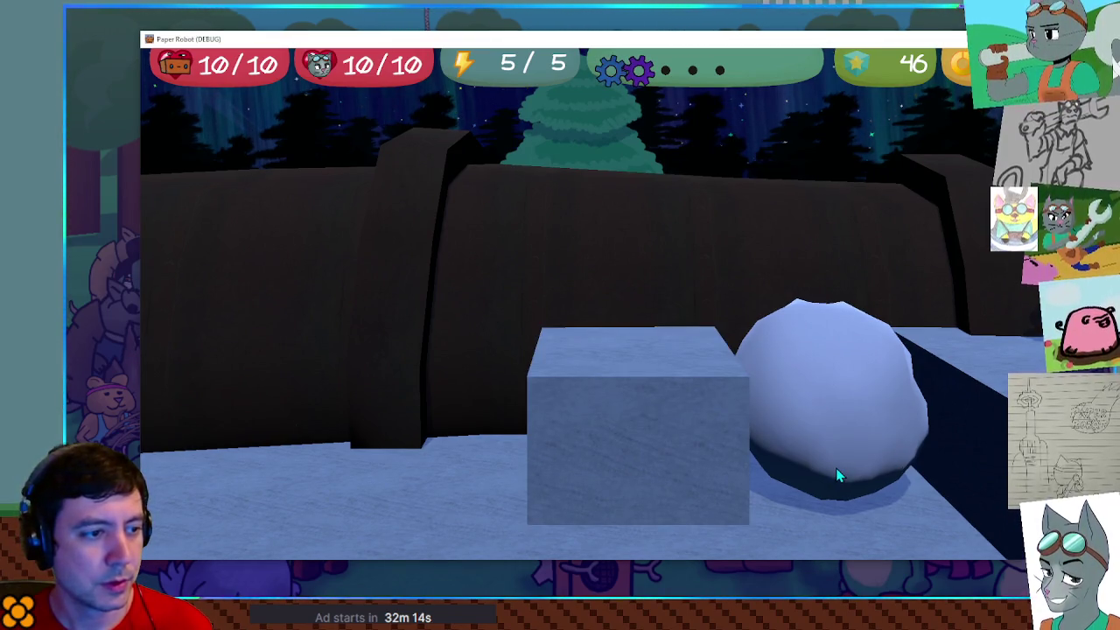
pyautogui.press('s')
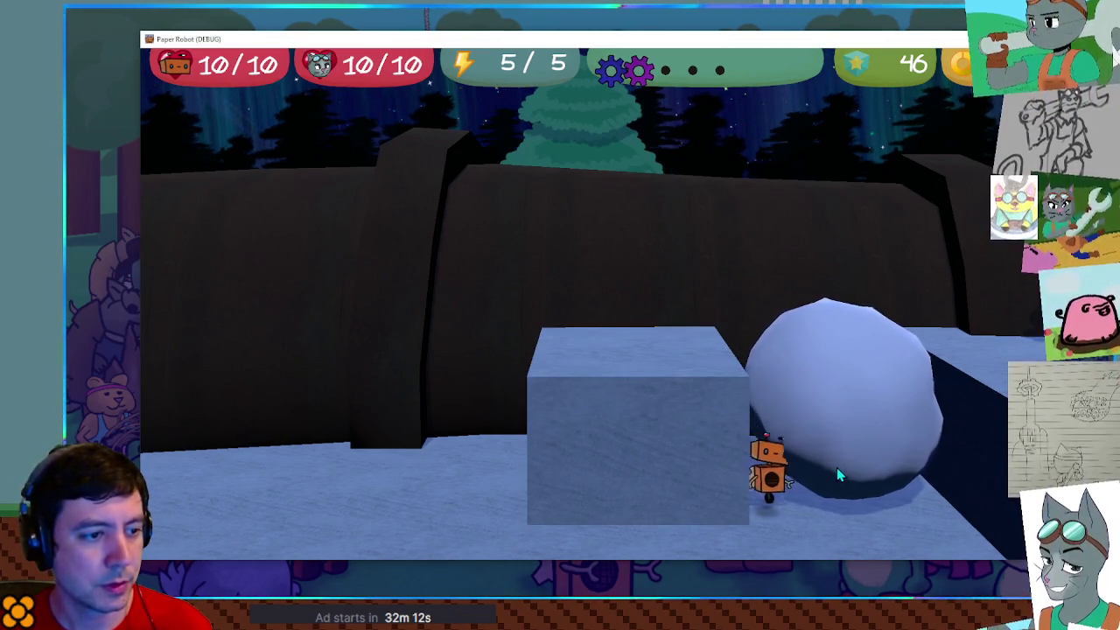
pyautogui.press('a')
pyautogui.press('a')
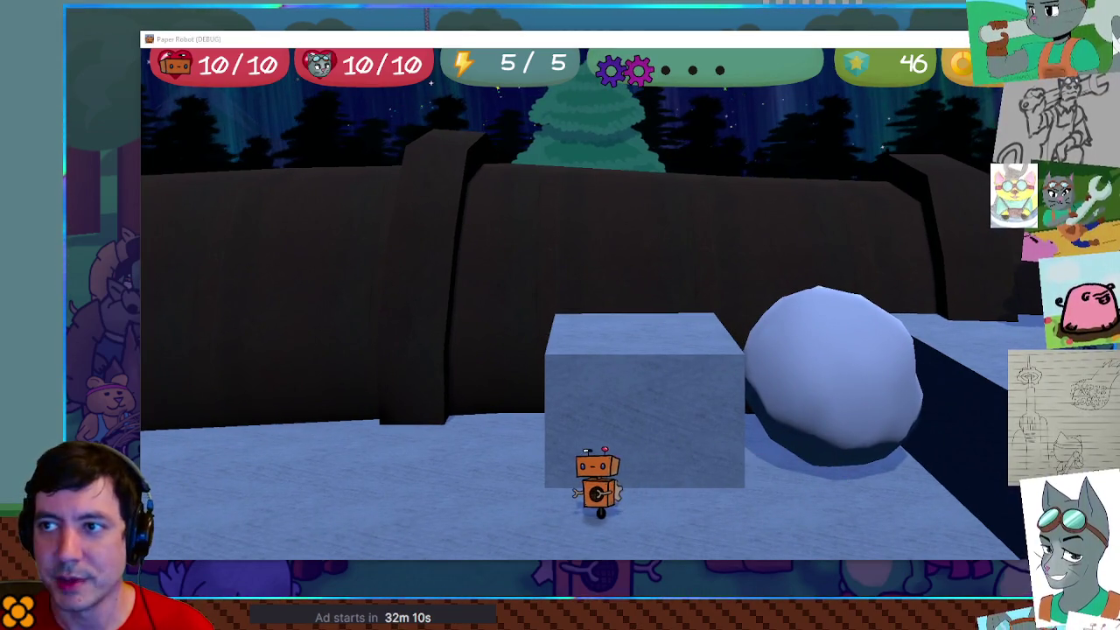
pyautogui.hotkey('alt', 'Tab')
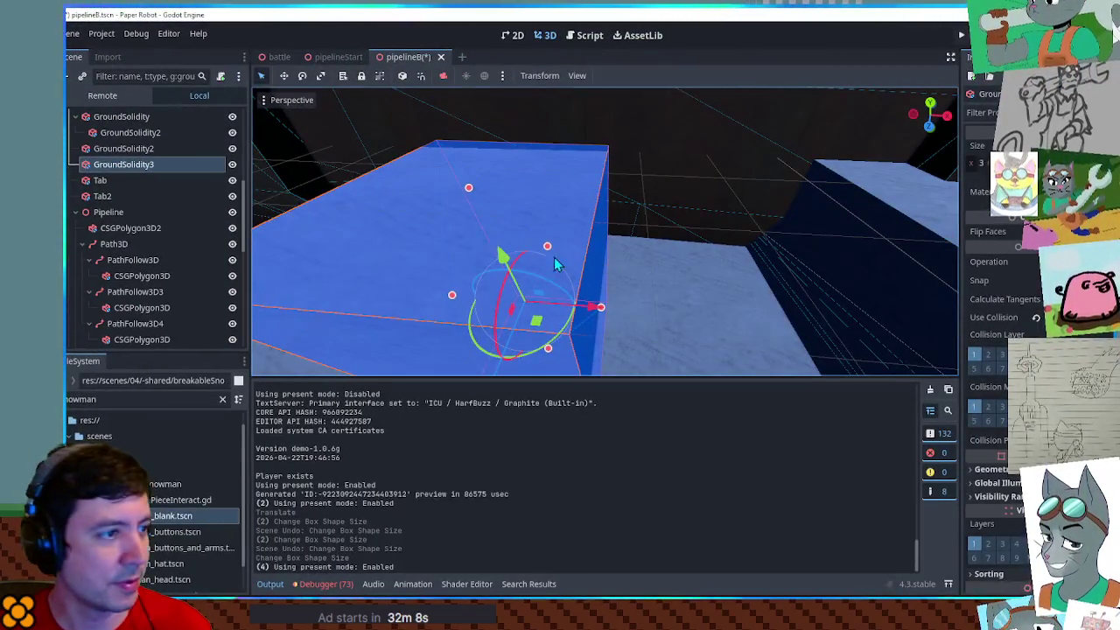
# Duplicate GroundSolidity3, slide the copy left as a lower step, and relaunch the game
pyautogui.hotkey('ctrl', 'd')
pyautogui.press('f')
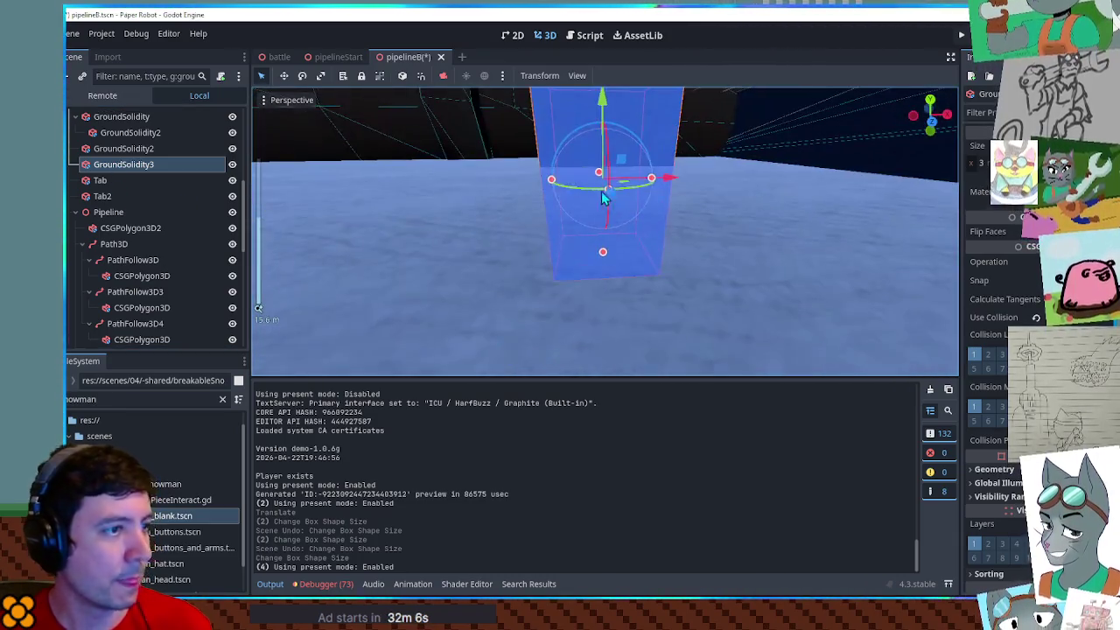
pyautogui.moveTo(634, 158)
pyautogui.mouseDown()
pyautogui.moveTo(619, 188)
pyautogui.moveTo(546, 201)
pyautogui.mouseUp()
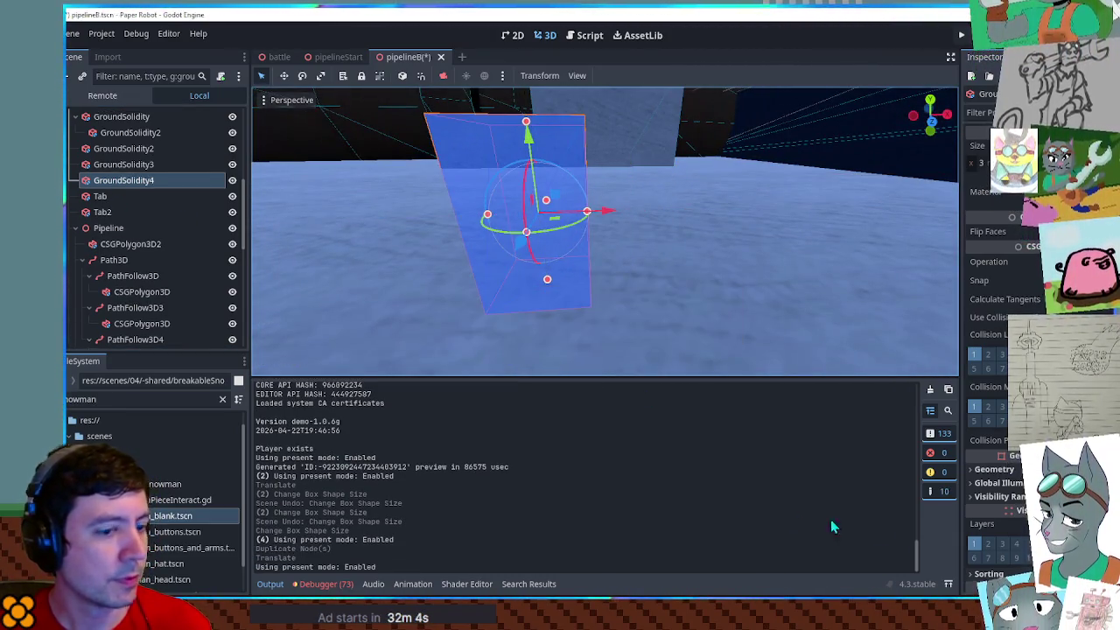
pyautogui.hotkey('alt', 'Tab')
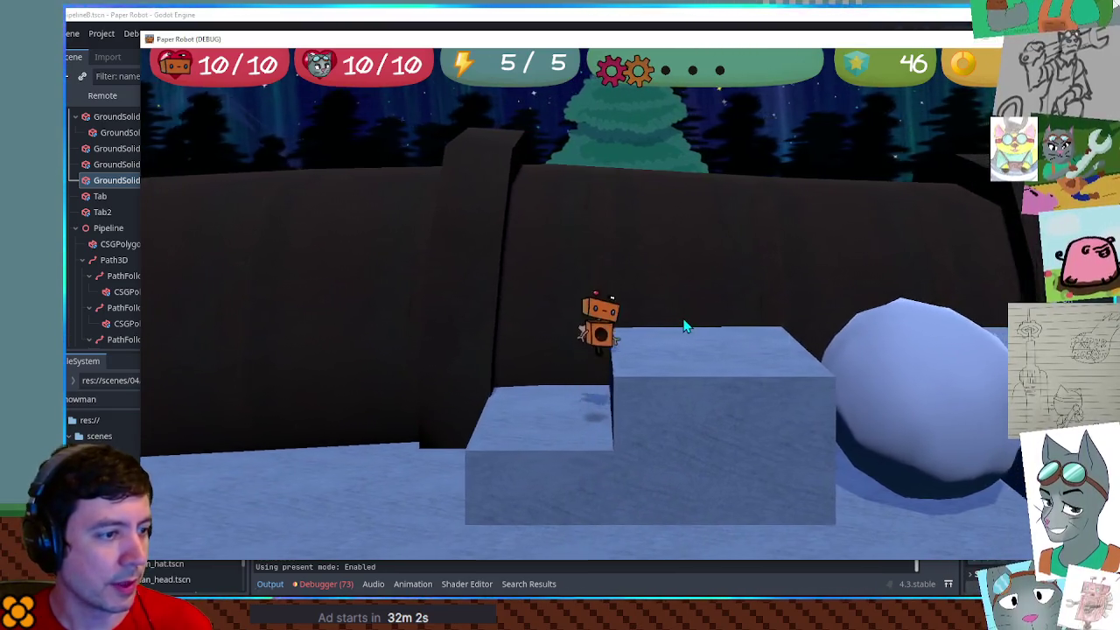
# Hop the robot over the snowball, smash it, and jump on and off the raised snow block
pyautogui.press('d')
pyautogui.press('space')
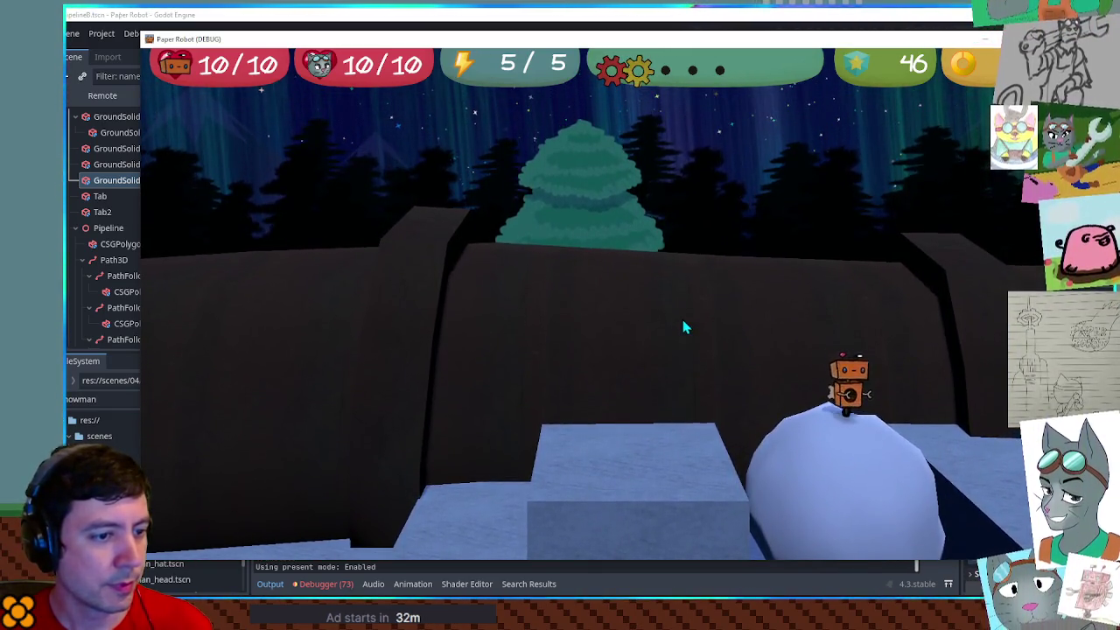
pyautogui.press('a')
pyautogui.press('space')
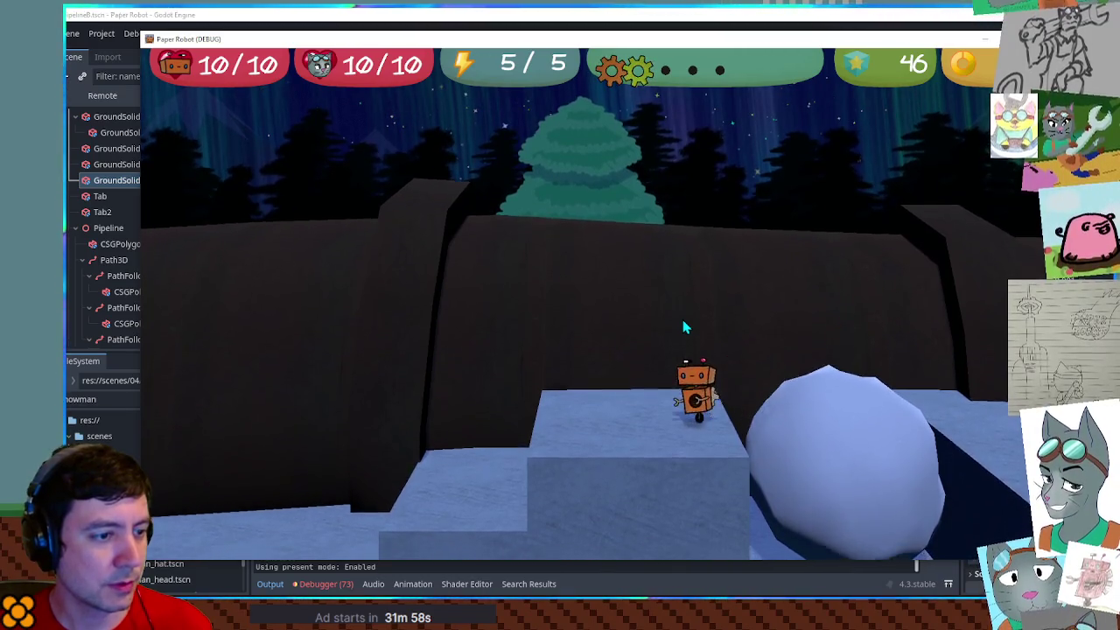
pyautogui.press('d')
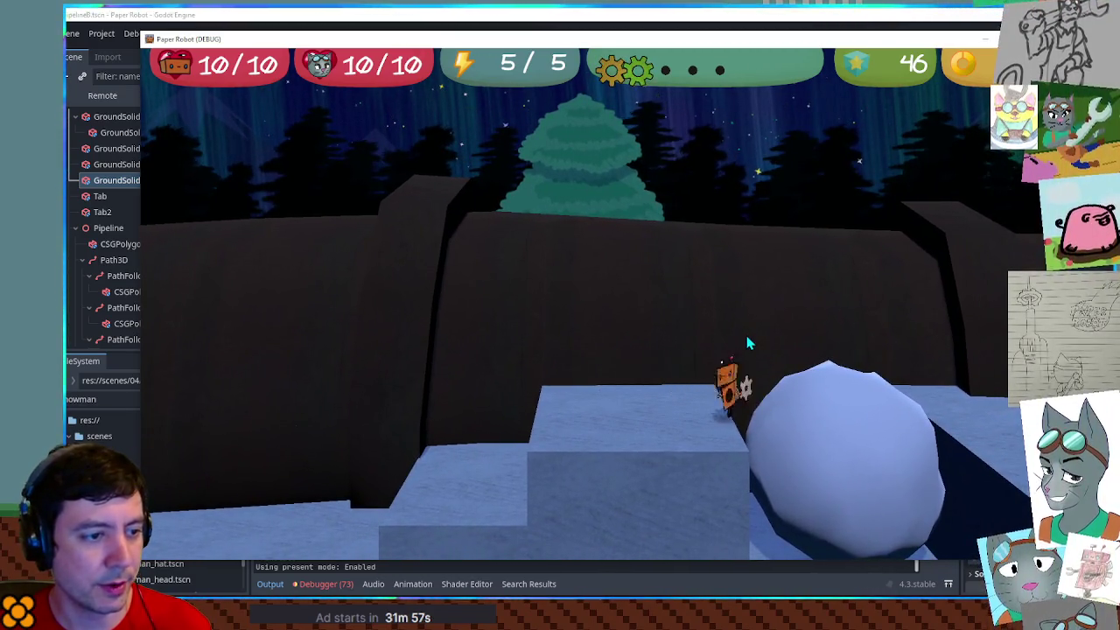
pyautogui.press('d')
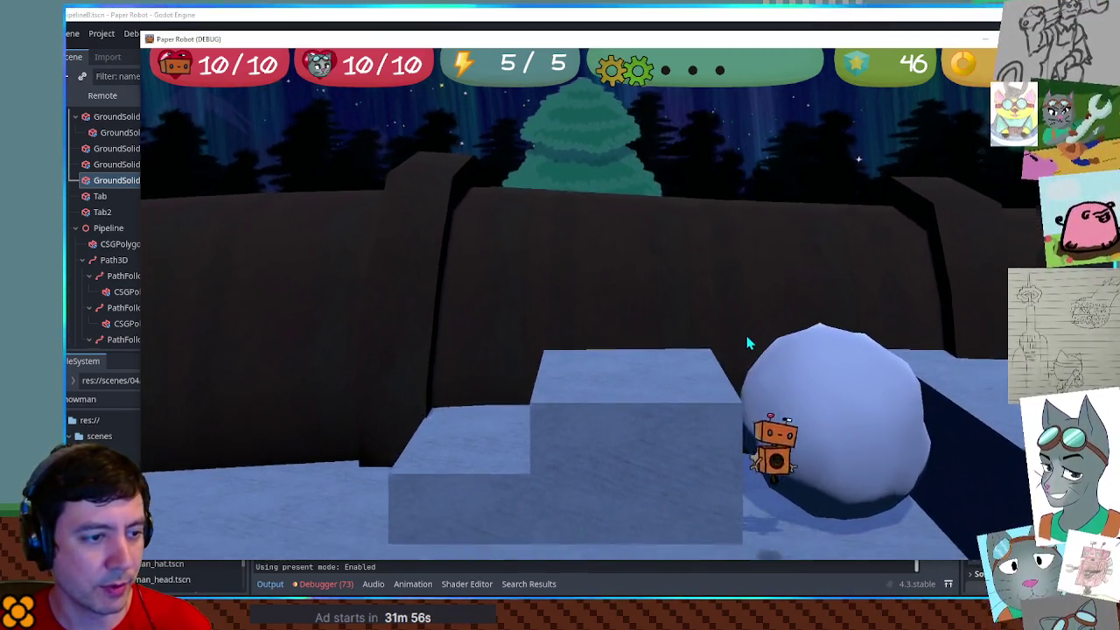
pyautogui.press('a')
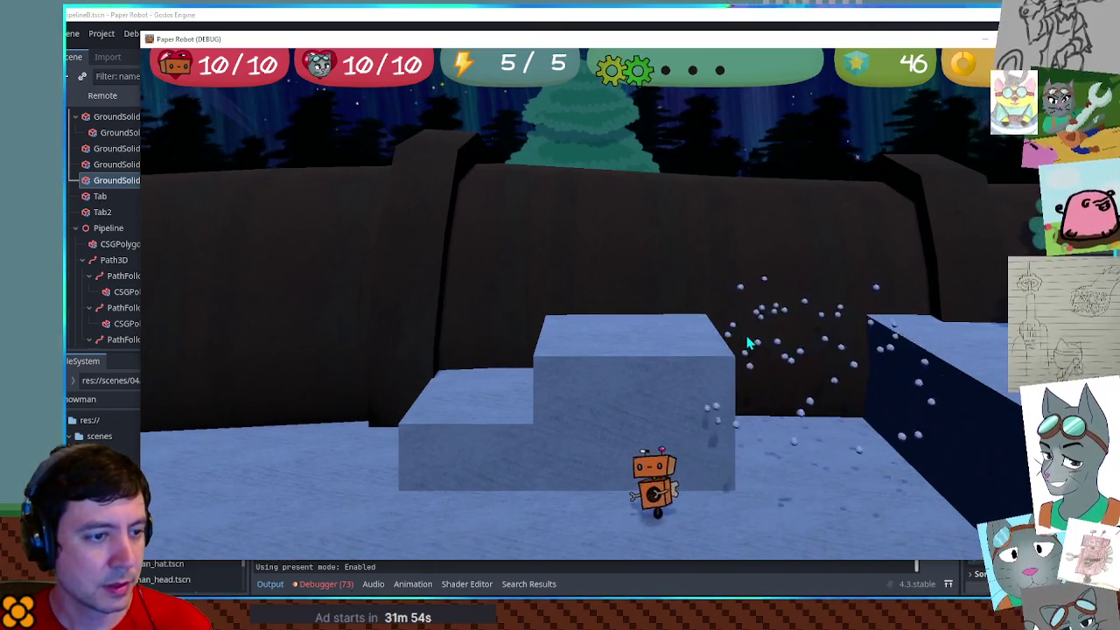
pyautogui.press('space')
pyautogui.press('d')
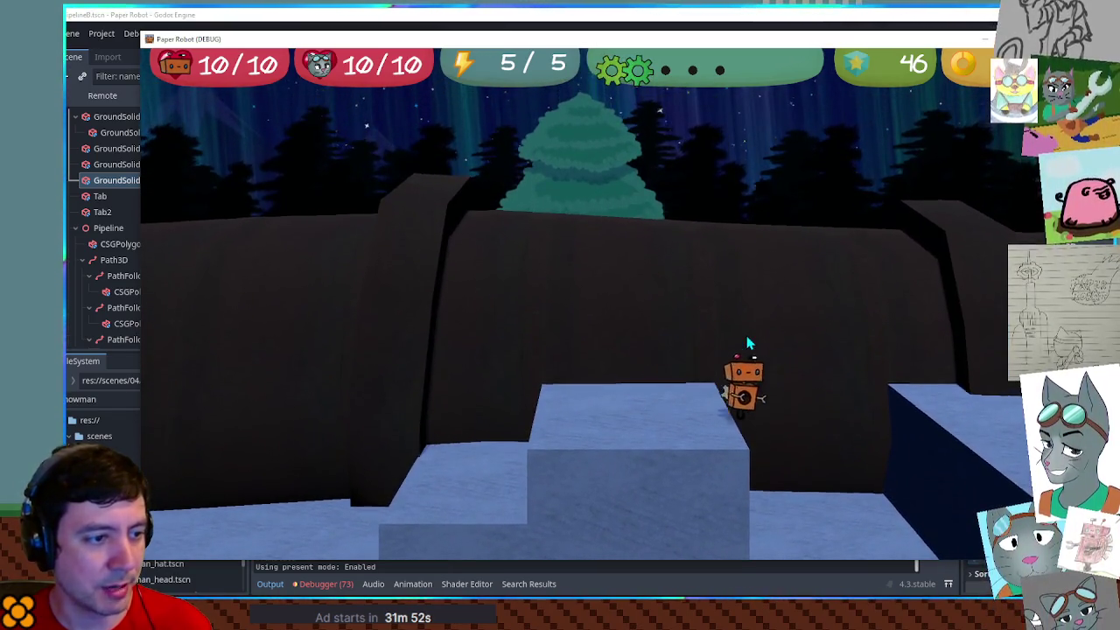
pyautogui.press('a')
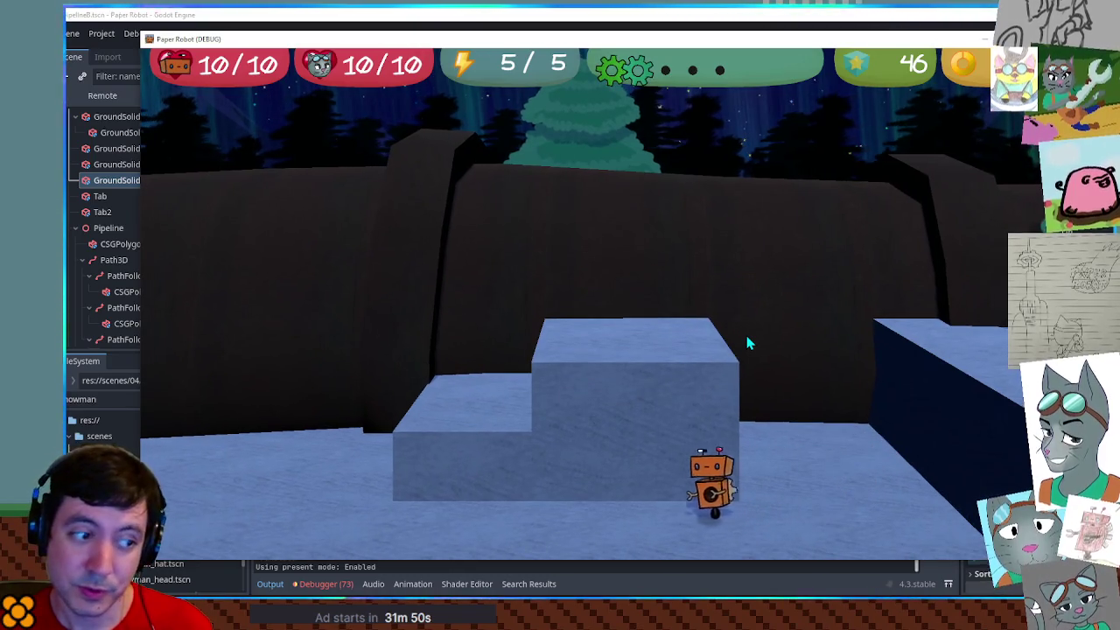
pyautogui.press('space')
pyautogui.press('d')
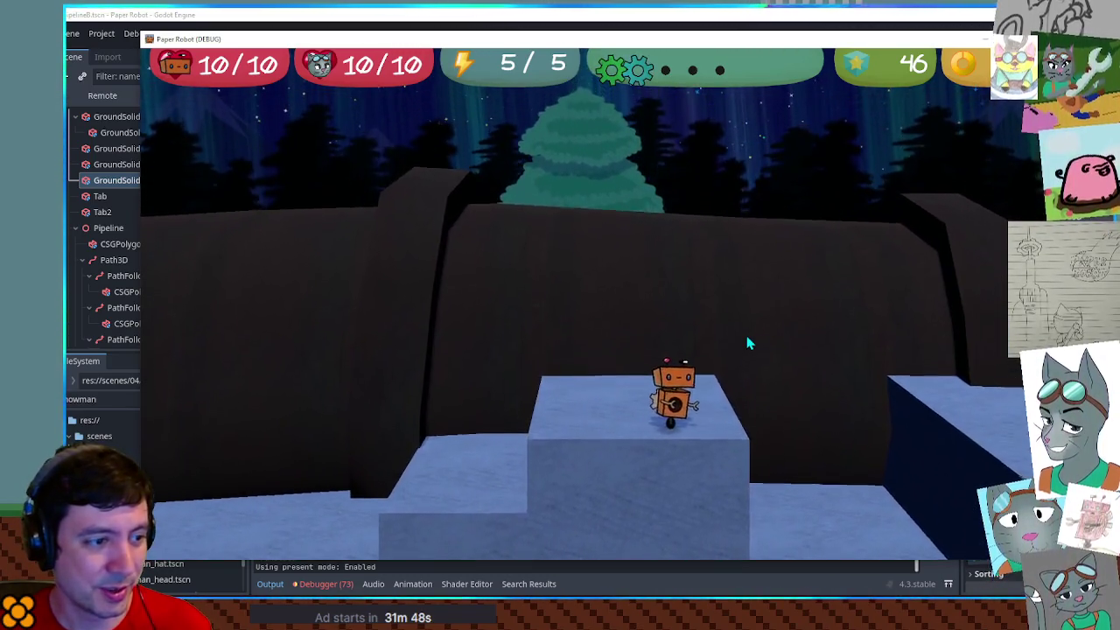
# Climb the robot up the snow steps to the higher ledge, return to centre, and close the game
pyautogui.press('a')
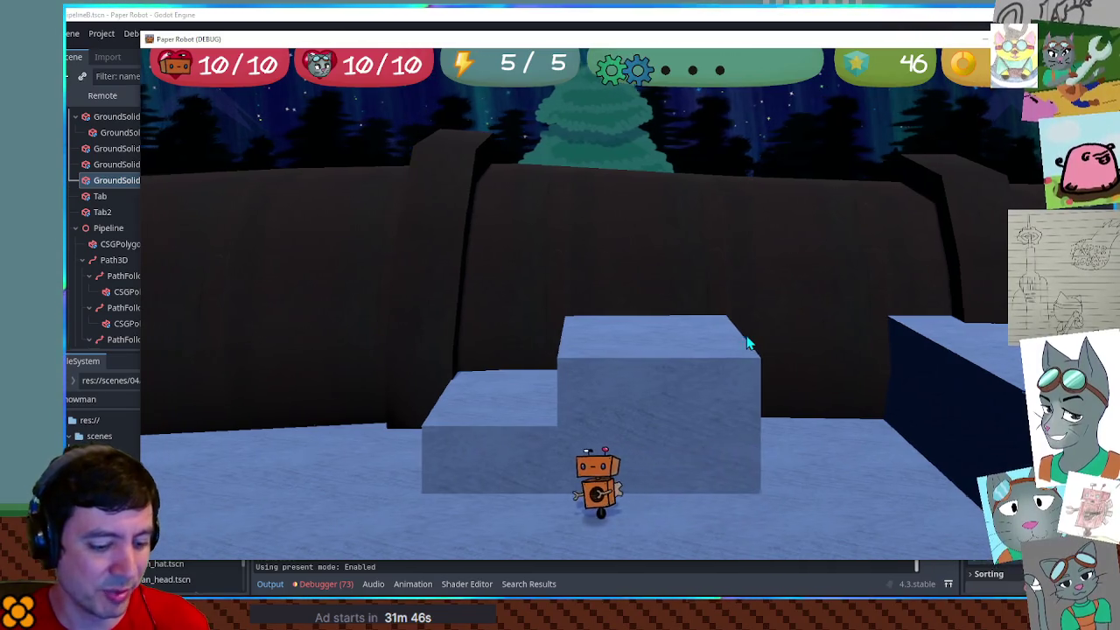
pyautogui.press('space')
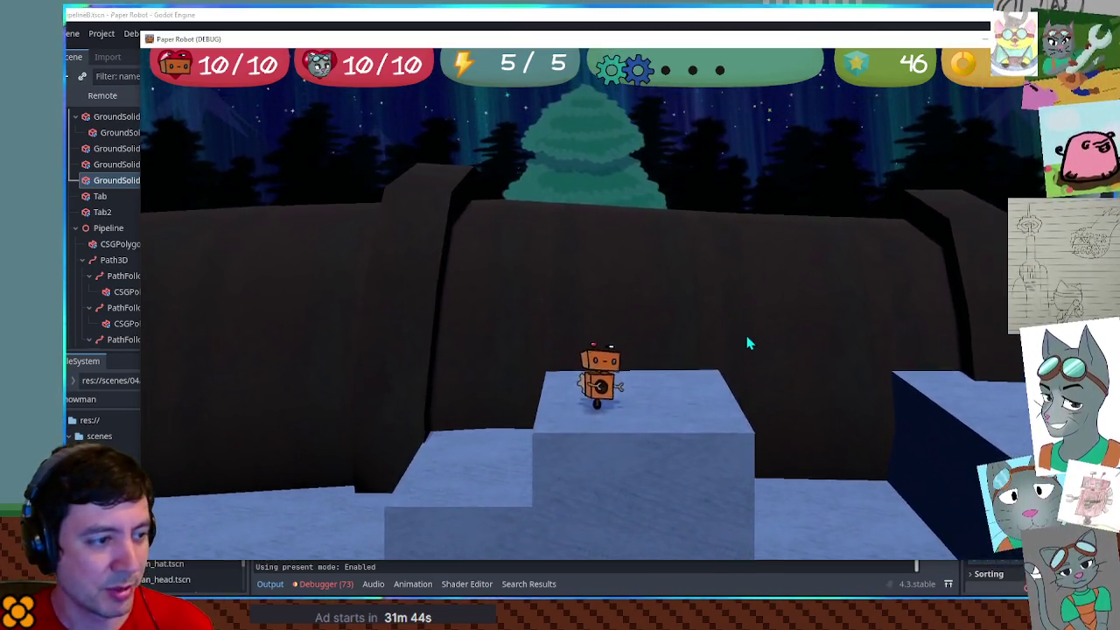
pyautogui.press('d')
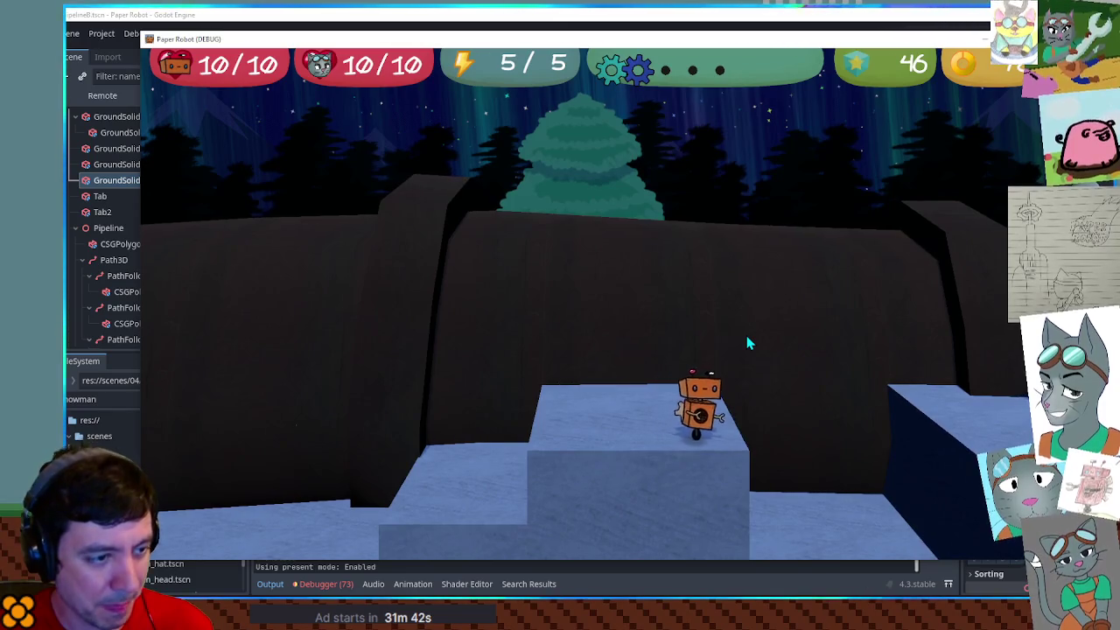
pyautogui.press('space')
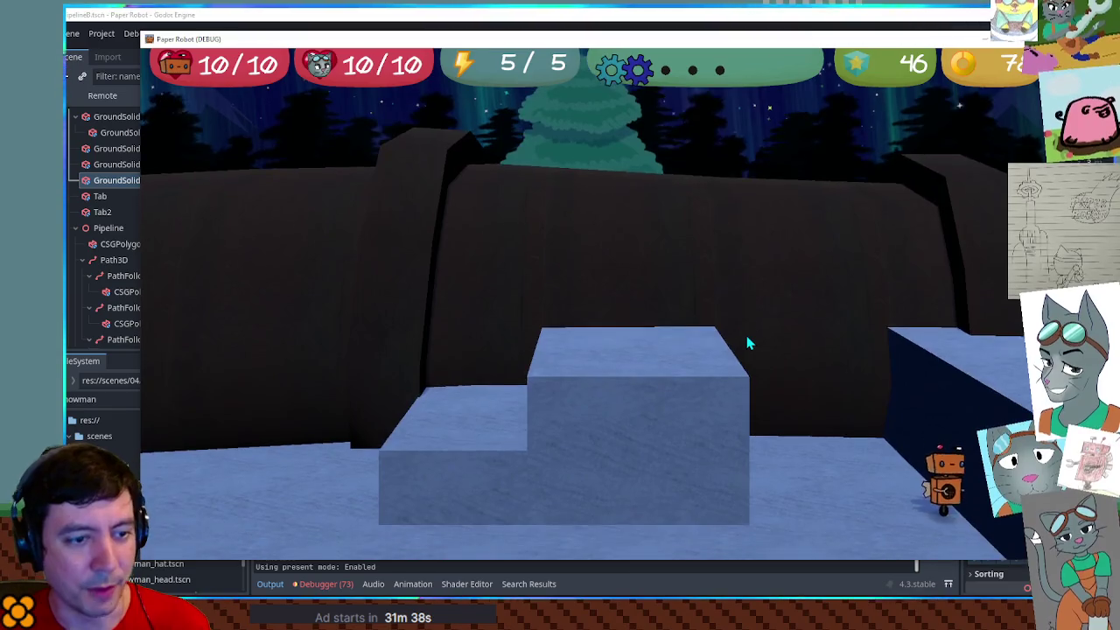
pyautogui.press('a')
pyautogui.press('w')
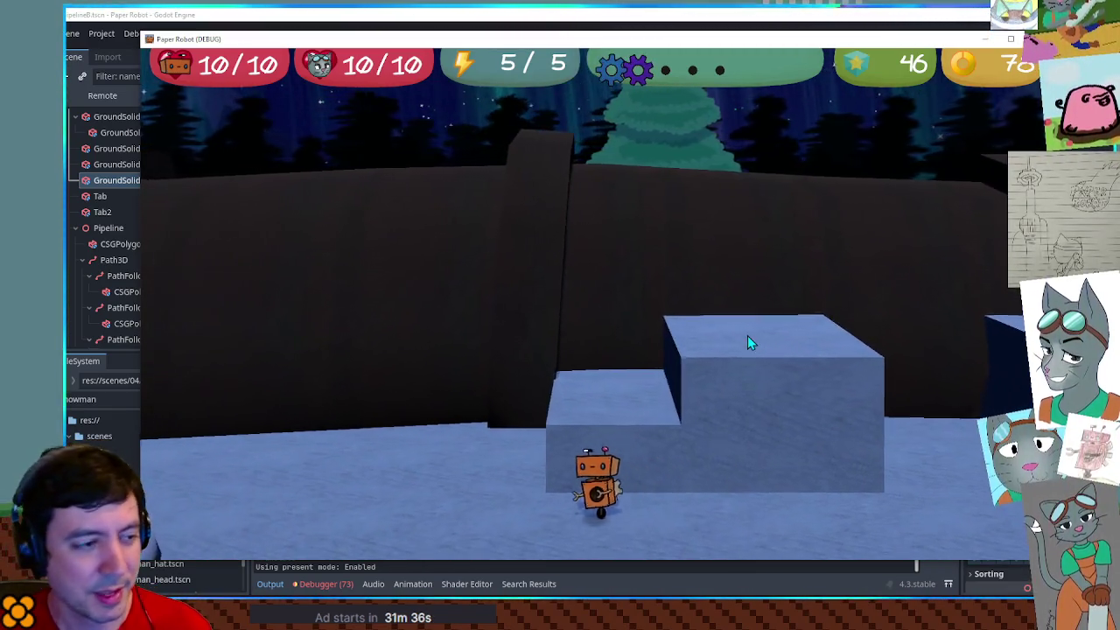
pyautogui.press('space')
pyautogui.press('d')
pyautogui.press('space')
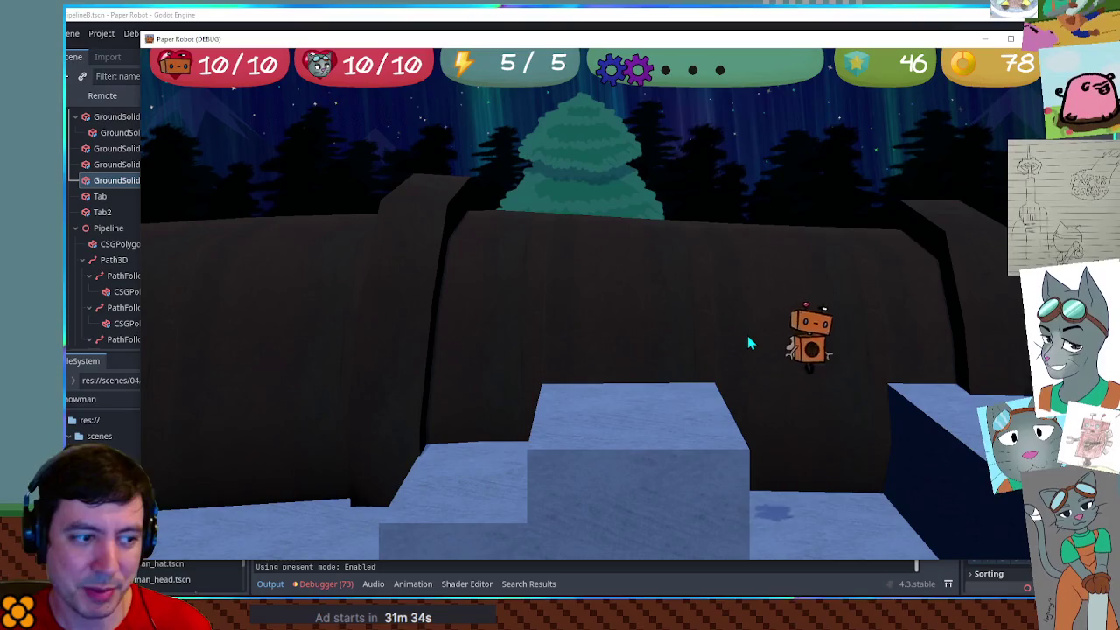
pyautogui.press('a')
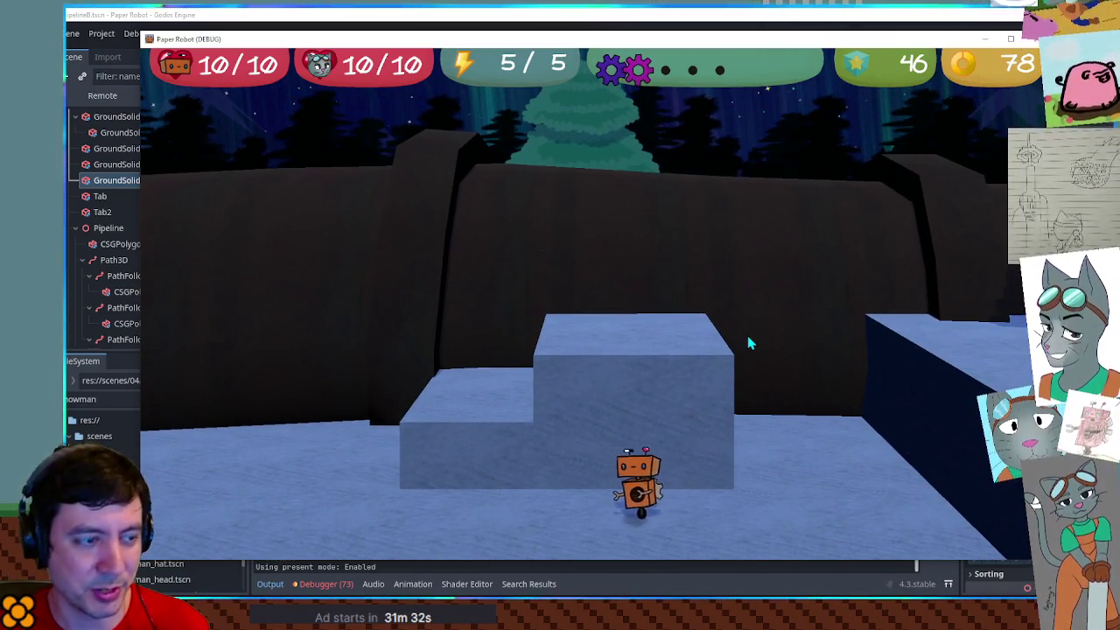
pyautogui.click(1034, 44)
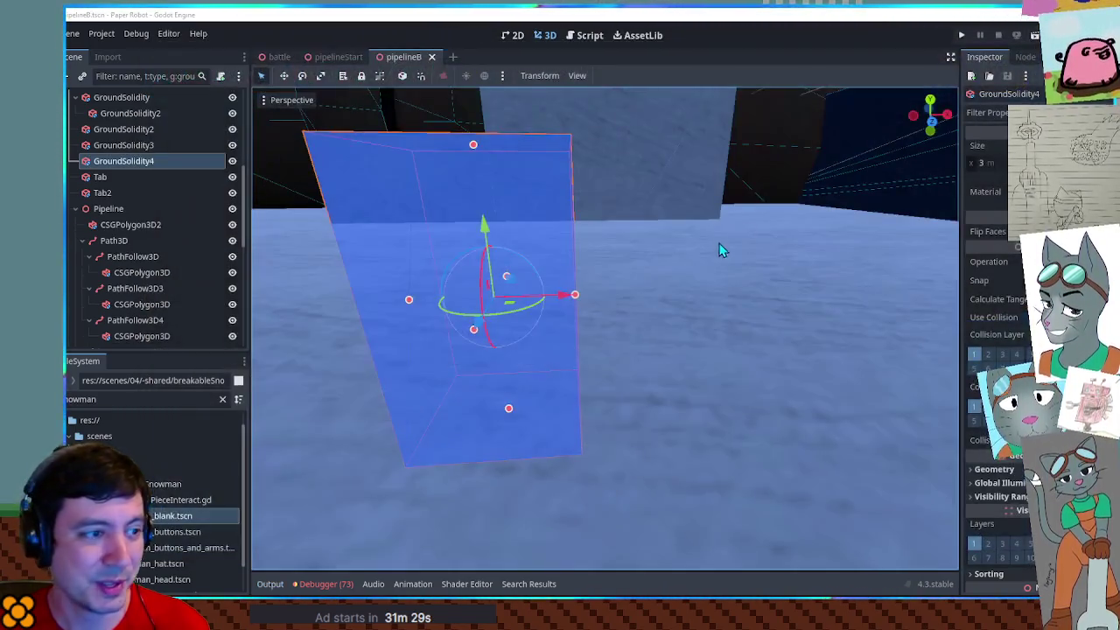
# Narrow the GroundSolidity3 box along X to about 2.9
pyautogui.scroll(-5, 725, 245)
pyautogui.scroll(3, 650, 258)
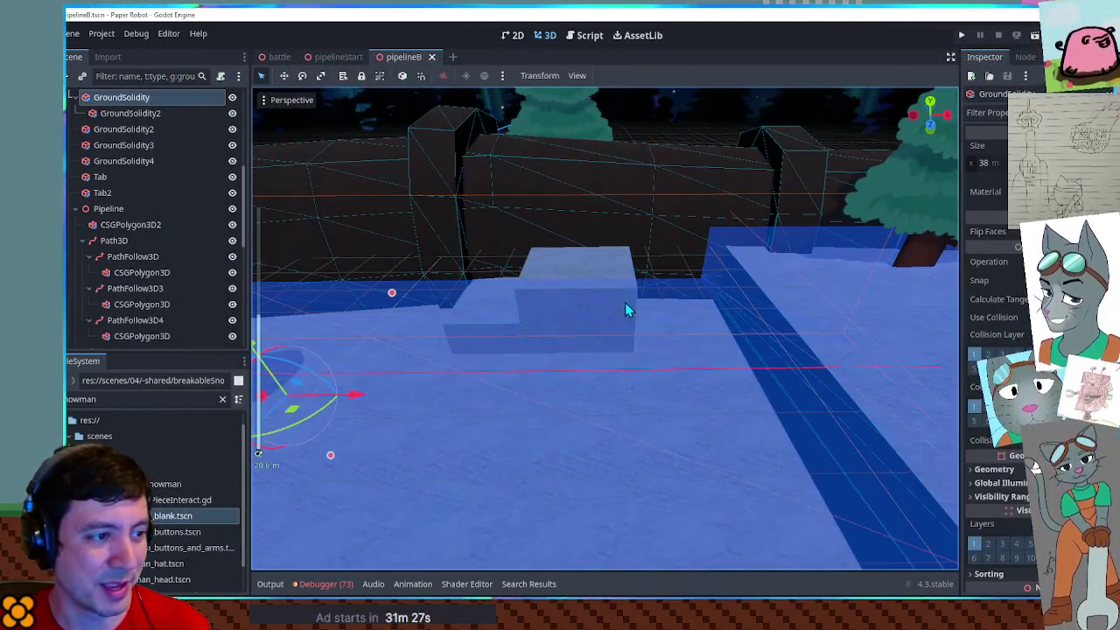
pyautogui.click(623, 267)
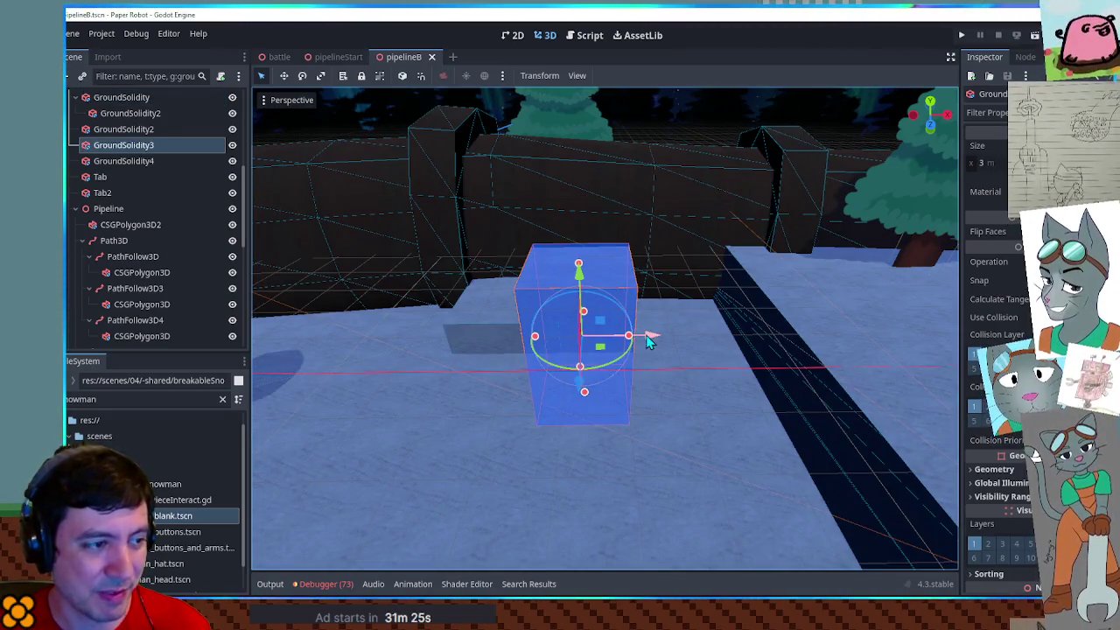
pyautogui.scroll(4, 649, 341)
pyautogui.scroll(-2, 654, 343)
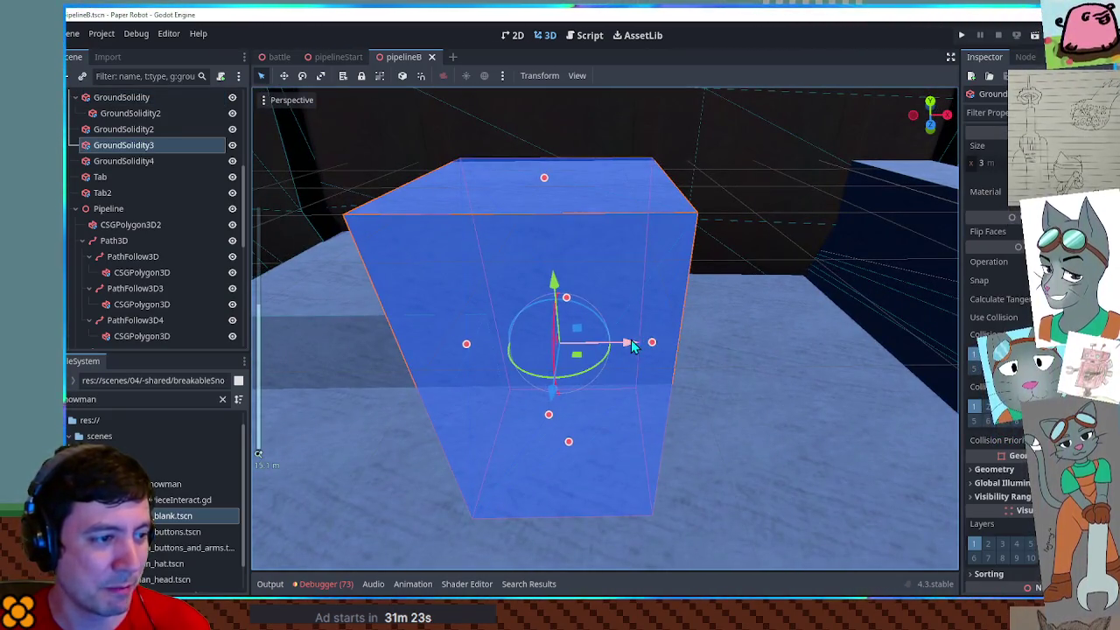
pyautogui.moveTo(651, 343); pyautogui.dragTo(635, 344)
pyautogui.scroll(-5, 636, 344)
pyautogui.scroll(1, 586, 331)
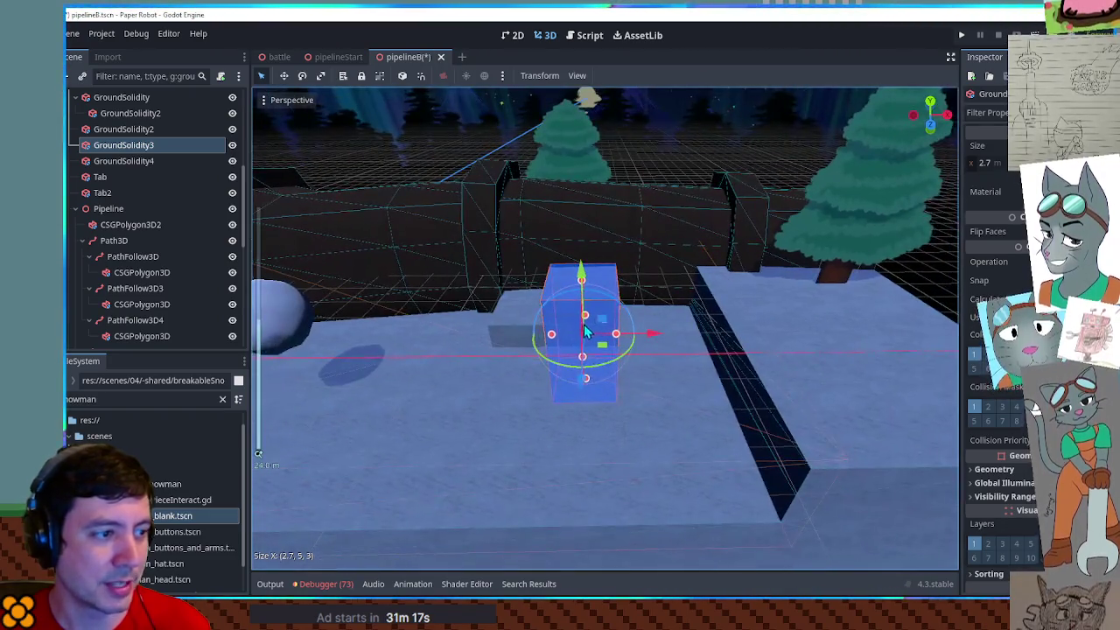
pyautogui.moveTo(551, 341); pyautogui.dragTo(544, 343)
# Shift GroundSolidity4 1.5 units to the left and save the pipelineB scene
pyautogui.click(514, 337)
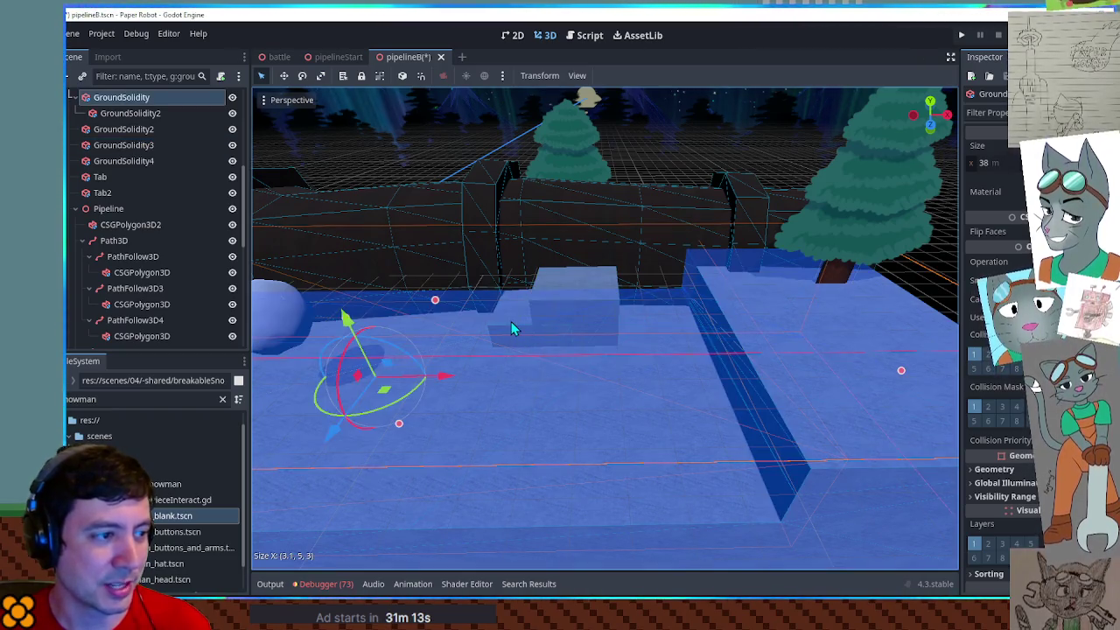
pyautogui.click(512, 324)
pyautogui.moveTo(616, 347)
pyautogui.mouseDown()
pyautogui.moveTo(581, 354)
pyautogui.moveTo(613, 355)
pyautogui.moveTo(584, 329)
pyautogui.moveTo(594, 317)
pyautogui.moveTo(596, 332)
pyautogui.moveTo(595, 312)
pyautogui.moveTo(688, 282)
pyautogui.moveTo(746, 325)
pyautogui.moveTo(555, 349)
pyautogui.mouseUp()
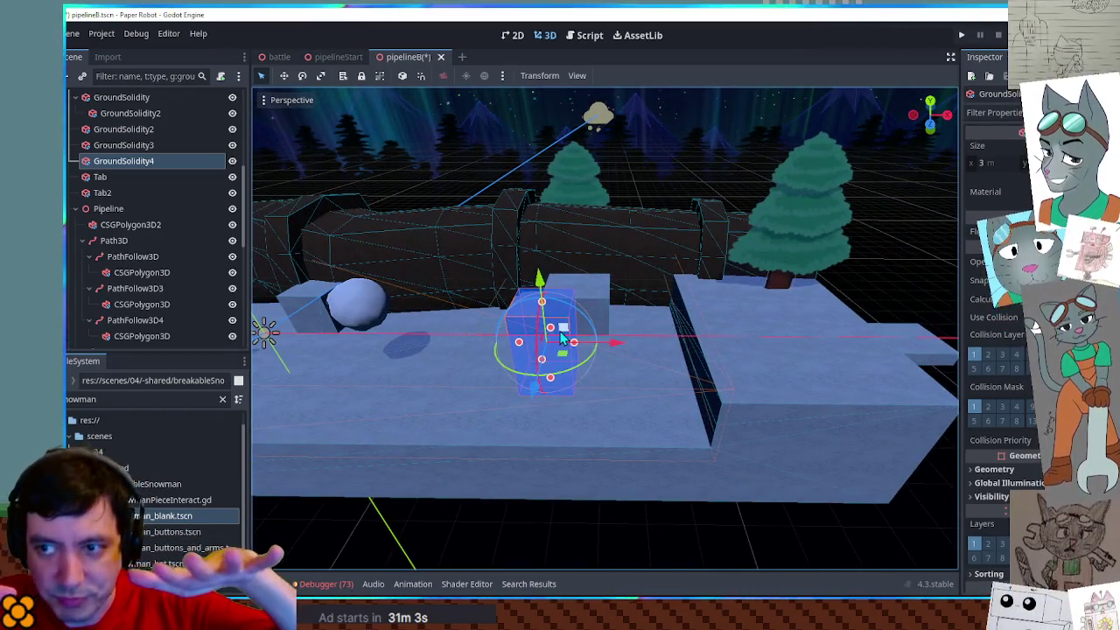
pyautogui.moveTo(534, 326)
pyautogui.mouseDown()
pyautogui.moveTo(636, 308)
pyautogui.moveTo(511, 298)
pyautogui.moveTo(765, 317)
pyautogui.moveTo(691, 310)
pyautogui.mouseUp()
pyautogui.hotkey('ctrl', 's')
pyautogui.click(337, 58)
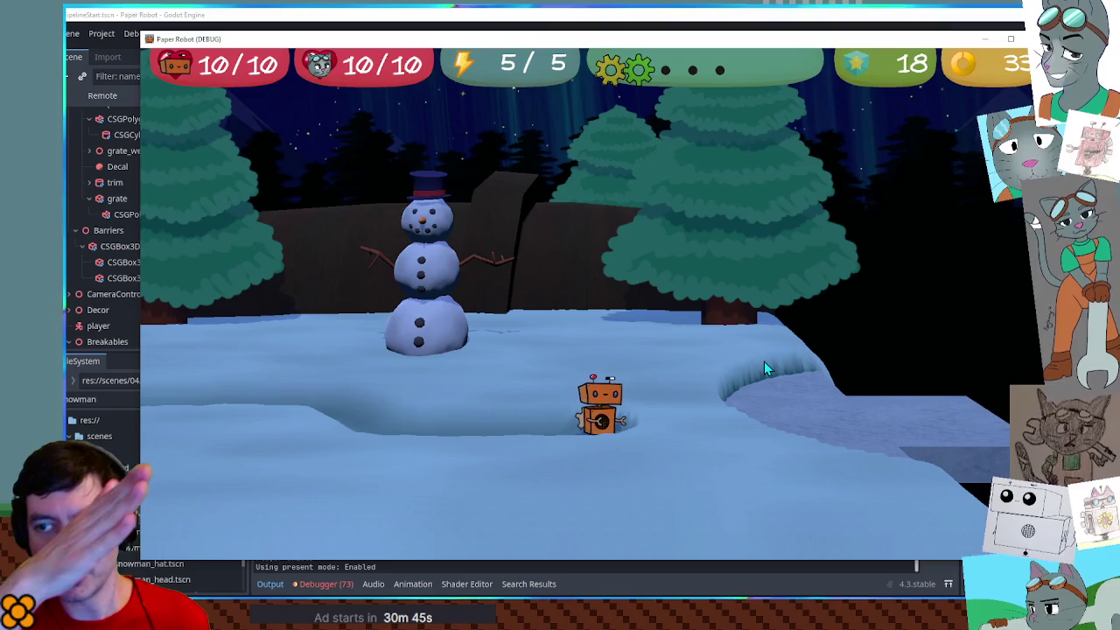
# Walk the robot onto the snow ledge, then left past the snowman onto the save point, and close the game
pyautogui.press('d')
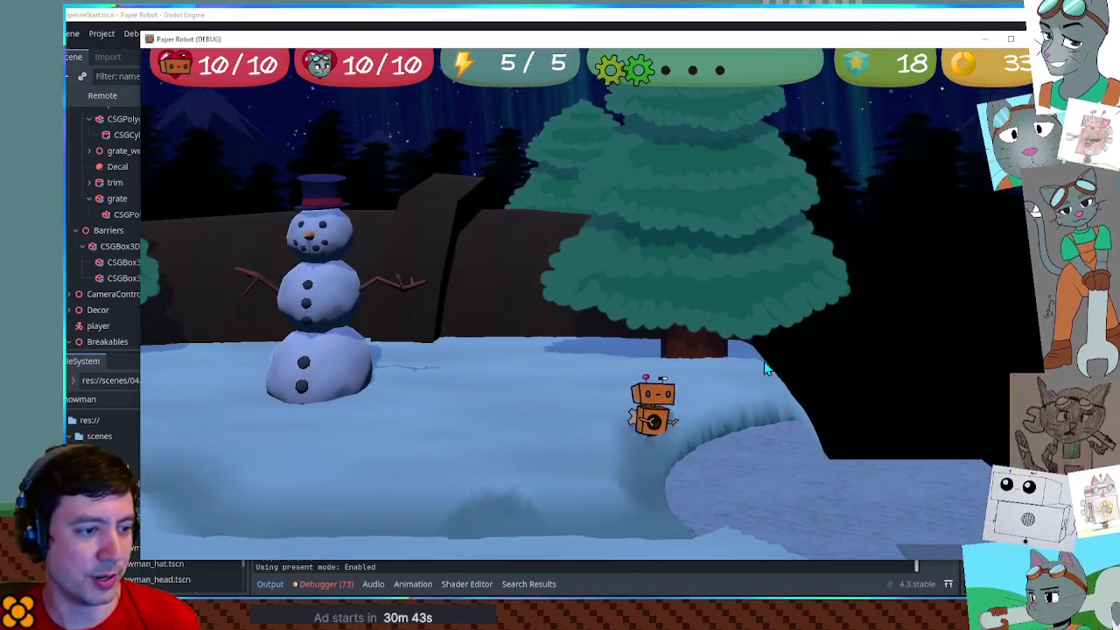
pyautogui.press('d')
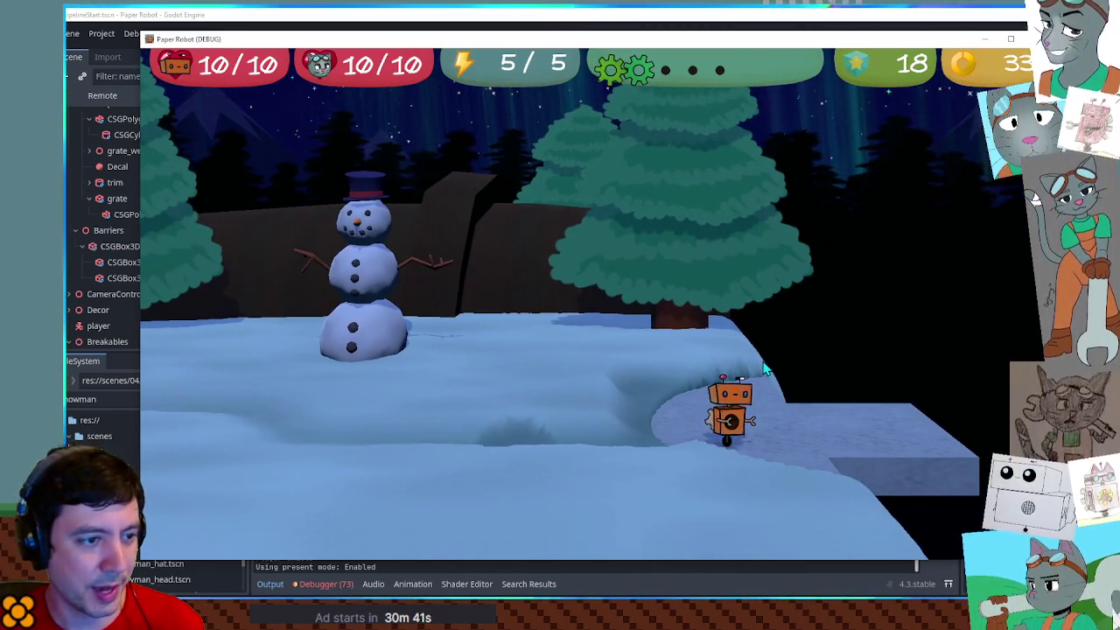
pyautogui.press('a')
pyautogui.press('s')
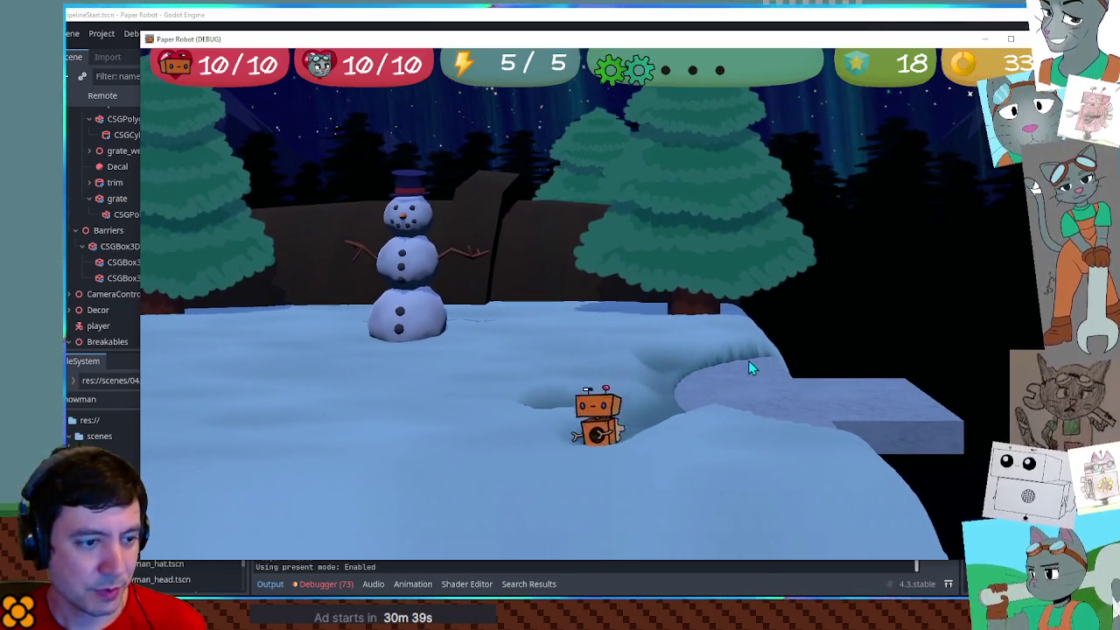
pyautogui.press('d')
pyautogui.press('a')
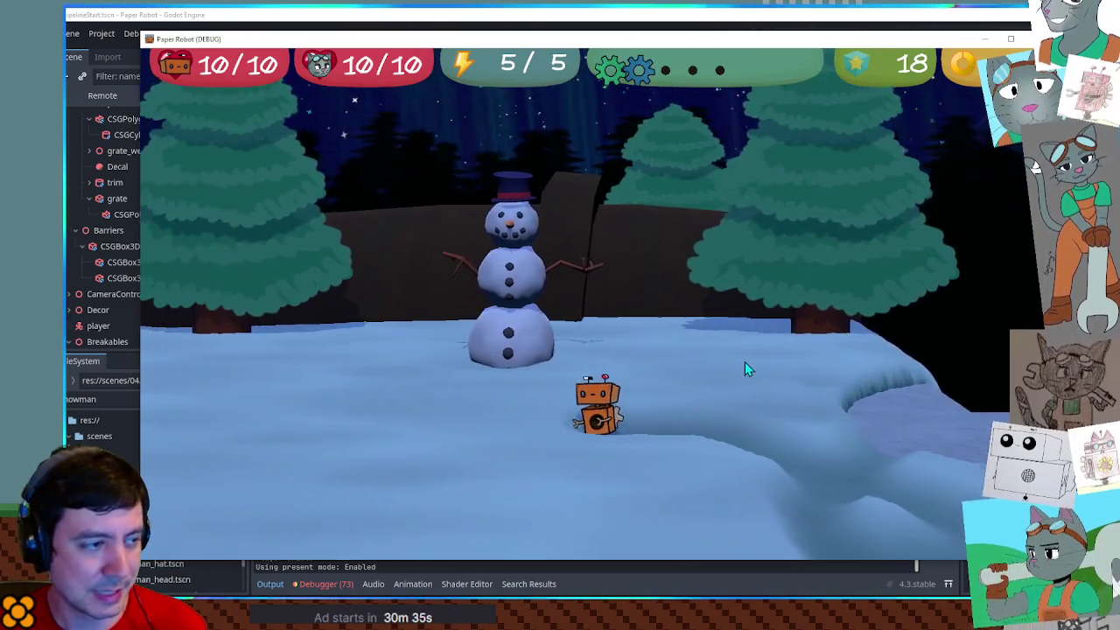
pyautogui.press('a')
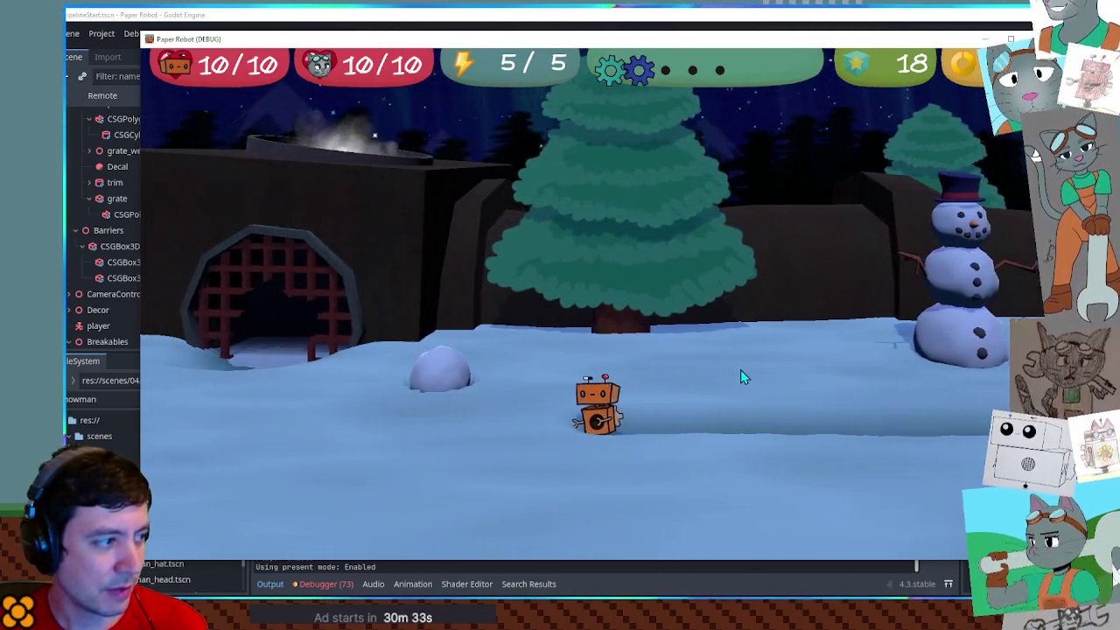
pyautogui.press('a')
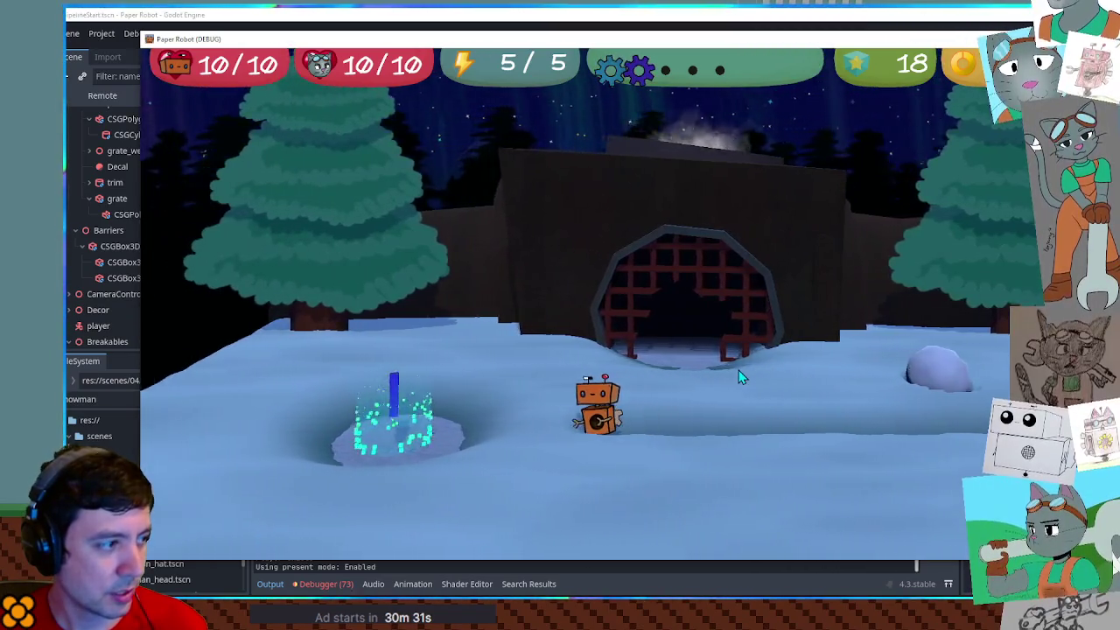
pyautogui.press('a')
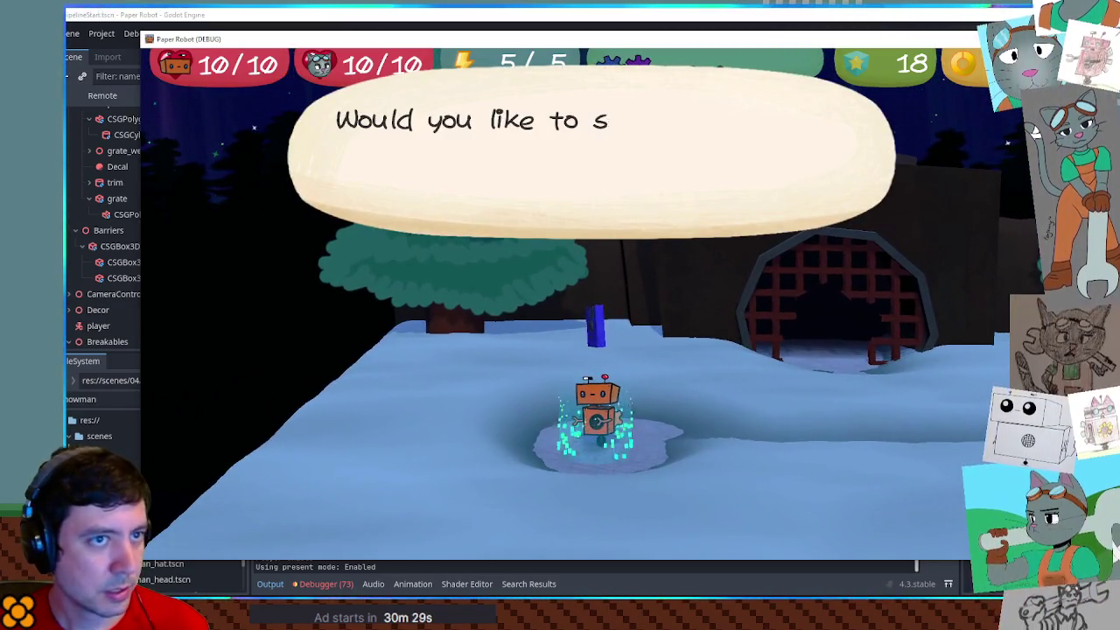
pyautogui.press('F8')
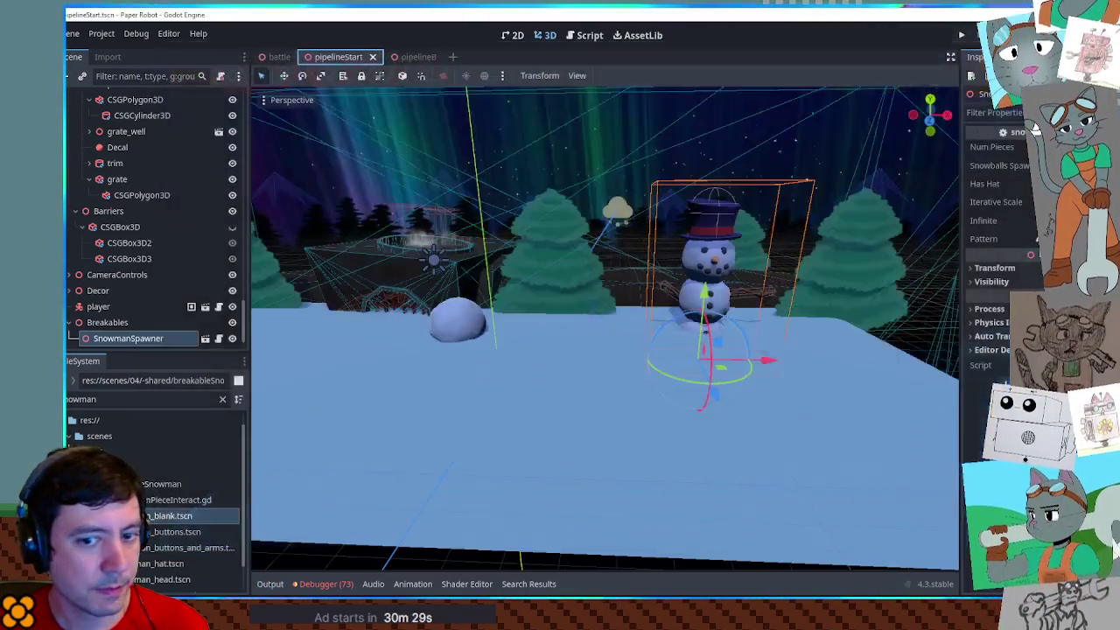
# Back in pipelineB, deepen the small GroundSolidity2 cube's Z size from 2 to 3
pyautogui.click(405, 59)
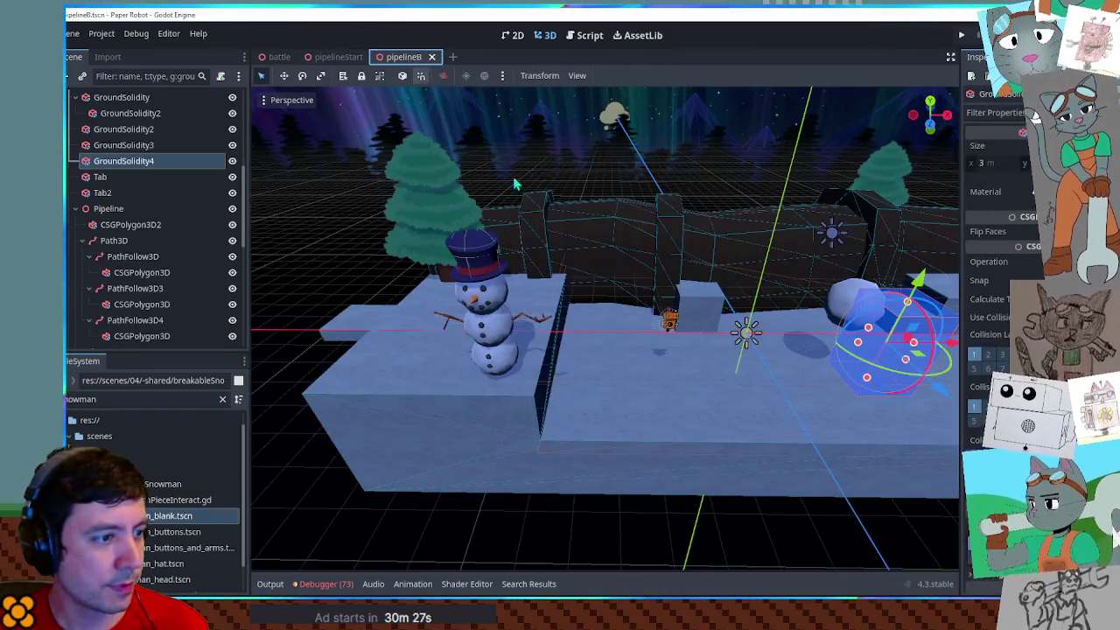
pyautogui.press('f')
pyautogui.scroll(5, 720, 374)
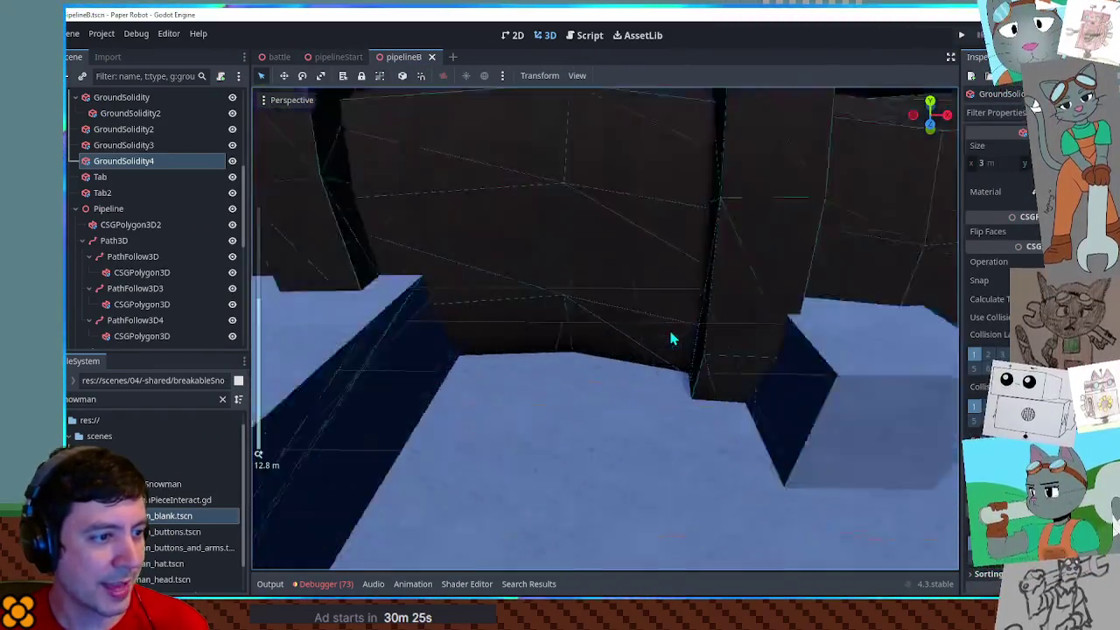
pyautogui.moveTo(799, 346); pyautogui.dragTo(592, 314)
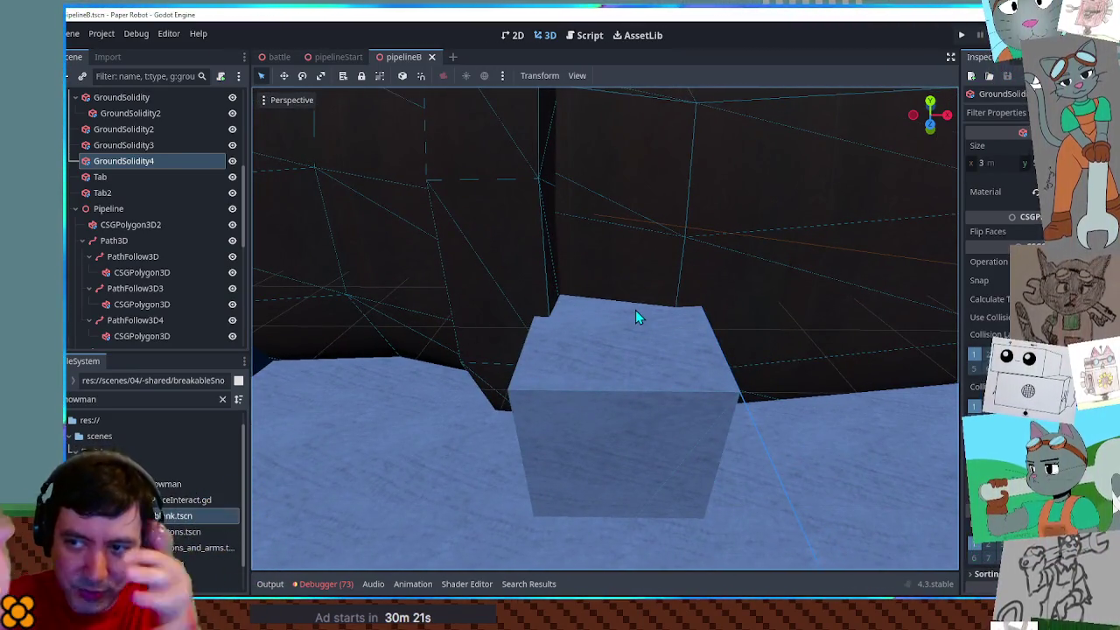
pyautogui.scroll(-5, 655, 334)
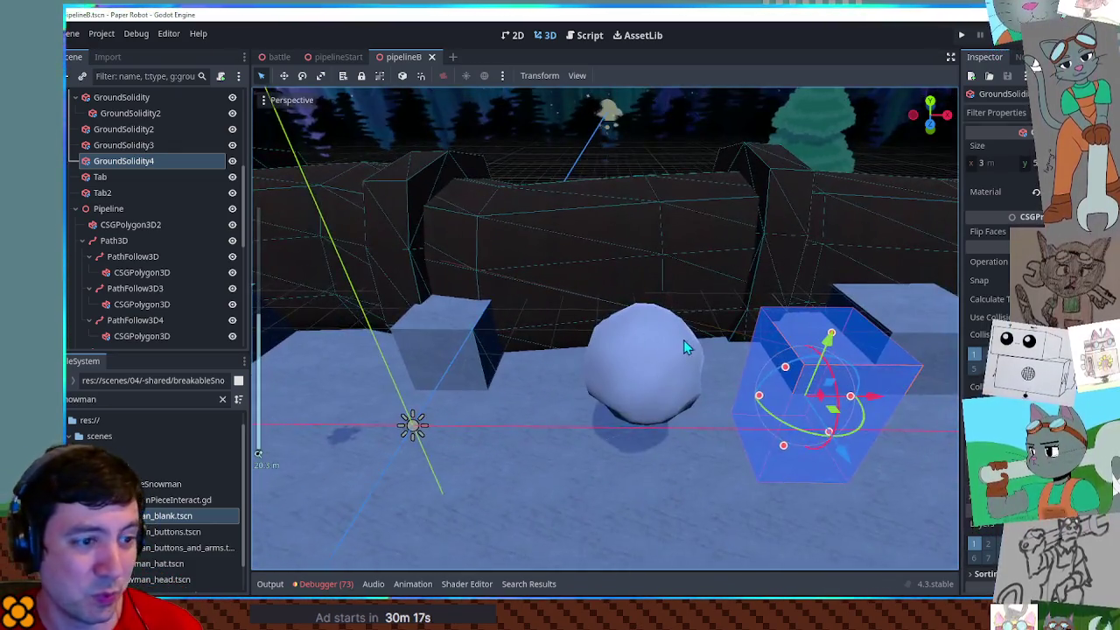
pyautogui.moveTo(684, 340)
pyautogui.mouseDown()
pyautogui.moveTo(655, 331)
pyautogui.moveTo(656, 347)
pyautogui.moveTo(556, 327)
pyautogui.mouseUp()
pyautogui.scroll(-3, 654, 333)
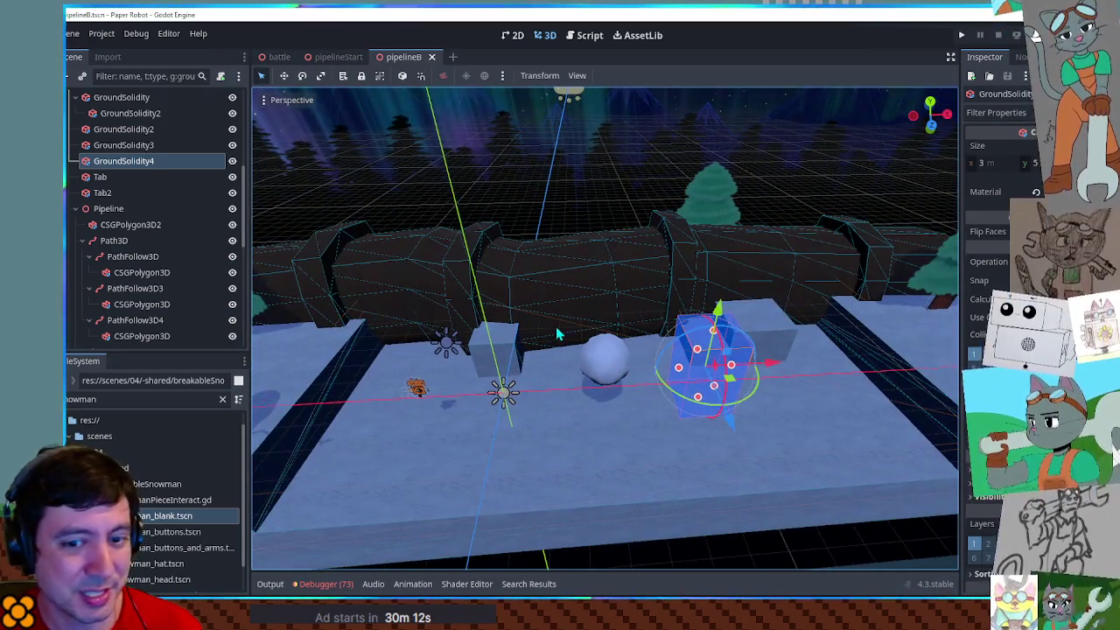
pyautogui.scroll(2, 556, 326)
pyautogui.scroll(-2, 551, 333)
pyautogui.moveTo(517, 342)
pyautogui.mouseDown()
pyautogui.moveTo(608, 340)
pyautogui.moveTo(522, 332)
pyautogui.moveTo(457, 371)
pyautogui.mouseUp()
pyautogui.scroll(2, 608, 339)
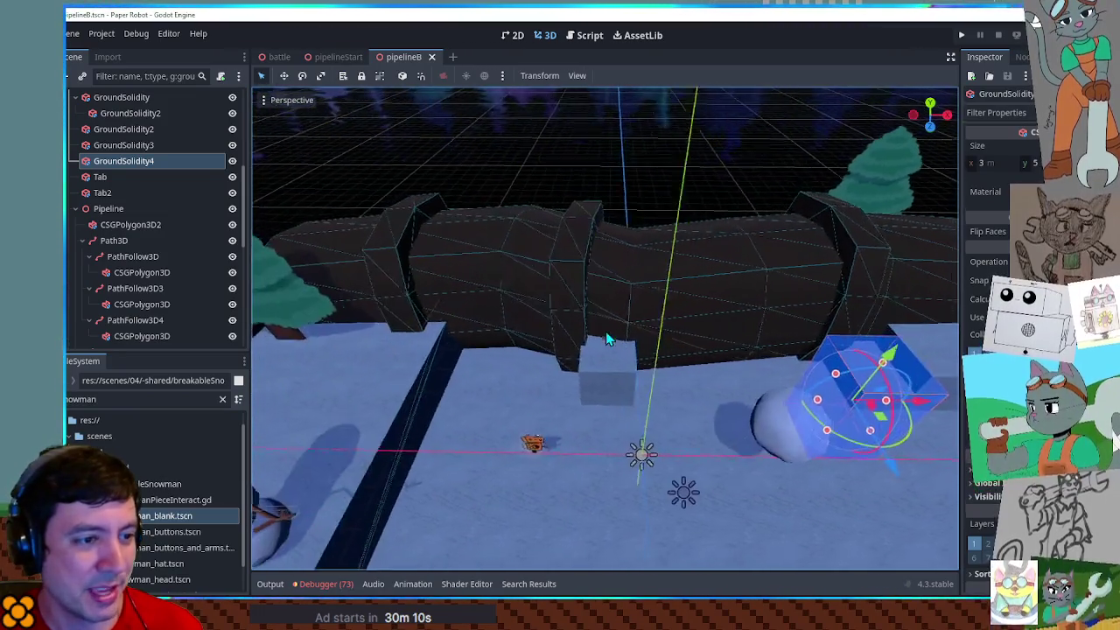
pyautogui.click(455, 371)
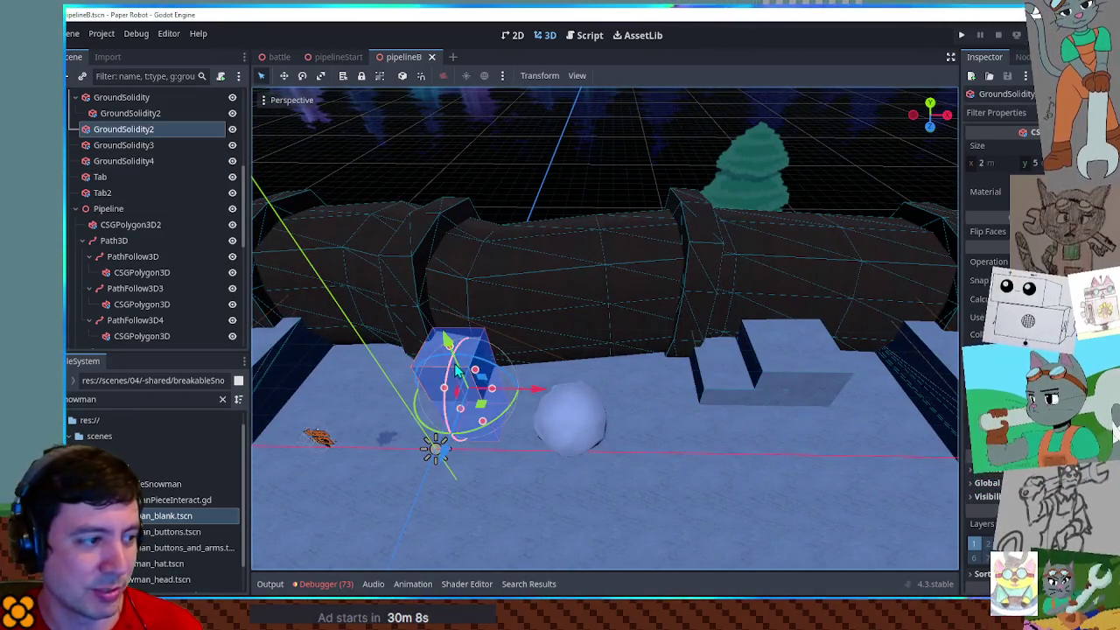
pyautogui.moveTo(461, 426)
pyautogui.mouseDown()
pyautogui.moveTo(472, 467)
pyautogui.moveTo(482, 407)
pyautogui.moveTo(486, 417)
pyautogui.moveTo(522, 402)
pyautogui.mouseUp()
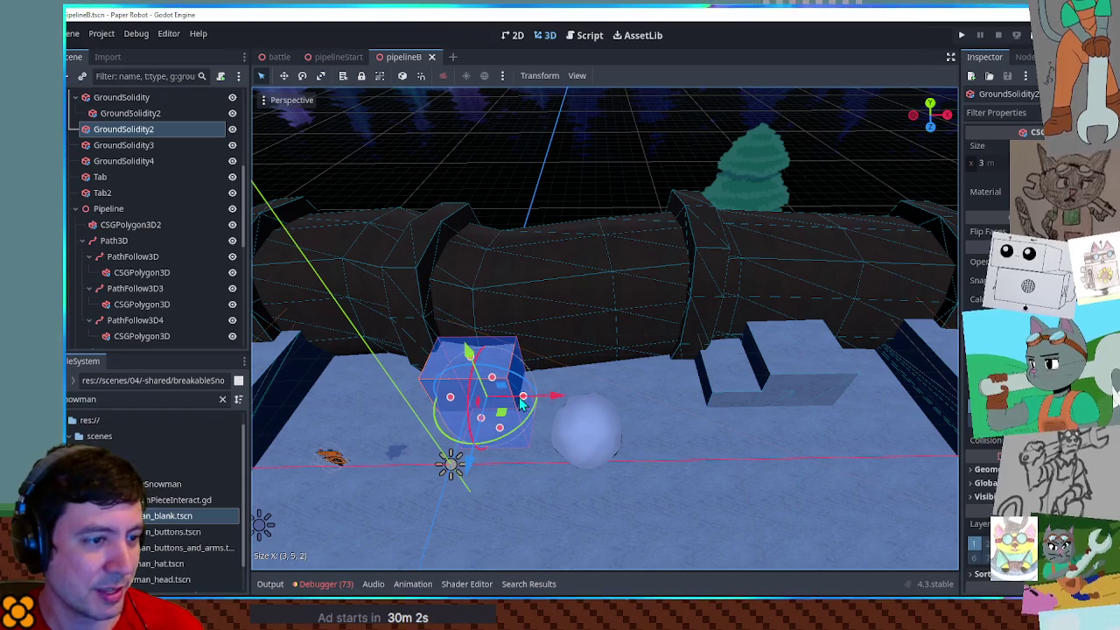
# Inspect GroundSolidity4 from several angles, frame the snowball, and reselect GroundSolidity4
pyautogui.click(738, 386)
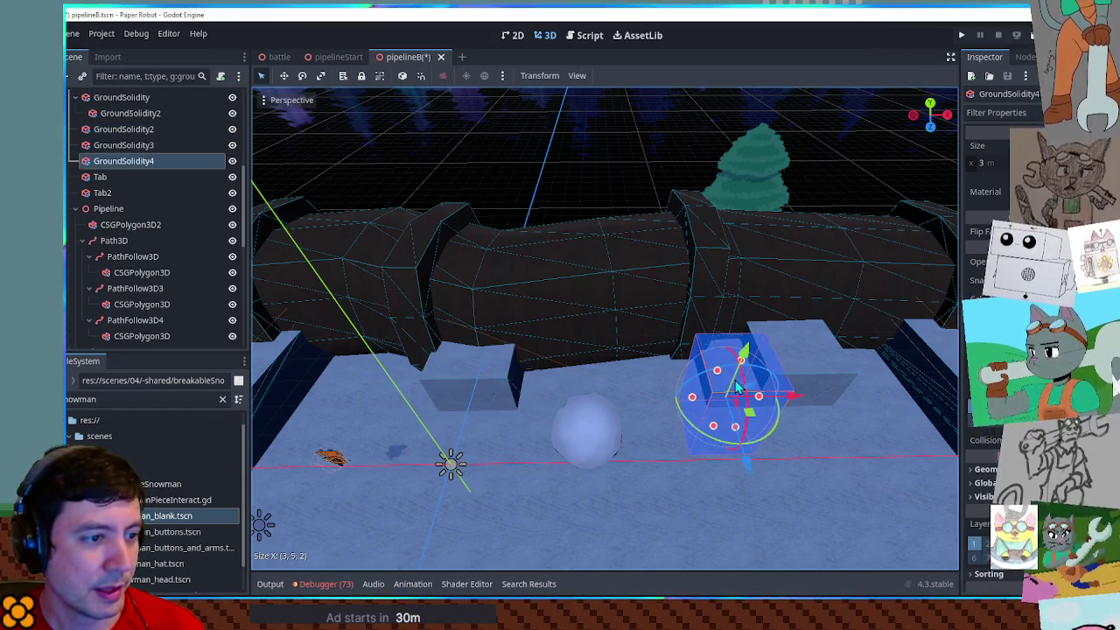
pyautogui.moveTo(748, 413)
pyautogui.mouseDown()
pyautogui.moveTo(684, 388)
pyautogui.moveTo(659, 341)
pyautogui.mouseUp()
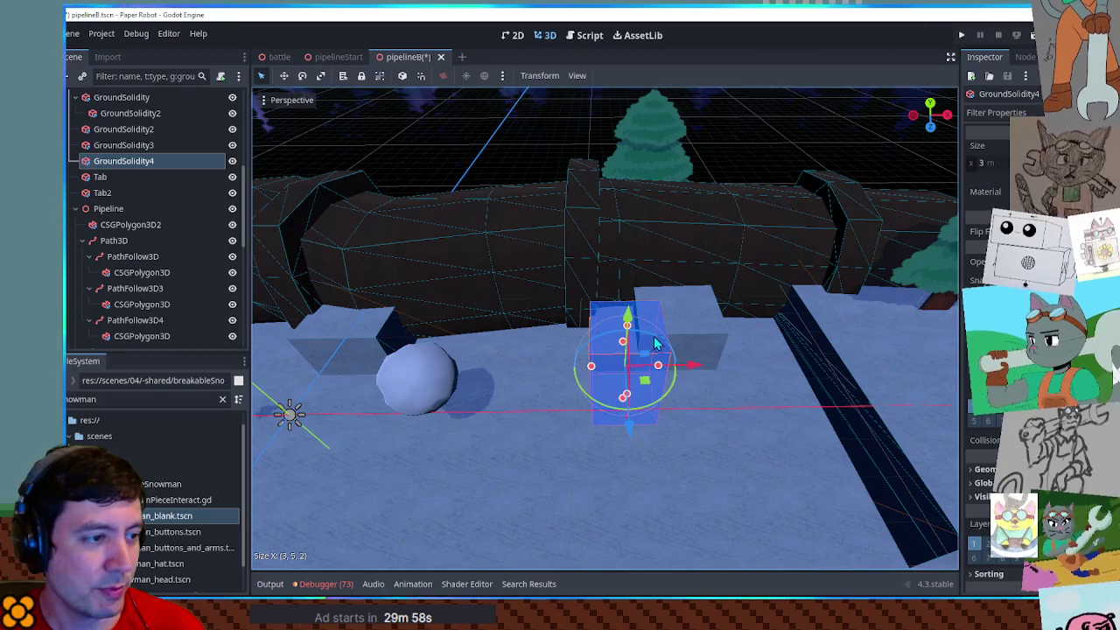
pyautogui.scroll(5, 663, 317)
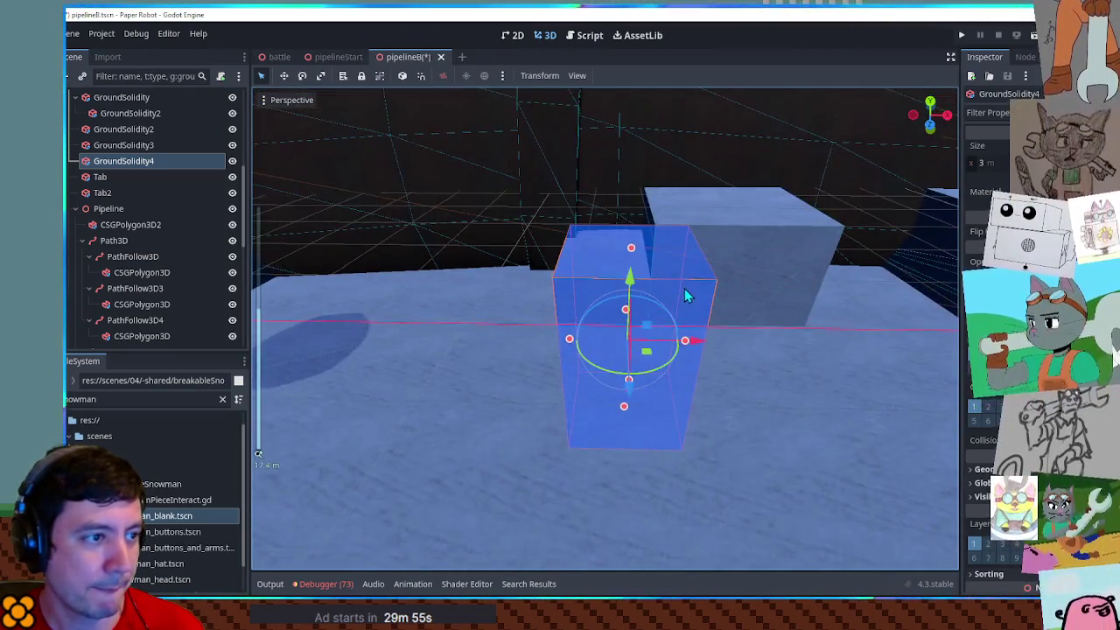
pyautogui.scroll(2, 685, 294)
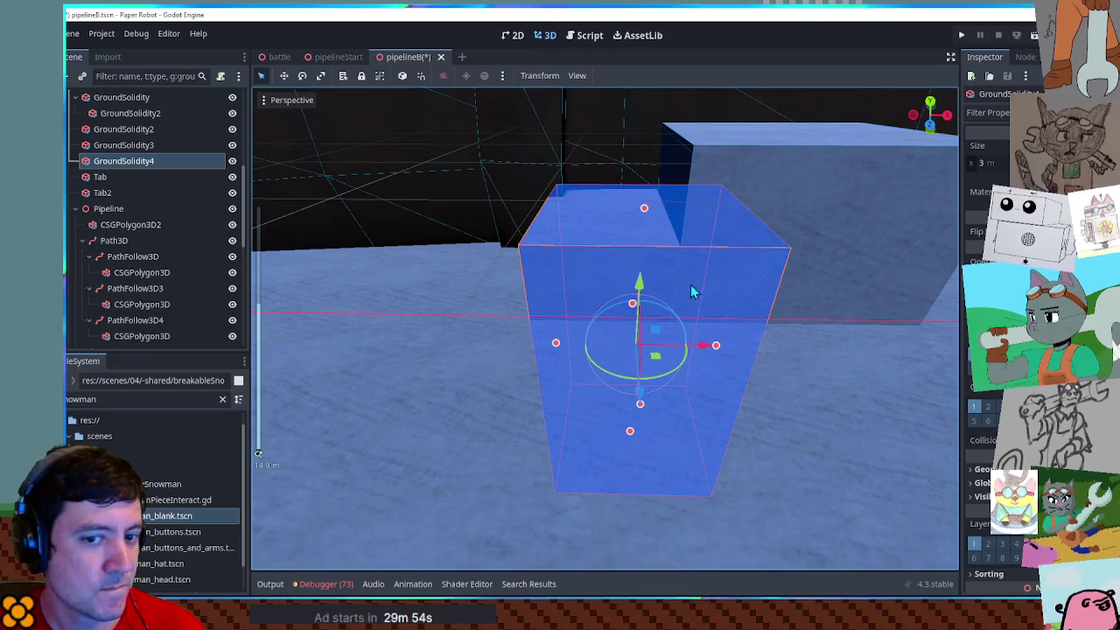
pyautogui.scroll(-4, 659, 225)
pyautogui.moveTo(659, 224)
pyautogui.mouseDown()
pyautogui.moveTo(665, 266)
pyautogui.moveTo(649, 240)
pyautogui.moveTo(676, 258)
pyautogui.moveTo(723, 252)
pyautogui.moveTo(607, 262)
pyautogui.moveTo(675, 271)
pyautogui.mouseUp()
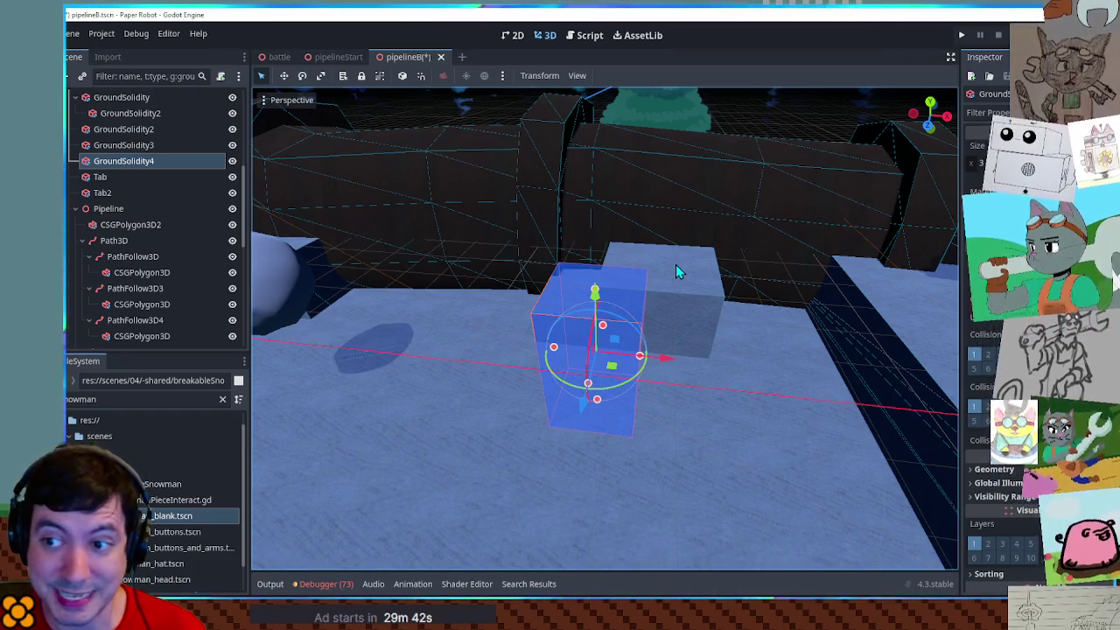
pyautogui.moveTo(675, 271)
pyautogui.mouseDown()
pyautogui.moveTo(675, 289)
pyautogui.moveTo(724, 279)
pyautogui.moveTo(683, 278)
pyautogui.mouseUp()
pyautogui.click(332, 279)
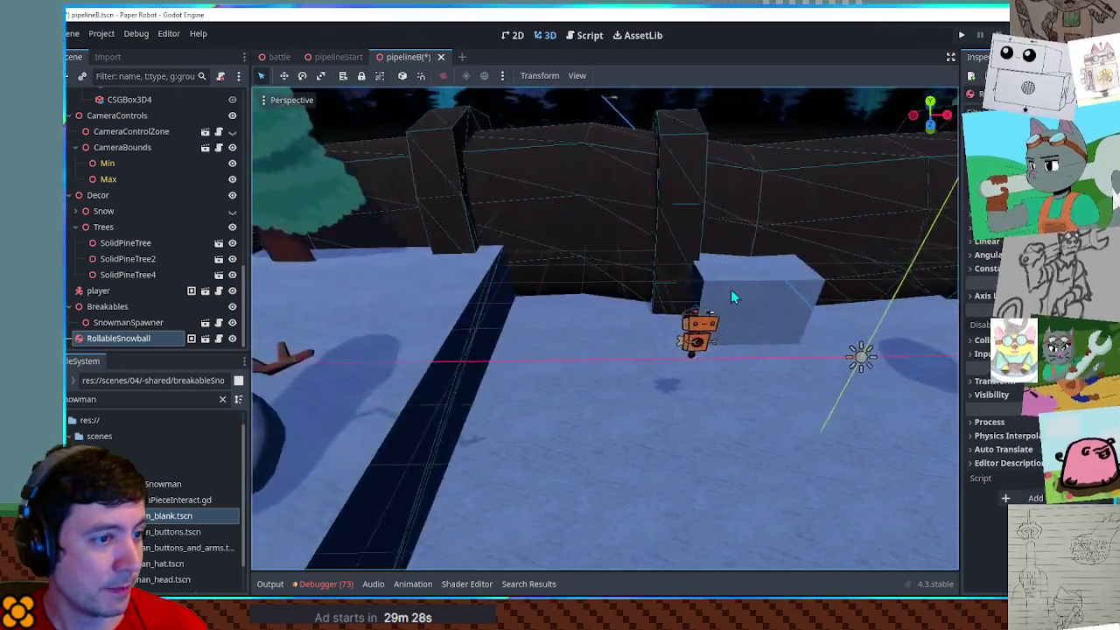
pyautogui.press('f')
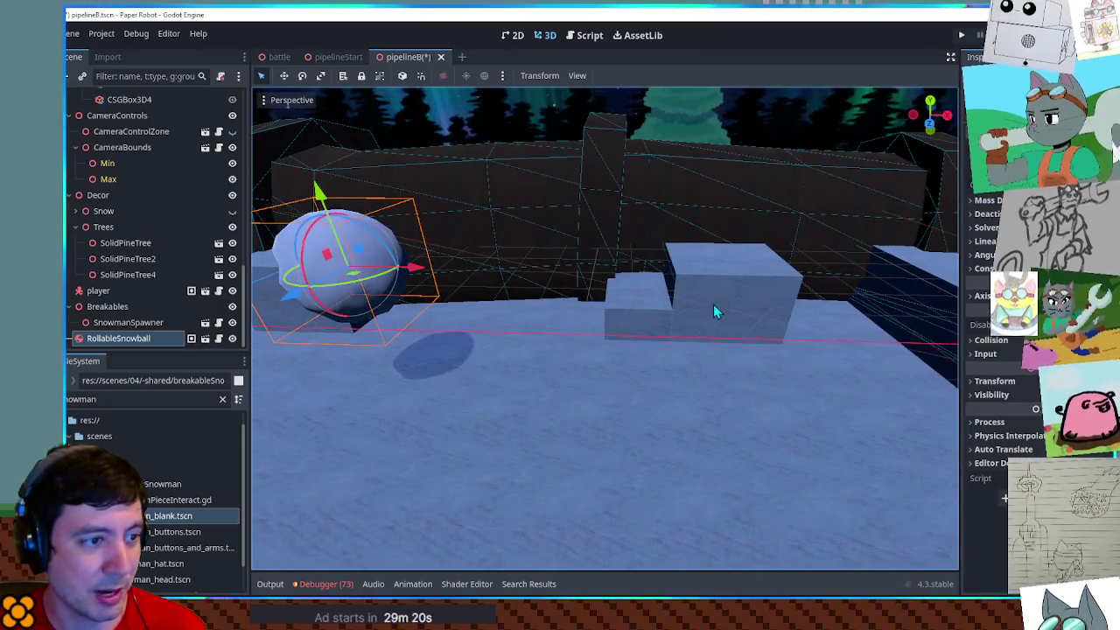
pyautogui.click(643, 314)
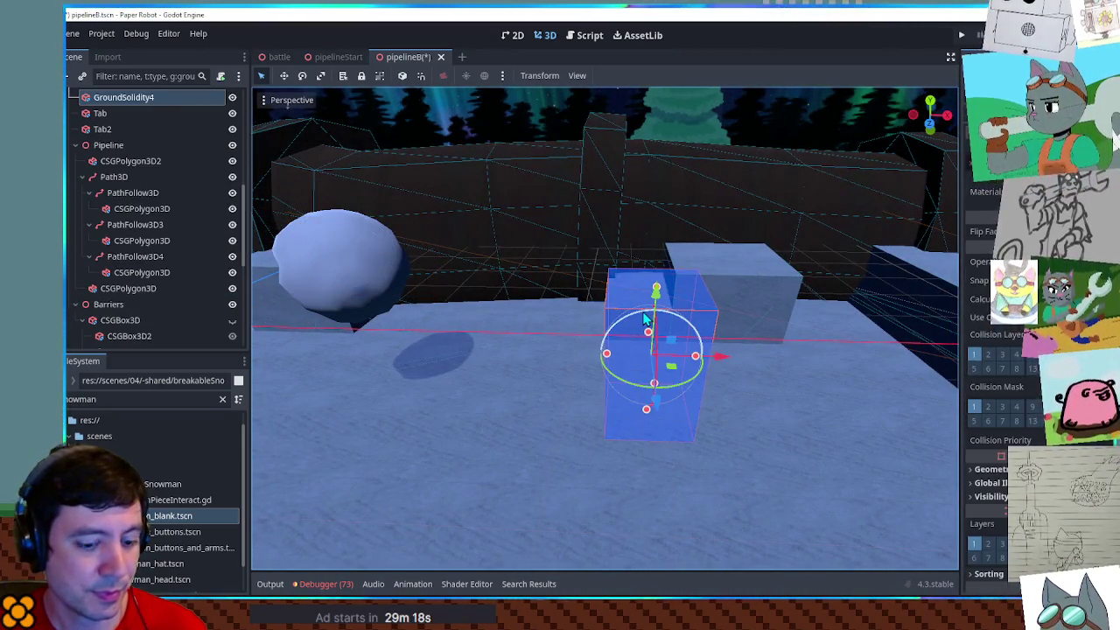
# Delete GroundSolidity4 and confirm, then try sliding GroundSolidity3 left and cancel the move
pyautogui.press('Delete')
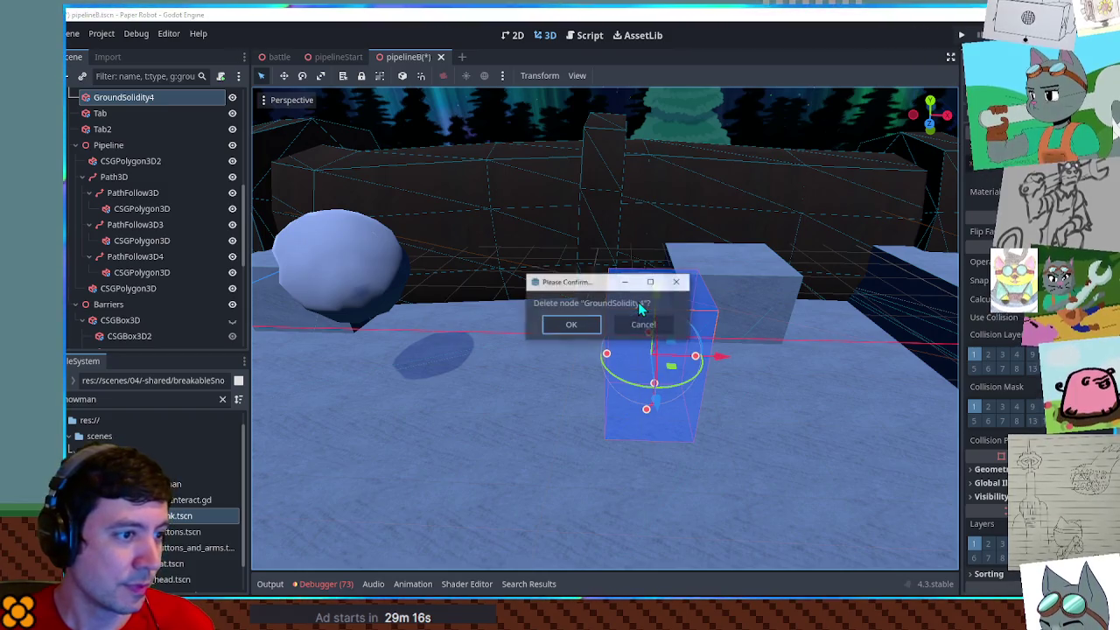
pyautogui.press('Return')
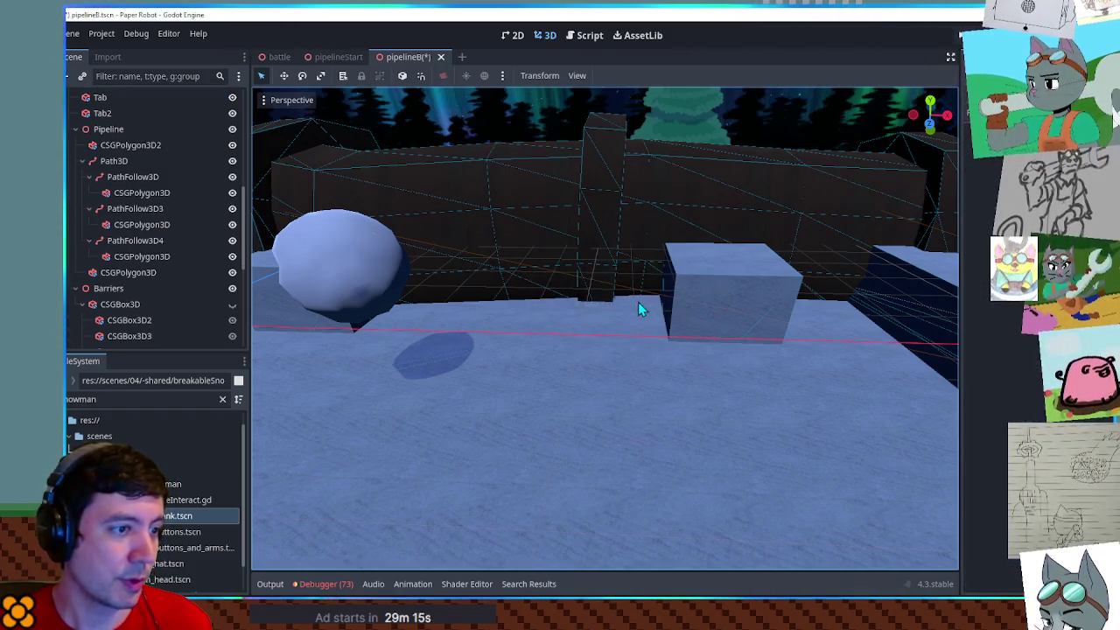
pyautogui.scroll(-4, 677, 302)
pyautogui.moveTo(746, 330)
pyautogui.mouseDown()
pyautogui.moveTo(529, 330)
pyautogui.moveTo(753, 336)
pyautogui.moveTo(519, 333)
pyautogui.moveTo(717, 348)
pyautogui.moveTo(651, 320)
pyautogui.mouseUp()
pyautogui.press('Escape')
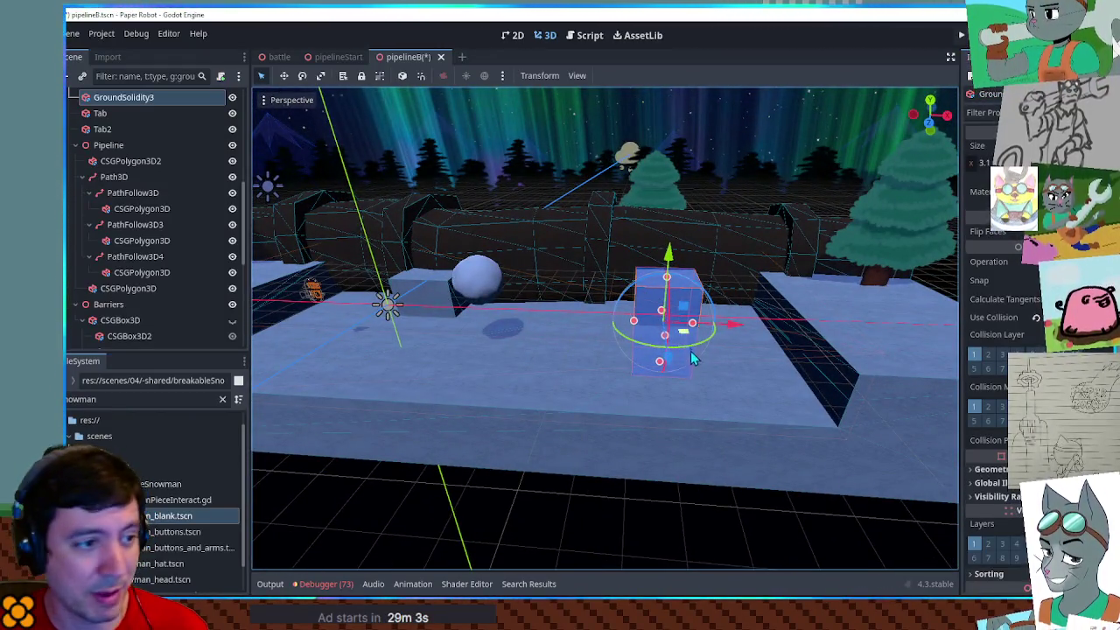
# Flatten GroundSolidity3 into a thin slab and survey the wall and snowball around it
pyautogui.moveTo(660, 367); pyautogui.dragTo(673, 287)
pyautogui.click(680, 514)
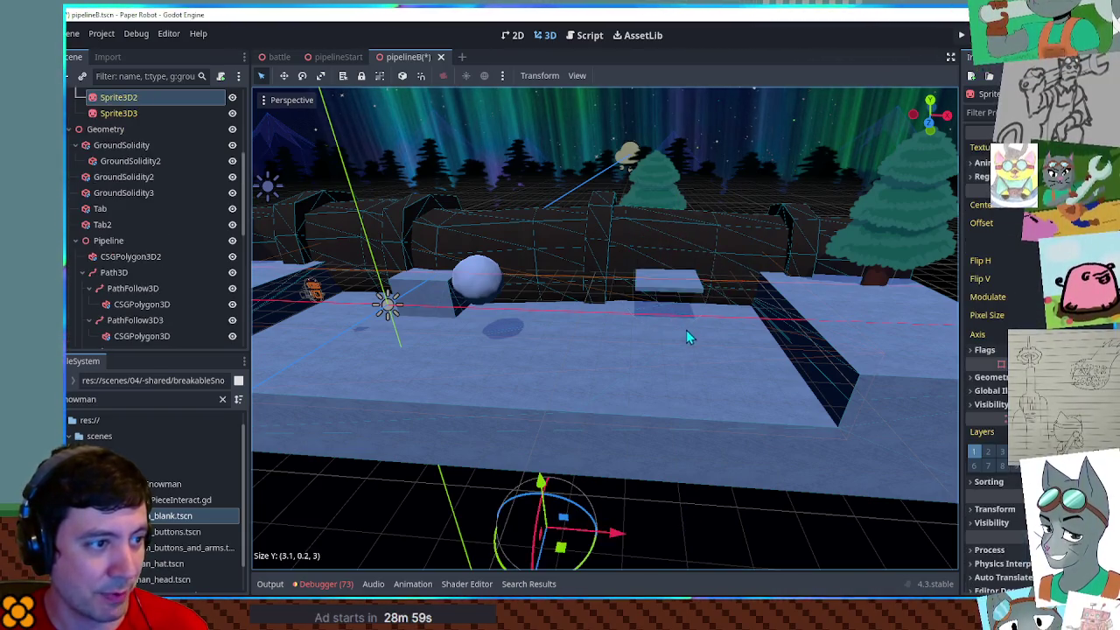
pyautogui.scroll(4, 688, 312)
pyautogui.moveTo(593, 309)
pyautogui.mouseDown()
pyautogui.moveTo(563, 250)
pyautogui.moveTo(565, 300)
pyautogui.moveTo(672, 364)
pyautogui.mouseUp()
pyautogui.moveTo(807, 362)
pyautogui.mouseDown()
pyautogui.moveTo(837, 342)
pyautogui.moveTo(805, 333)
pyautogui.moveTo(810, 364)
pyautogui.moveTo(753, 371)
pyautogui.moveTo(675, 355)
pyautogui.moveTo(670, 343)
pyautogui.mouseUp()
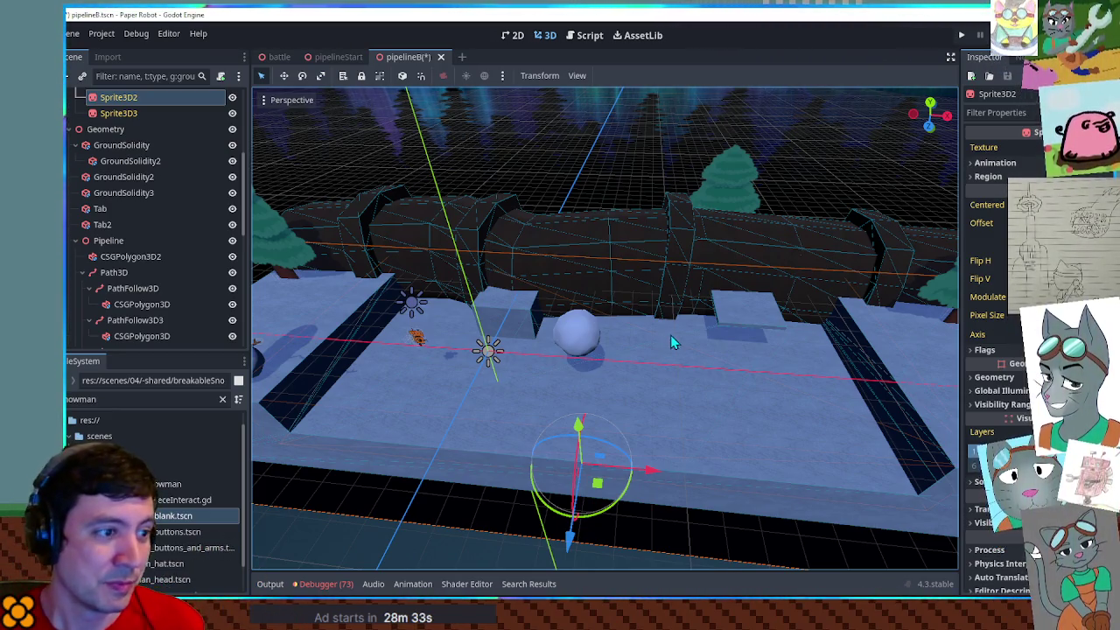
pyautogui.moveTo(626, 375)
pyautogui.mouseDown()
pyautogui.moveTo(641, 354)
pyautogui.moveTo(642, 379)
pyautogui.moveTo(685, 373)
pyautogui.moveTo(593, 343)
pyautogui.moveTo(637, 326)
pyautogui.moveTo(570, 303)
pyautogui.moveTo(633, 315)
pyautogui.moveTo(577, 320)
pyautogui.mouseUp()
pyautogui.scroll(6, 578, 321)
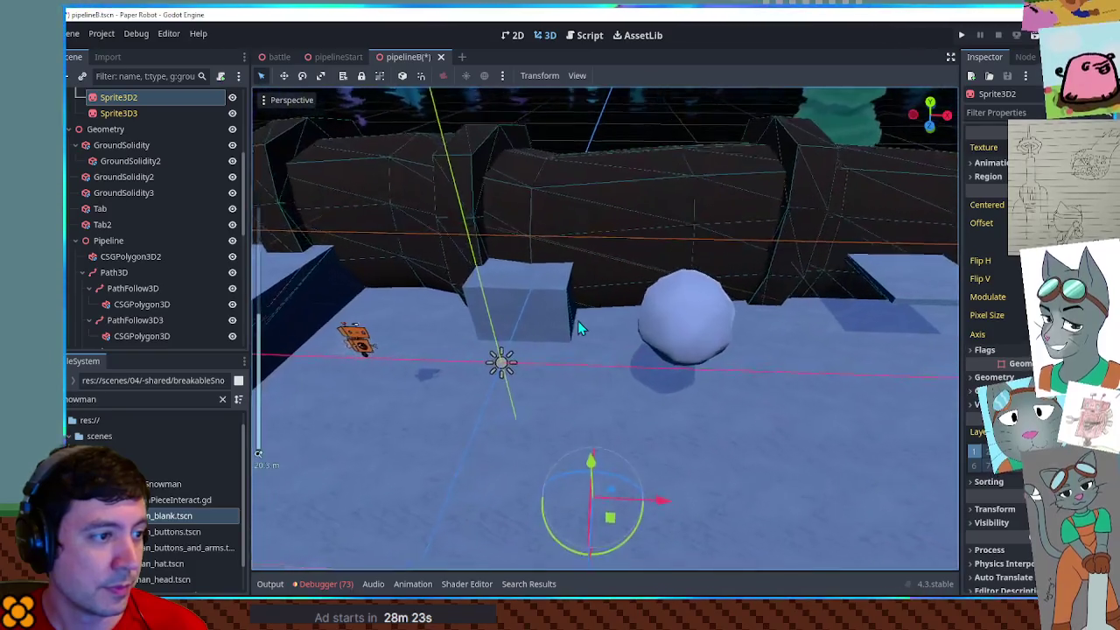
pyautogui.scroll(-4, 604, 268)
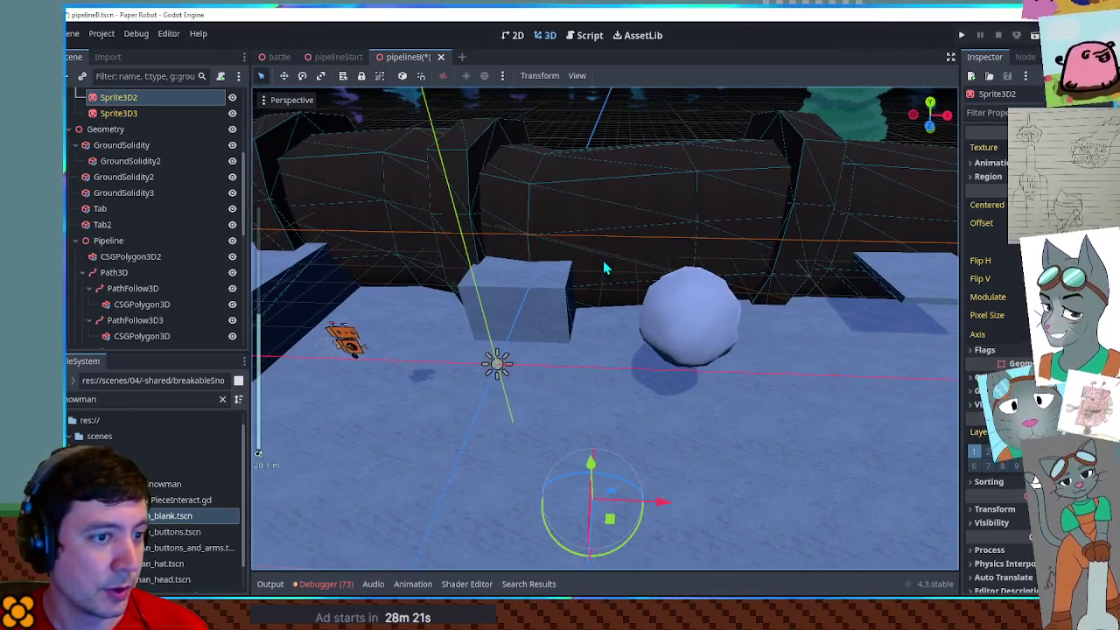
pyautogui.moveTo(609, 273); pyautogui.dragTo(627, 297)
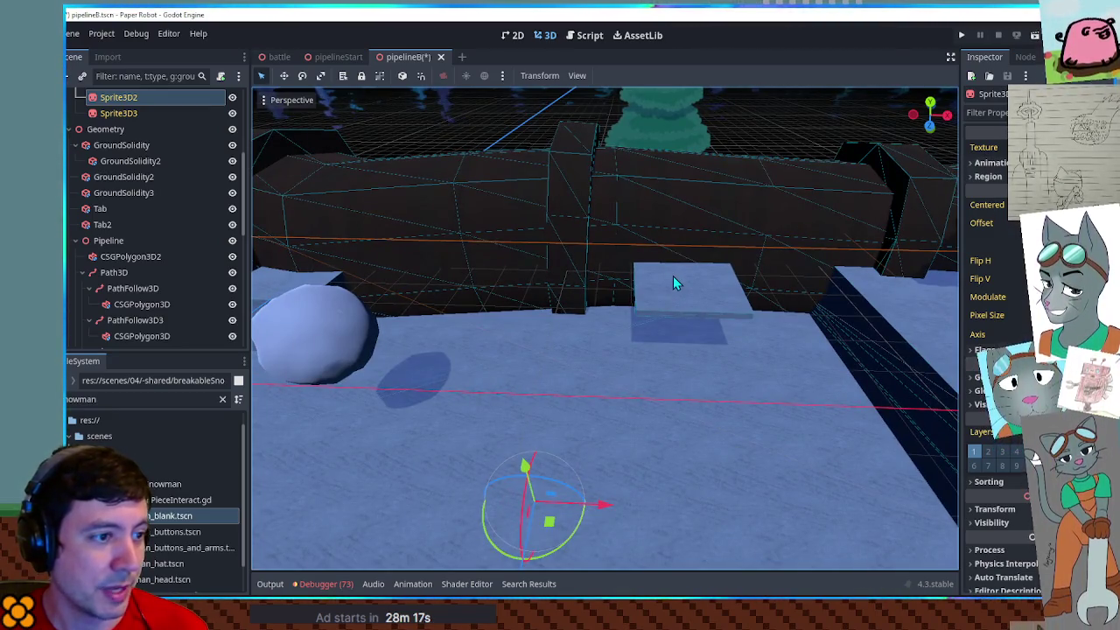
pyautogui.scroll(-5, 673, 283)
# Shift the GroundSolidity3 slab one unit to the left
pyautogui.click(665, 308)
pyautogui.moveTo(695, 315)
pyautogui.mouseDown()
pyautogui.moveTo(460, 322)
pyautogui.moveTo(696, 333)
pyautogui.moveTo(769, 311)
pyautogui.moveTo(585, 313)
pyautogui.moveTo(645, 367)
pyautogui.moveTo(645, 338)
pyautogui.moveTo(660, 355)
pyautogui.moveTo(672, 349)
pyautogui.mouseUp()
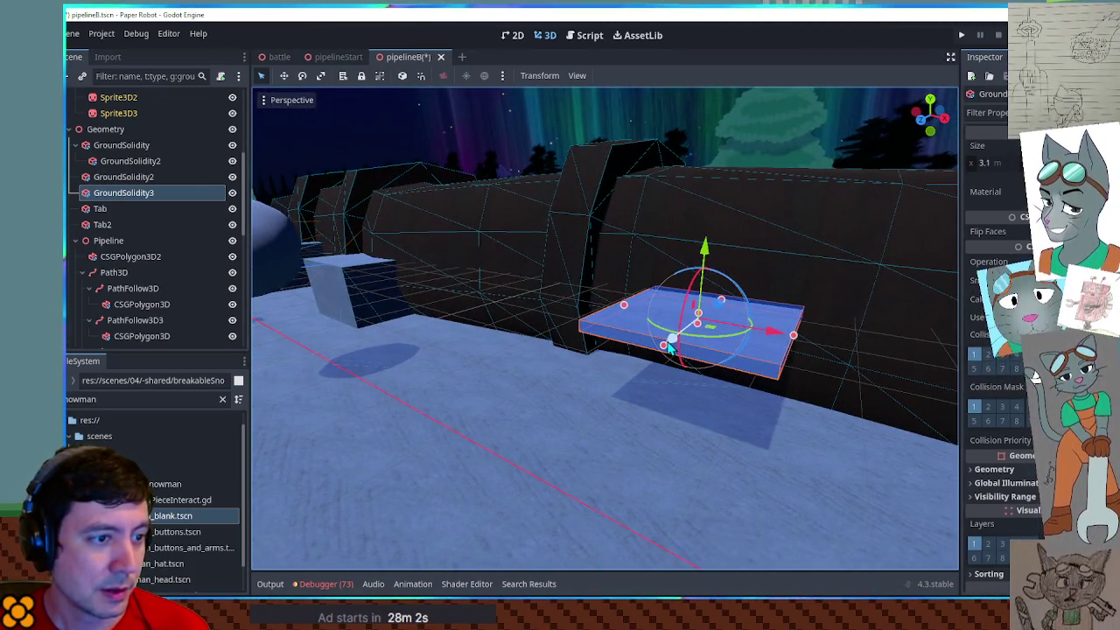
pyautogui.moveTo(670, 348)
pyautogui.mouseDown()
pyautogui.moveTo(729, 353)
pyautogui.moveTo(662, 361)
pyautogui.moveTo(707, 364)
pyautogui.moveTo(619, 383)
pyautogui.mouseUp()
pyautogui.moveTo(688, 271); pyautogui.dragTo(677, 275)
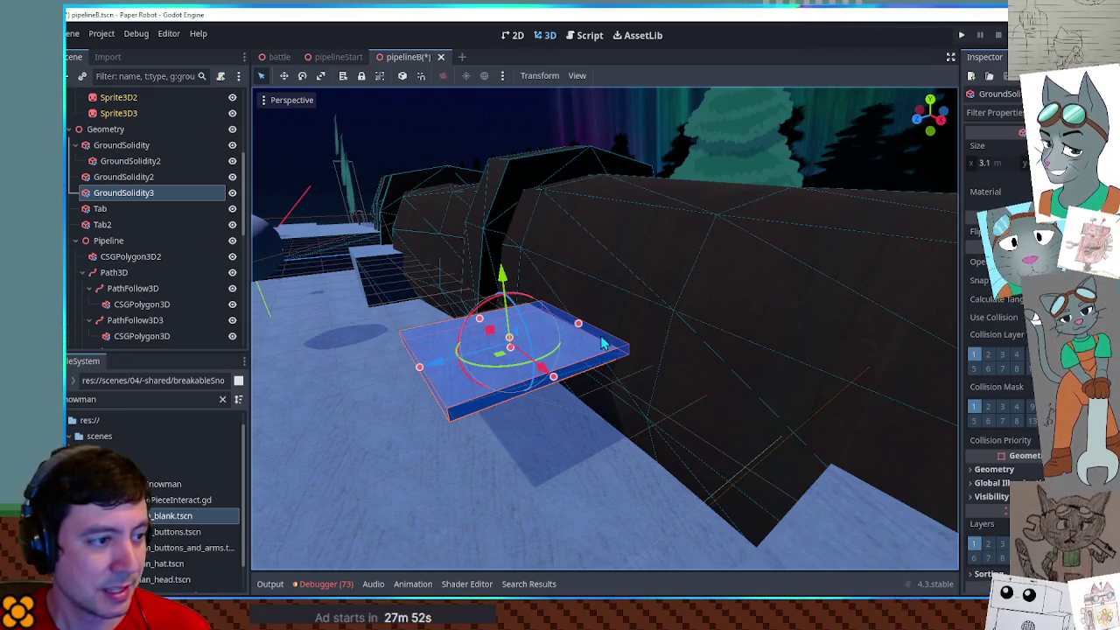
pyautogui.moveTo(615, 287)
pyautogui.mouseDown()
pyautogui.moveTo(594, 350)
pyautogui.moveTo(630, 317)
pyautogui.moveTo(698, 344)
pyautogui.moveTo(638, 315)
pyautogui.moveTo(595, 317)
pyautogui.moveTo(476, 287)
pyautogui.moveTo(519, 197)
pyautogui.mouseUp()
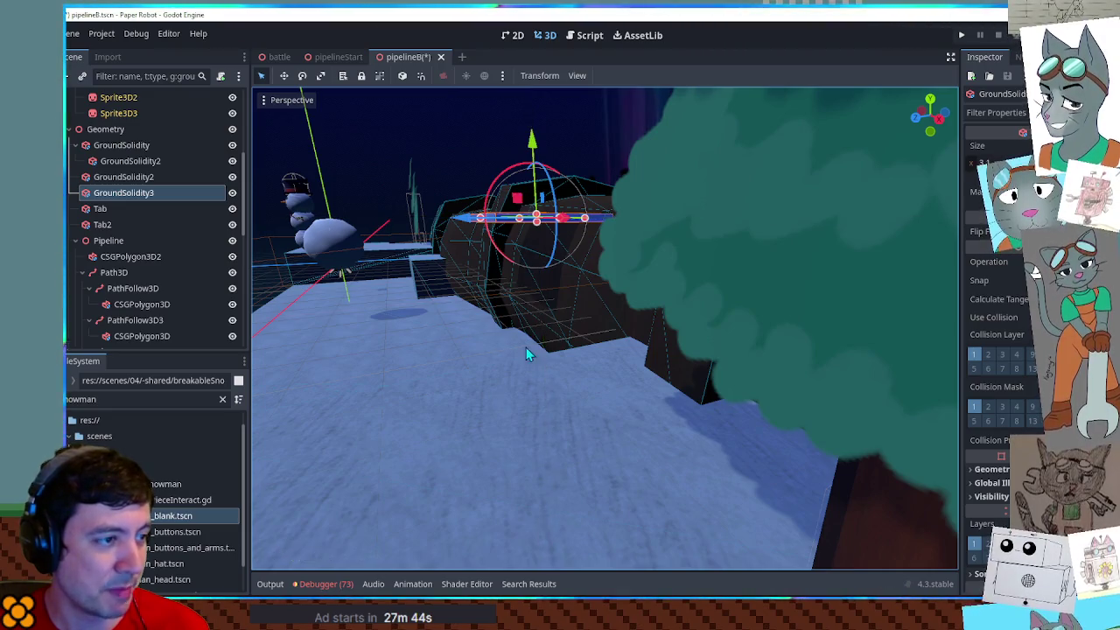
pyautogui.moveTo(530, 391)
pyautogui.mouseDown()
pyautogui.moveTo(499, 370)
pyautogui.moveTo(600, 408)
pyautogui.moveTo(756, 413)
pyautogui.moveTo(649, 362)
pyautogui.moveTo(670, 392)
pyautogui.moveTo(621, 395)
pyautogui.mouseUp()
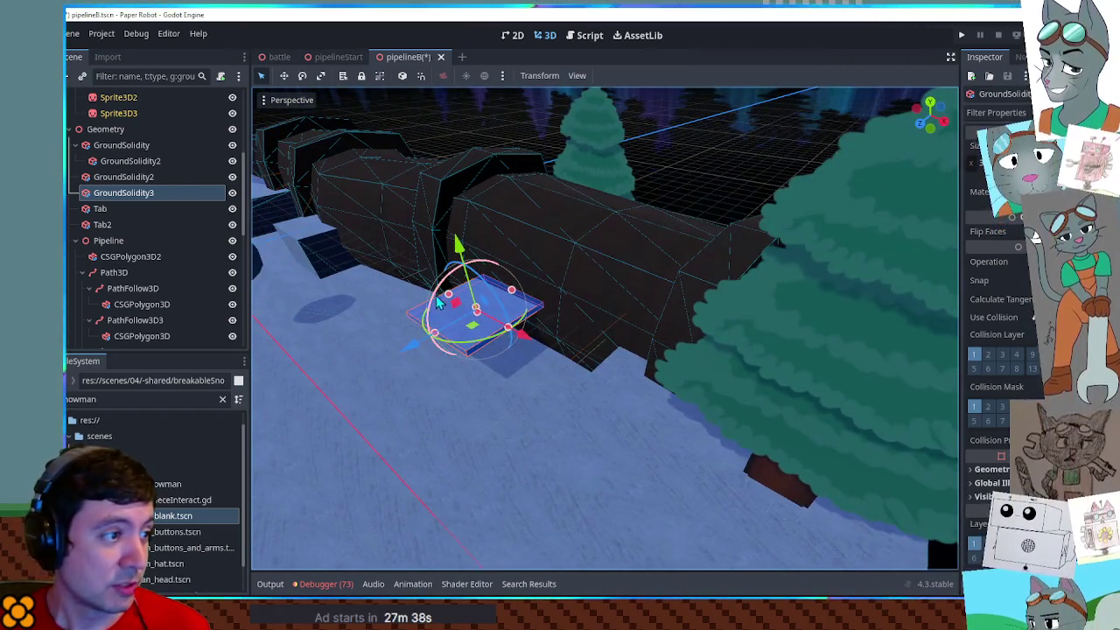
# Raise the slab onto the pipeline, move it six units left, and fine-tune its height
pyautogui.moveTo(457, 313)
pyautogui.mouseDown()
pyautogui.moveTo(477, 254)
pyautogui.moveTo(785, 342)
pyautogui.moveTo(748, 343)
pyautogui.moveTo(744, 380)
pyautogui.moveTo(714, 357)
pyautogui.moveTo(801, 356)
pyautogui.moveTo(753, 349)
pyautogui.moveTo(838, 361)
pyautogui.mouseUp()
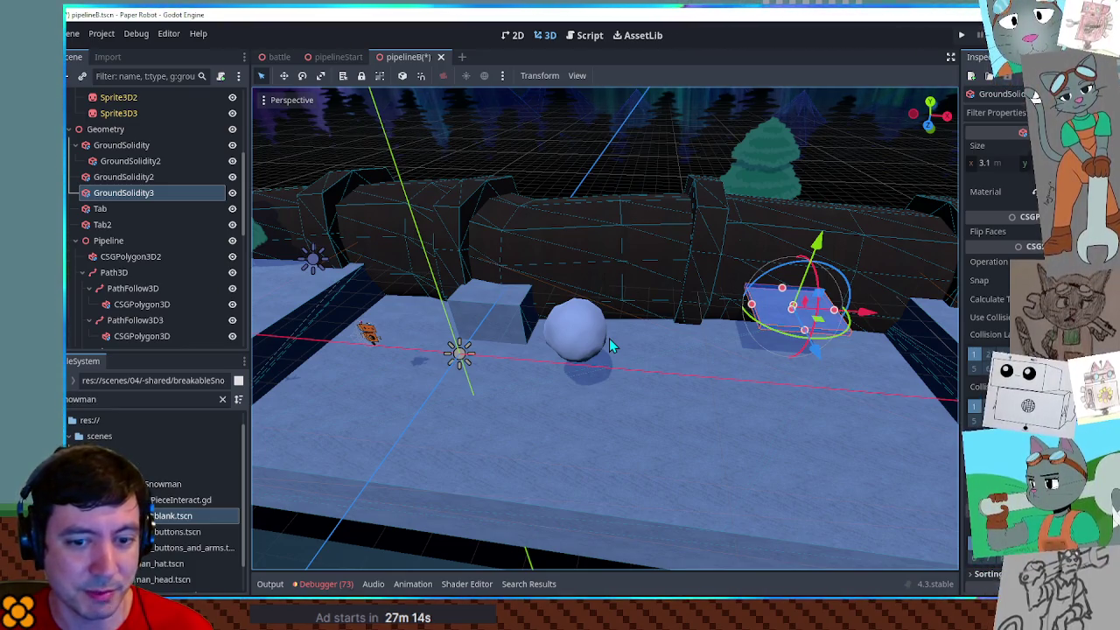
pyautogui.moveTo(820, 328)
pyautogui.mouseDown()
pyautogui.moveTo(661, 325)
pyautogui.moveTo(654, 303)
pyautogui.moveTo(609, 348)
pyautogui.mouseUp()
pyautogui.moveTo(549, 258); pyautogui.dragTo(561, 301)
pyautogui.moveTo(548, 342); pyautogui.dragTo(535, 276)
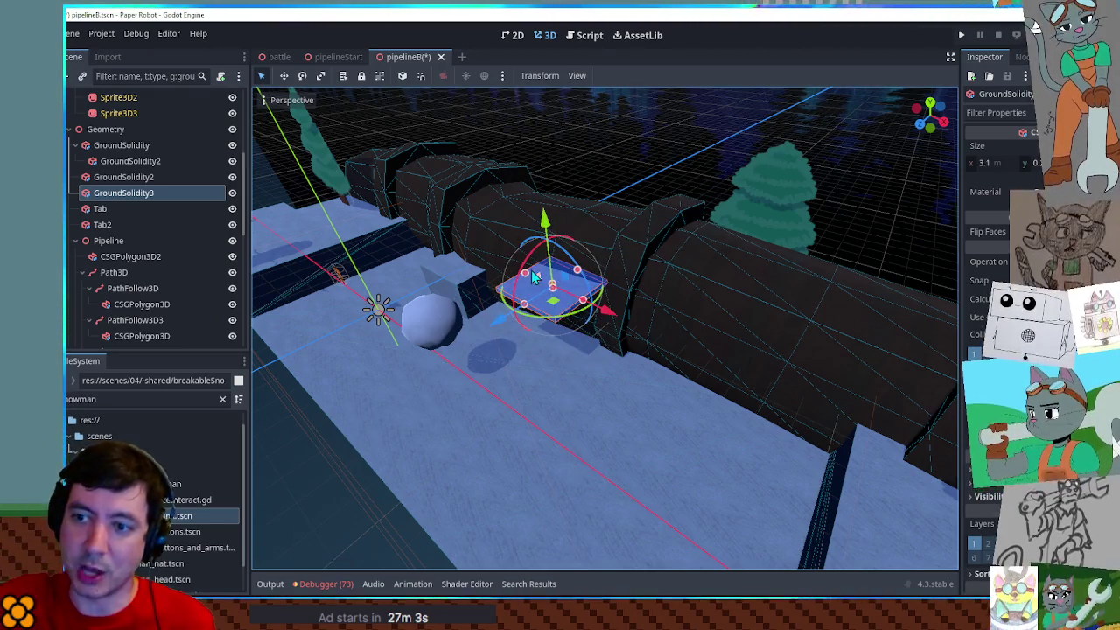
pyautogui.moveTo(534, 277); pyautogui.dragTo(537, 256)
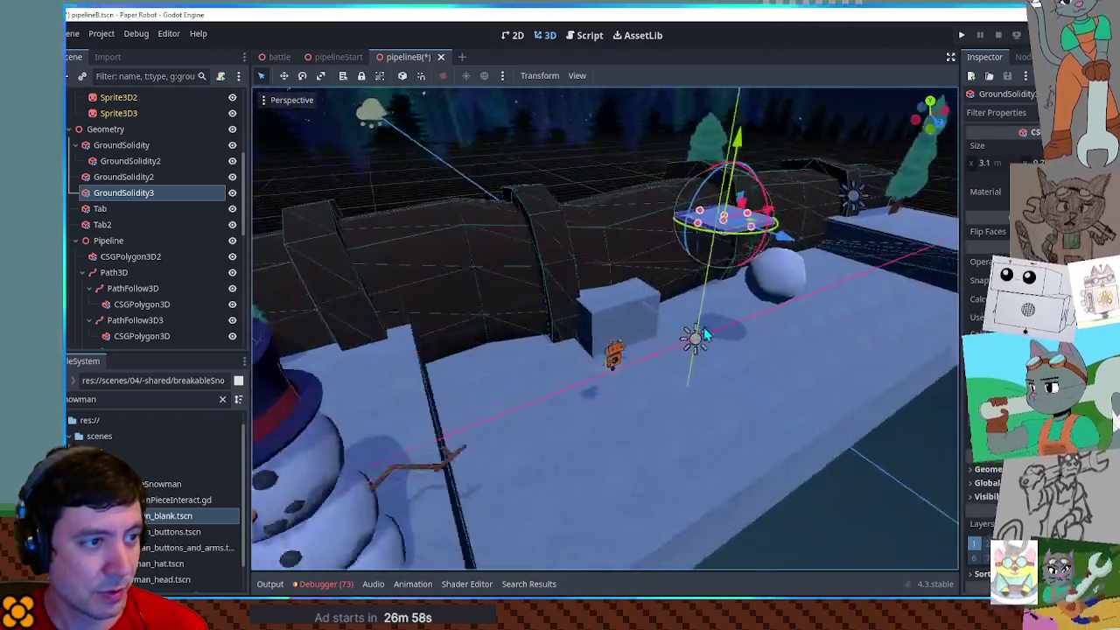
pyautogui.moveTo(705, 335)
pyautogui.mouseDown()
pyautogui.moveTo(625, 325)
pyautogui.moveTo(638, 314)
pyautogui.mouseUp()
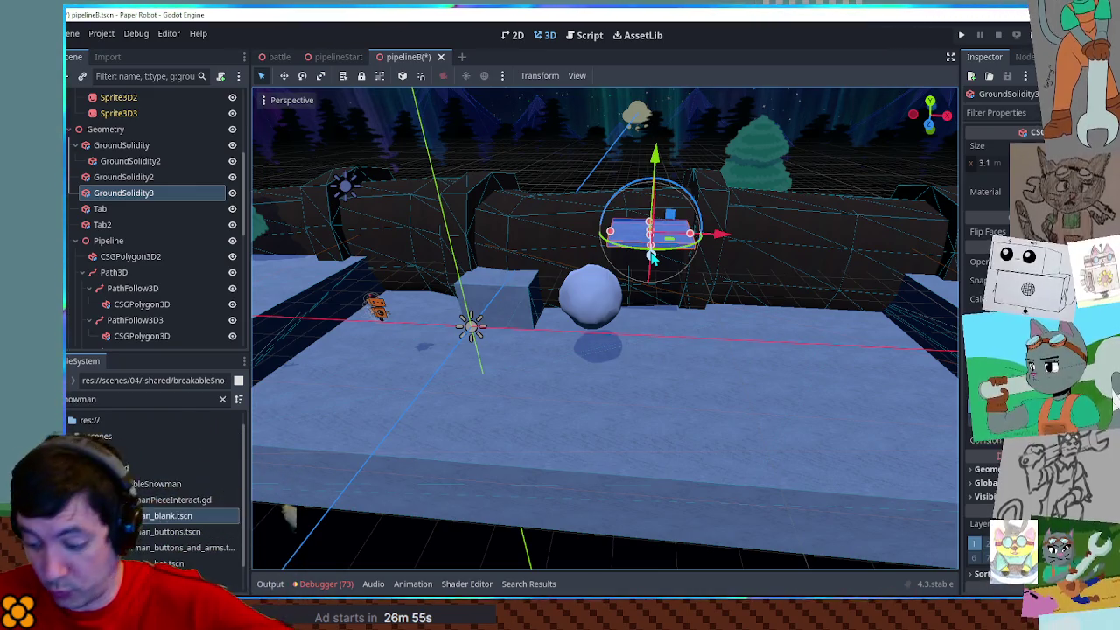
pyautogui.moveTo(676, 272); pyautogui.dragTo(663, 246)
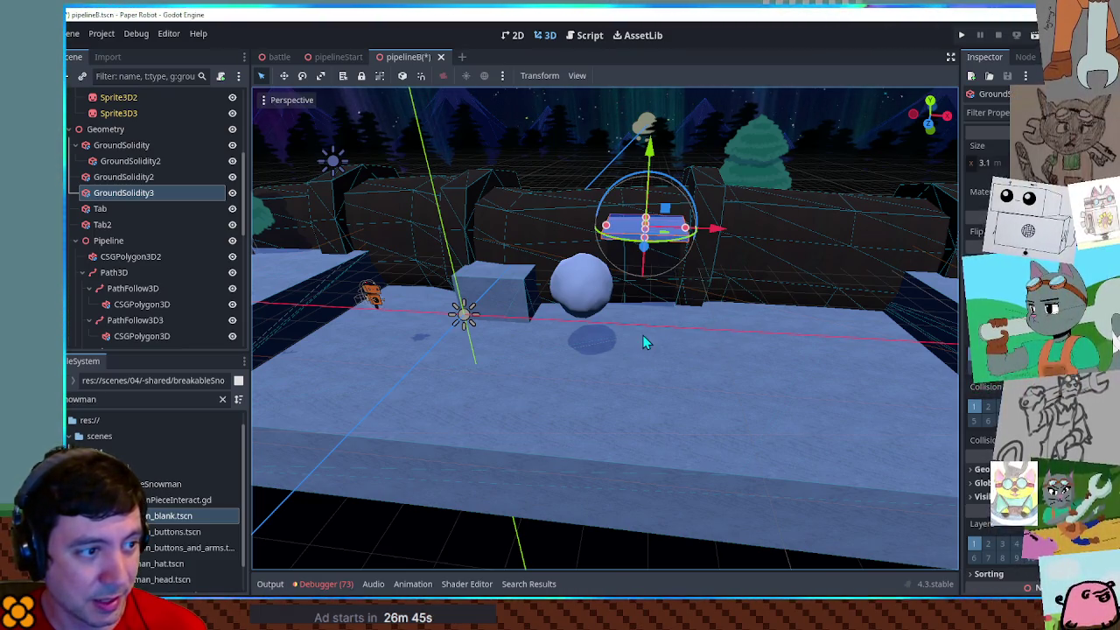
pyautogui.click(601, 293)
# Resize GroundSolidity2 beside the snowball to 4 × 5 × 3 and check it from a low angle
pyautogui.press('f')
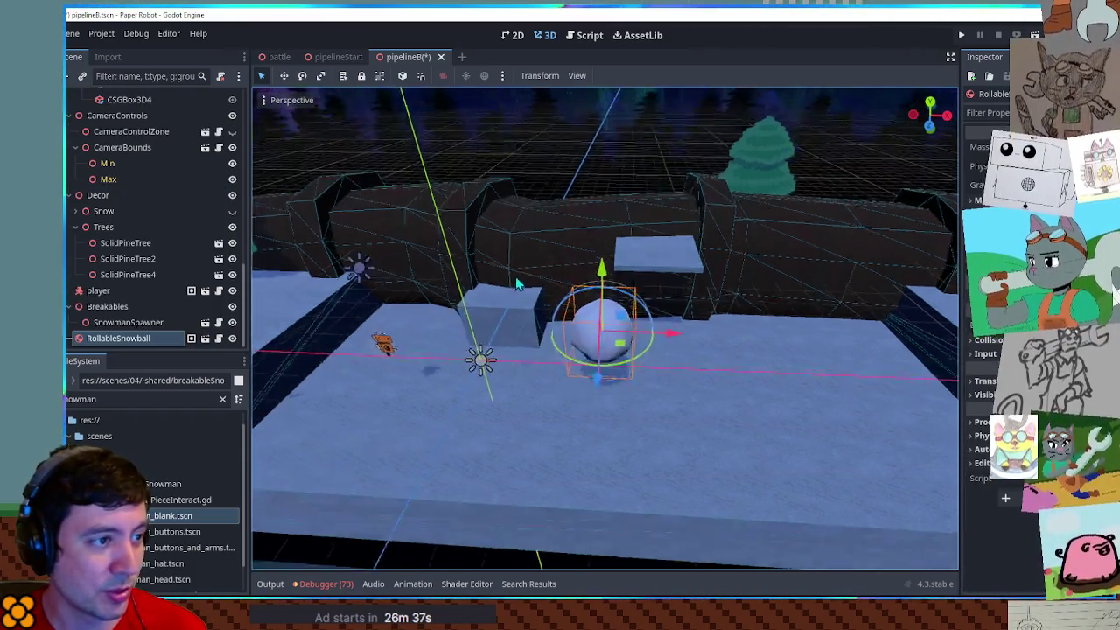
pyautogui.click(688, 288)
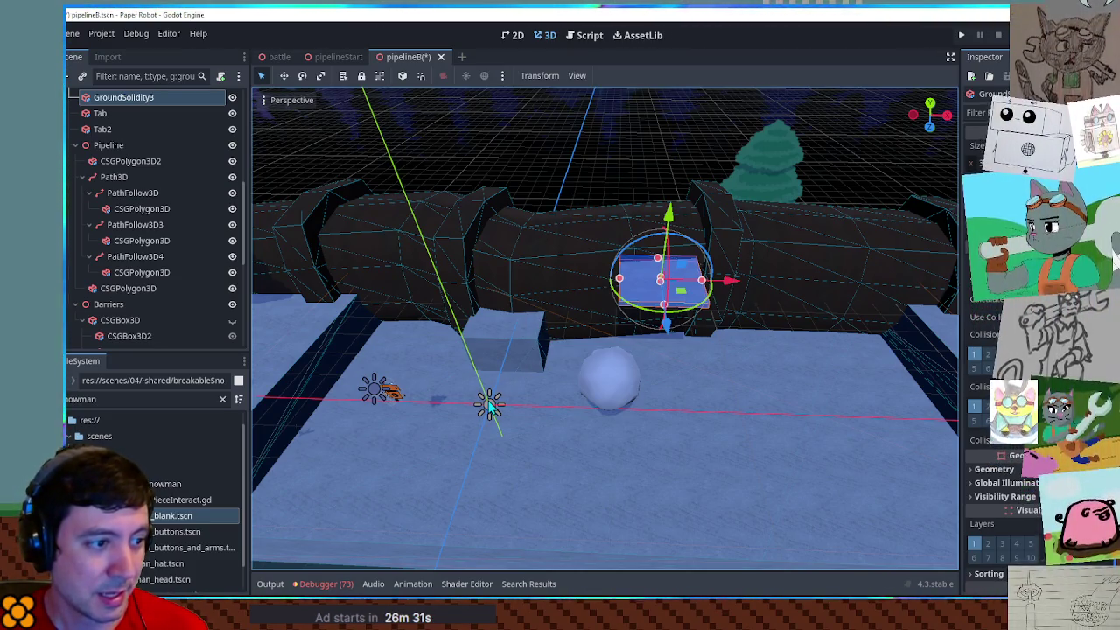
pyautogui.scroll(-2, 524, 408)
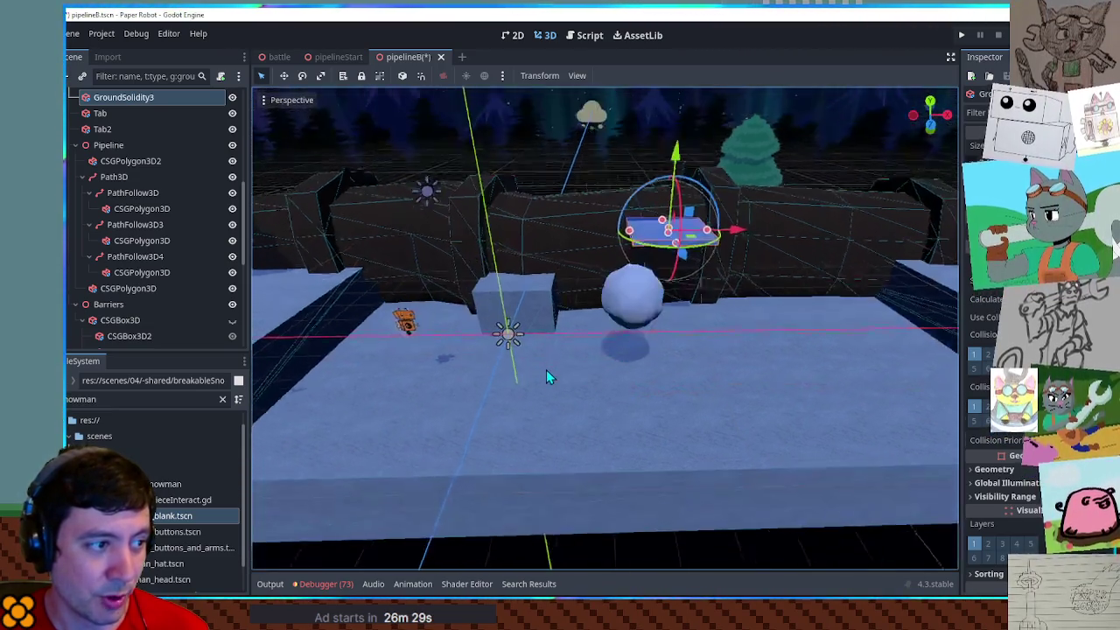
pyautogui.click(530, 323)
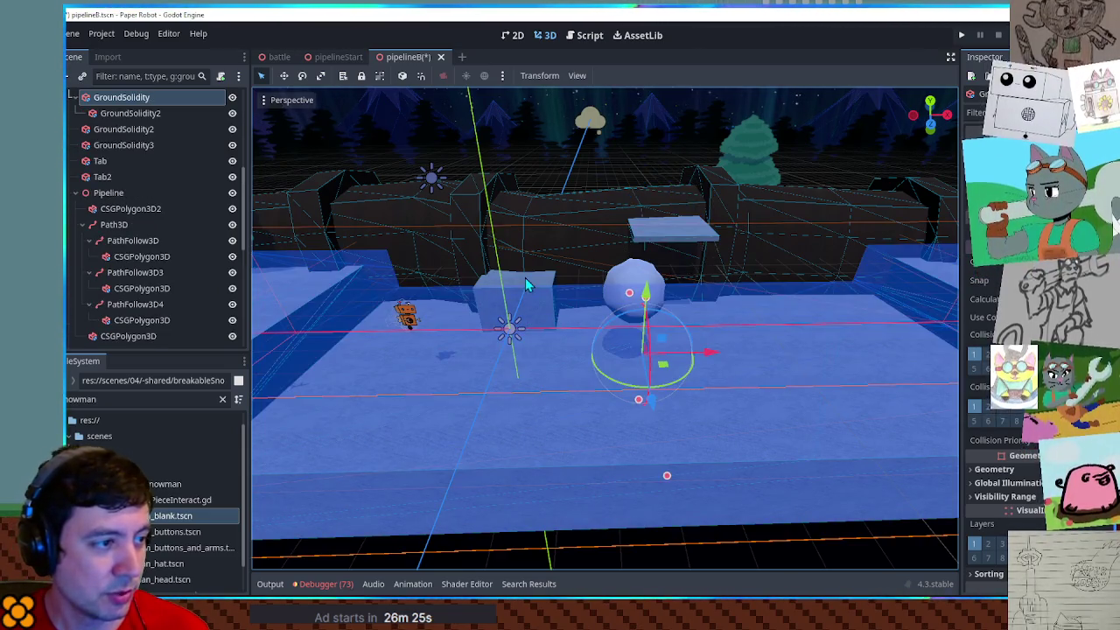
pyautogui.click(531, 336)
pyautogui.moveTo(529, 352)
pyautogui.mouseDown()
pyautogui.moveTo(524, 364)
pyautogui.moveTo(575, 347)
pyautogui.moveTo(568, 376)
pyautogui.moveTo(510, 350)
pyautogui.moveTo(516, 323)
pyautogui.moveTo(668, 234)
pyautogui.moveTo(573, 345)
pyautogui.moveTo(569, 283)
pyautogui.mouseUp()
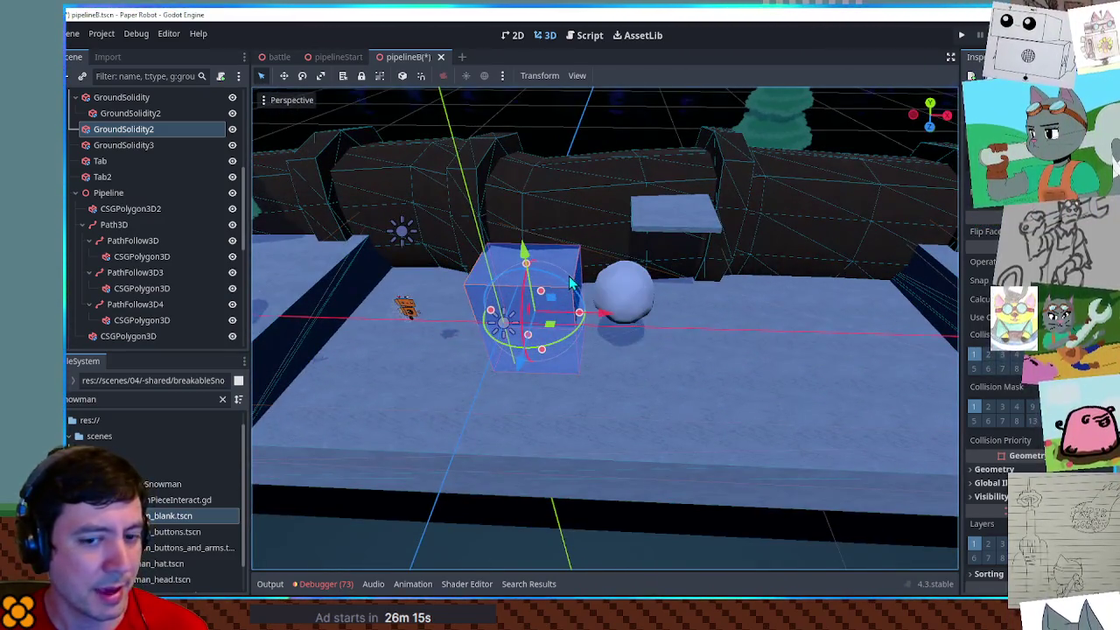
pyautogui.moveTo(664, 434); pyautogui.dragTo(647, 399)
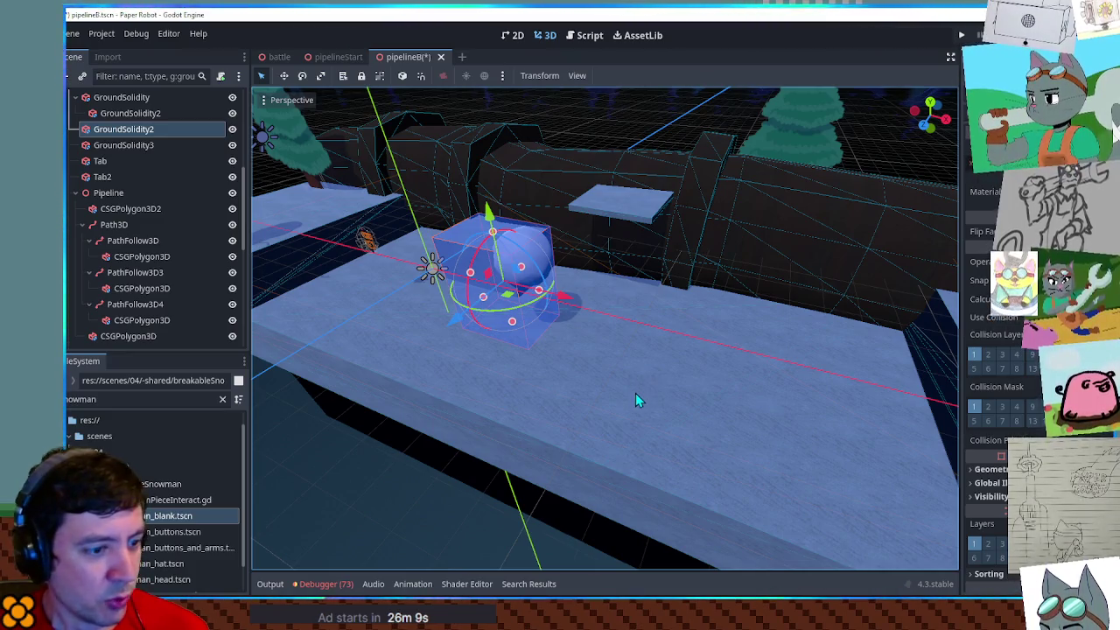
pyautogui.moveTo(613, 393)
pyautogui.mouseDown()
pyautogui.moveTo(511, 404)
pyautogui.moveTo(549, 355)
pyautogui.moveTo(555, 388)
pyautogui.moveTo(650, 393)
pyautogui.moveTo(630, 400)
pyautogui.moveTo(618, 271)
pyautogui.mouseUp()
pyautogui.click(608, 245)
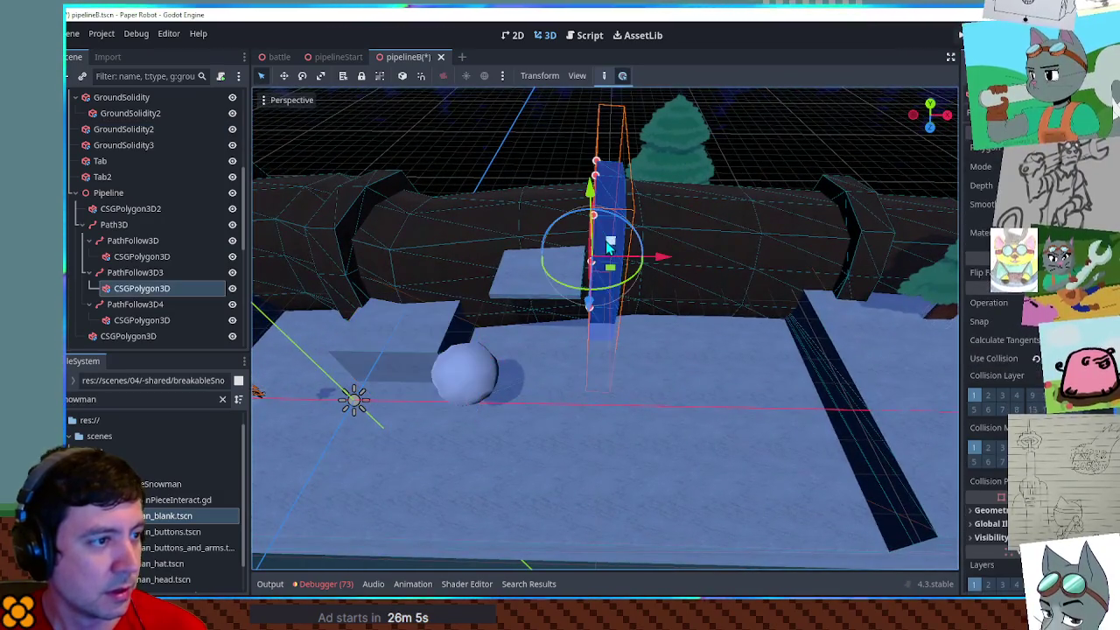
# Slide the pillar's PathFollow3D3 slightly further along the pipeline path
pyautogui.click(134, 272)
pyautogui.moveTo(997, 165)
pyautogui.mouseDown()
pyautogui.moveTo(1033, 165)
pyautogui.moveTo(1015, 165)
pyautogui.mouseUp()
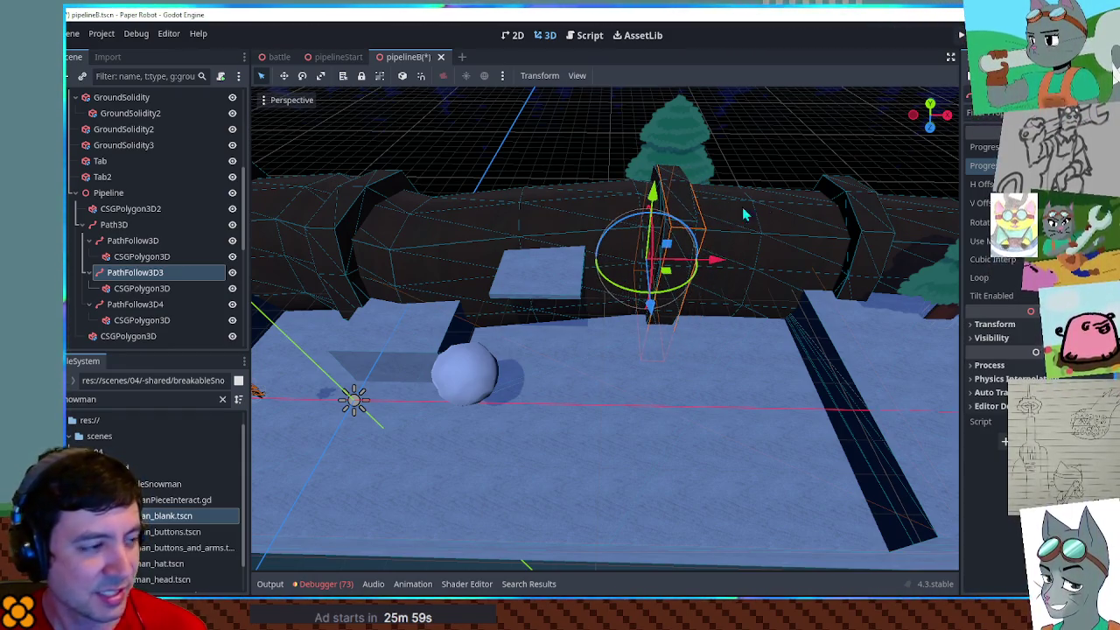
pyautogui.moveTo(575, 310); pyautogui.dragTo(654, 314)
pyautogui.click(586, 283)
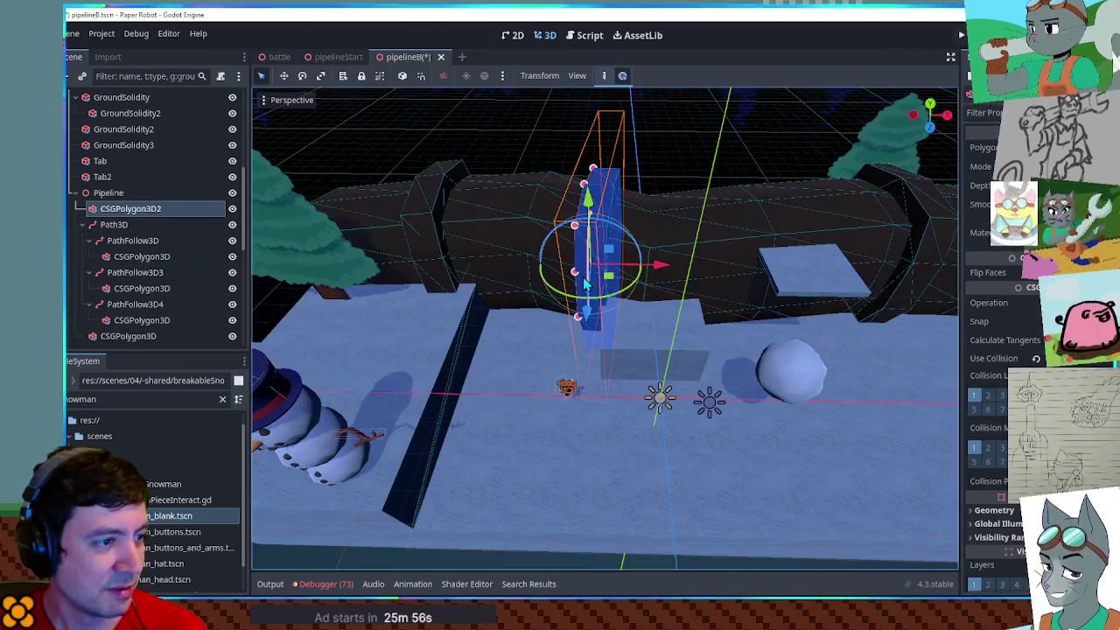
pyautogui.click(131, 226)
pyautogui.click(136, 216)
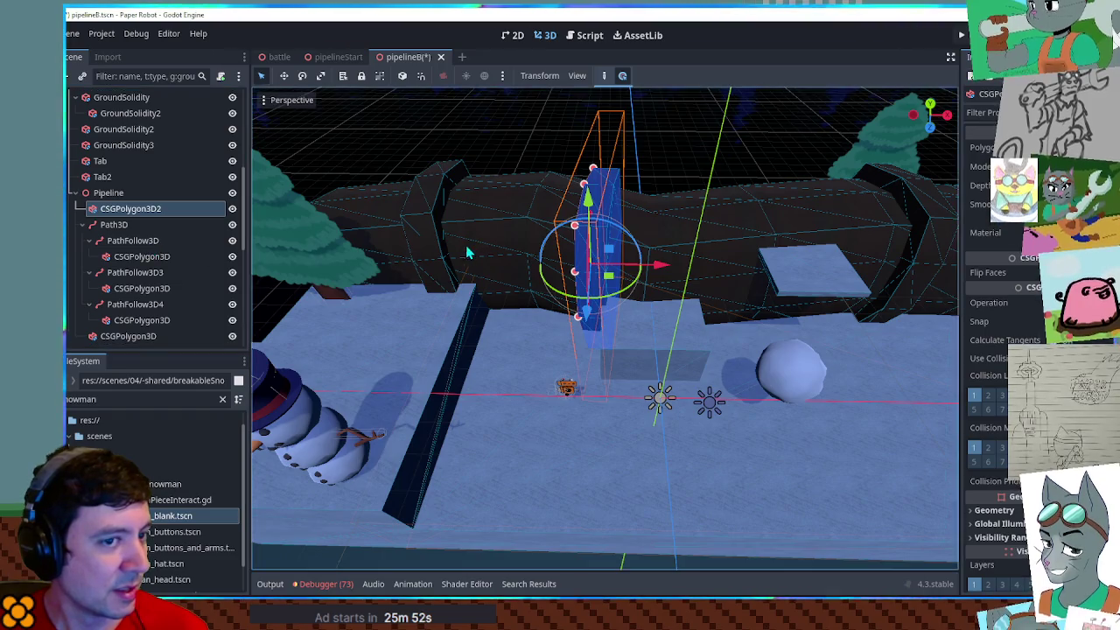
# Check the pipe's path followers and nudge the blue pillar slightly left
pyautogui.moveTo(350, 240); pyautogui.dragTo(404, 240)
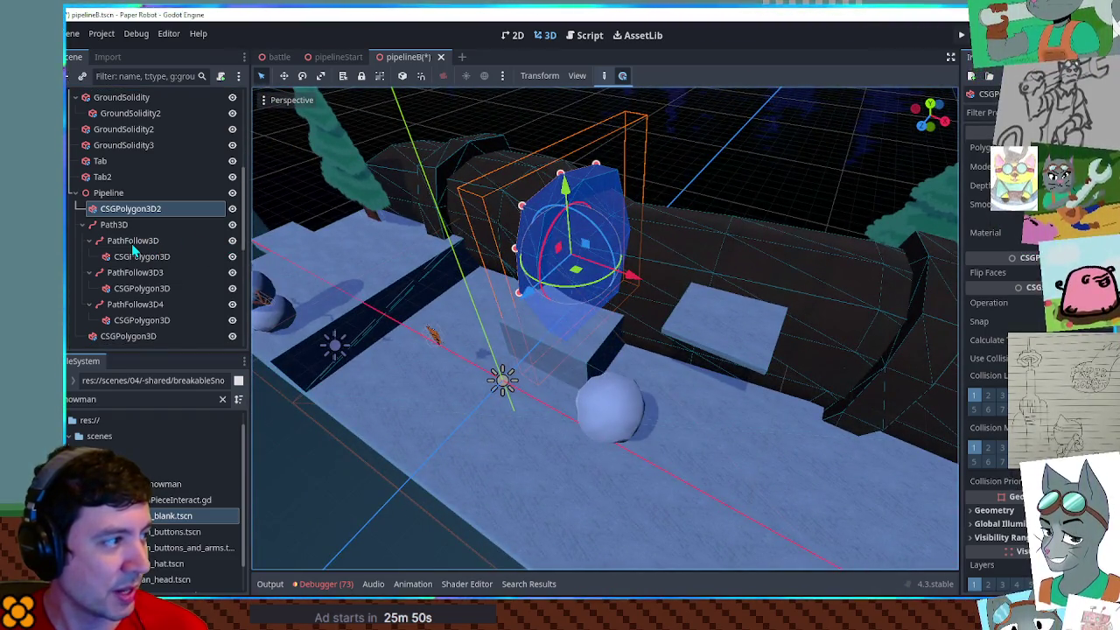
pyautogui.click(132, 241)
pyautogui.click(136, 273)
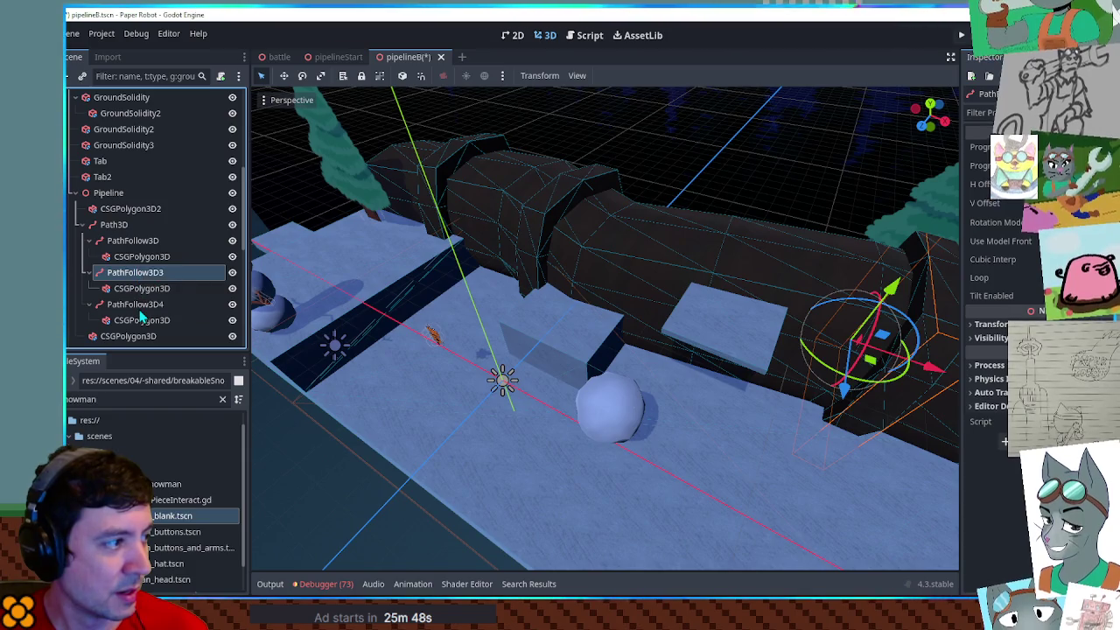
pyautogui.click(138, 305)
pyautogui.click(577, 199)
pyautogui.moveTo(578, 199)
pyautogui.mouseDown()
pyautogui.moveTo(613, 262)
pyautogui.moveTo(717, 300)
pyautogui.moveTo(662, 295)
pyautogui.mouseUp()
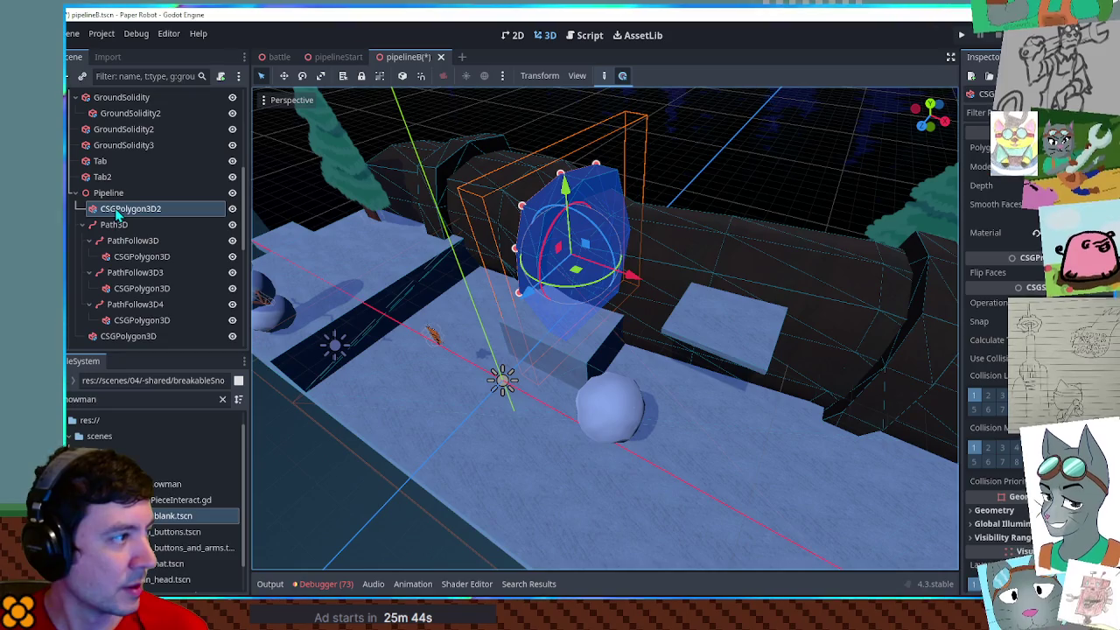
pyautogui.moveTo(624, 263)
pyautogui.mouseDown()
pyautogui.moveTo(680, 245)
pyautogui.moveTo(663, 238)
pyautogui.moveTo(626, 262)
pyautogui.mouseUp()
# Frame the blue pillar and orbit to see the trees, ground and snowman
pyautogui.press('f')
pyautogui.moveTo(665, 340); pyautogui.dragTo(648, 271)
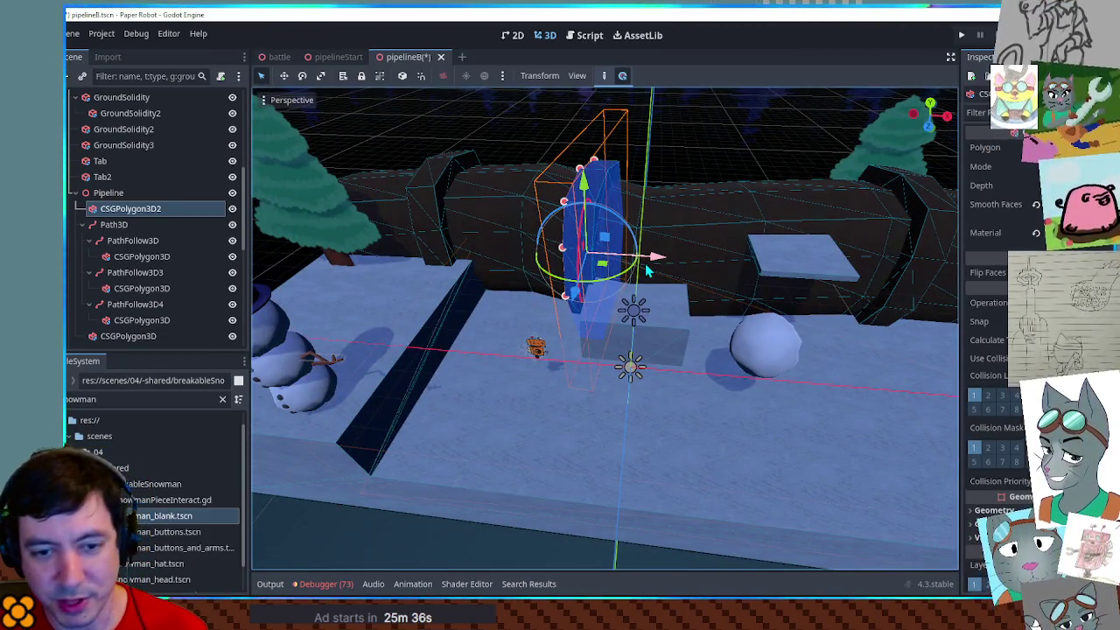
pyautogui.moveTo(628, 302)
pyautogui.mouseDown()
pyautogui.moveTo(741, 276)
pyautogui.moveTo(788, 283)
pyautogui.moveTo(592, 256)
pyautogui.moveTo(638, 302)
pyautogui.moveTo(662, 284)
pyautogui.mouseUp()
pyautogui.scroll(-5, 679, 327)
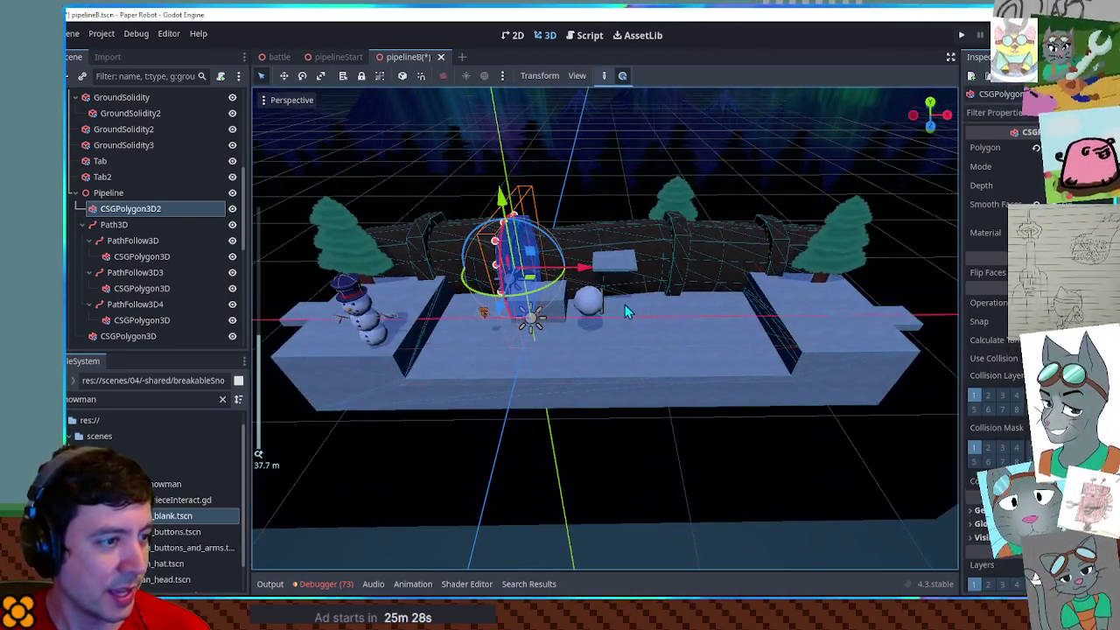
pyautogui.scroll(3, 612, 298)
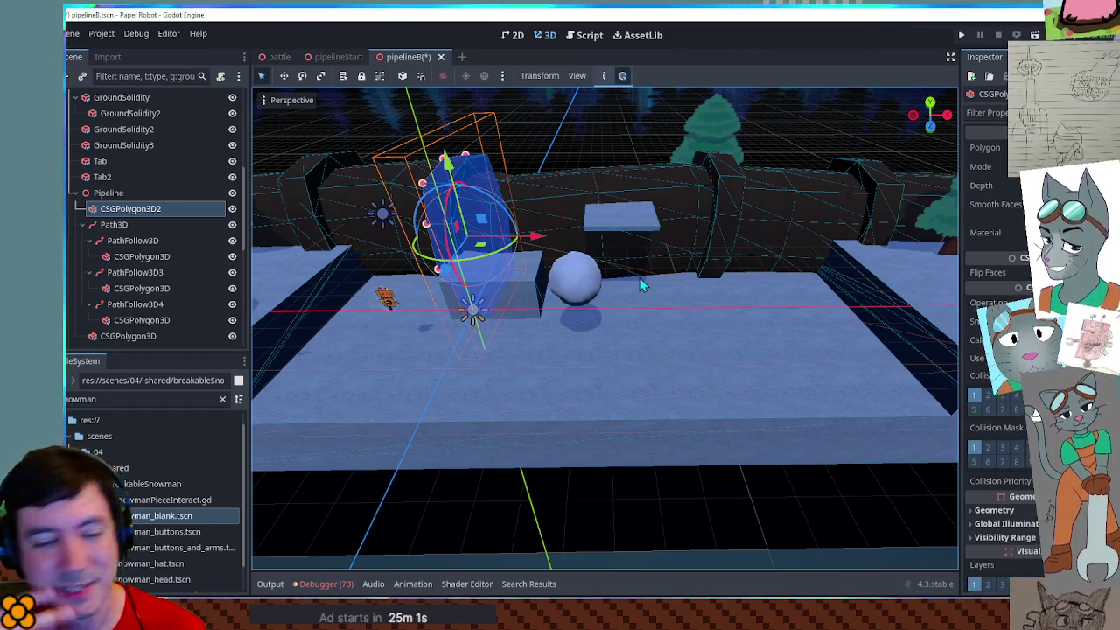
# Select the floating GroundSolidity3 slab above the log pipeline from a lower angle
pyautogui.moveTo(594, 290)
pyautogui.mouseDown()
pyautogui.moveTo(569, 216)
pyautogui.moveTo(598, 250)
pyautogui.mouseUp()
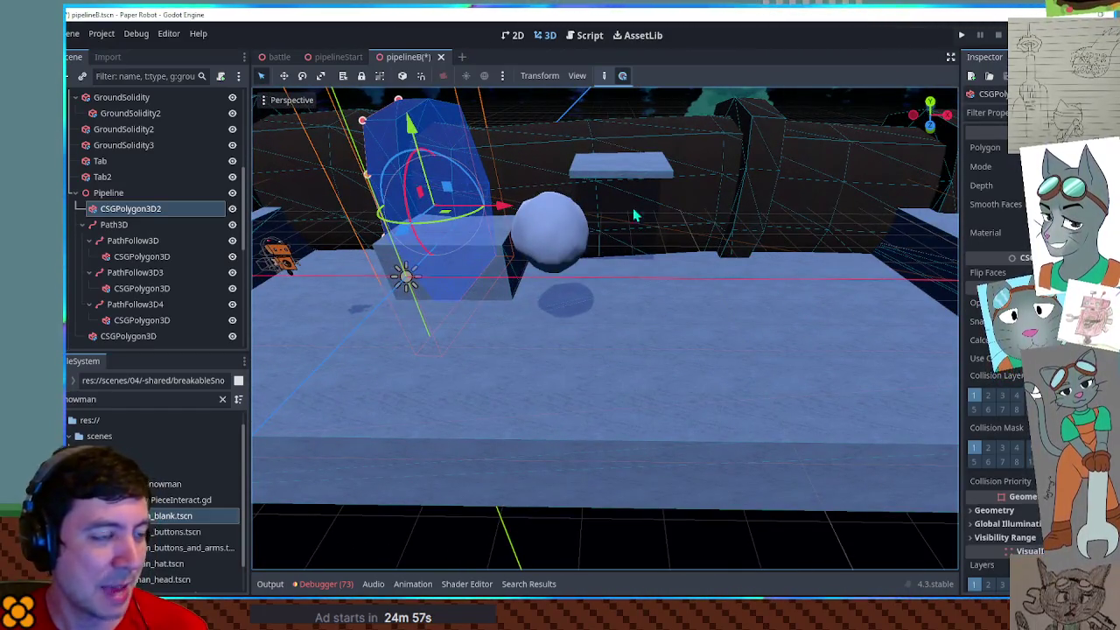
pyautogui.click(610, 175)
pyautogui.moveTo(587, 175)
pyautogui.mouseDown()
pyautogui.moveTo(613, 213)
pyautogui.moveTo(648, 186)
pyautogui.moveTo(663, 242)
pyautogui.mouseUp()
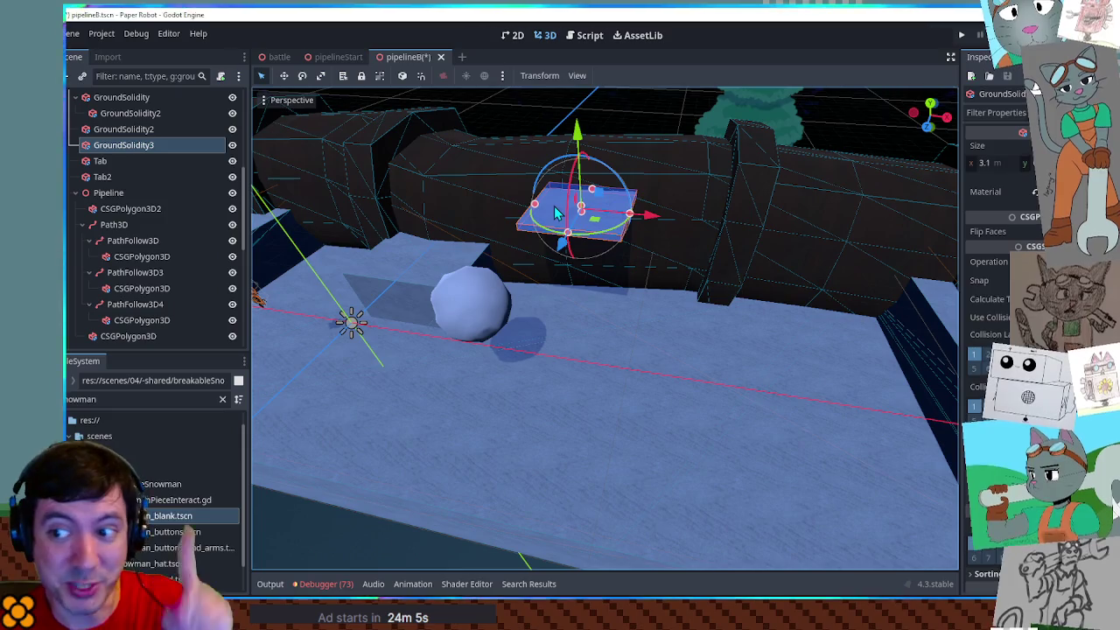
# Lower the floating snow platform along its Y axis
pyautogui.moveTo(705, 225)
pyautogui.mouseDown()
pyautogui.moveTo(690, 255)
pyautogui.moveTo(715, 298)
pyautogui.moveTo(698, 229)
pyautogui.mouseUp()
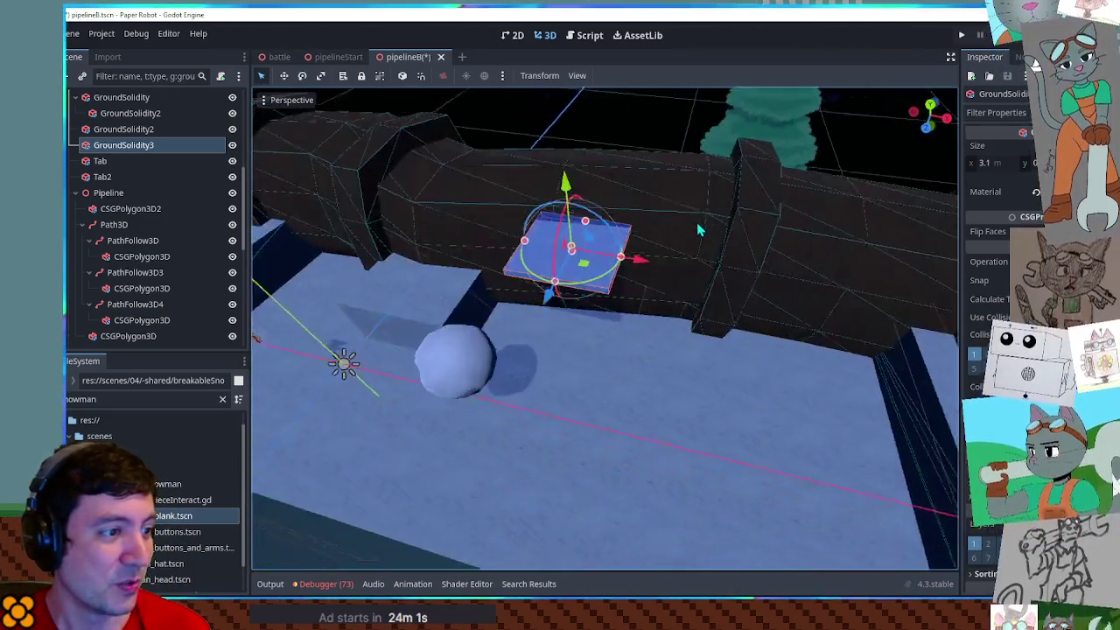
pyautogui.moveTo(617, 276)
pyautogui.mouseDown()
pyautogui.moveTo(663, 233)
pyautogui.moveTo(630, 262)
pyautogui.mouseUp()
pyautogui.moveTo(590, 171)
pyautogui.mouseDown()
pyautogui.moveTo(602, 245)
pyautogui.moveTo(604, 166)
pyautogui.moveTo(553, 171)
pyautogui.mouseUp()
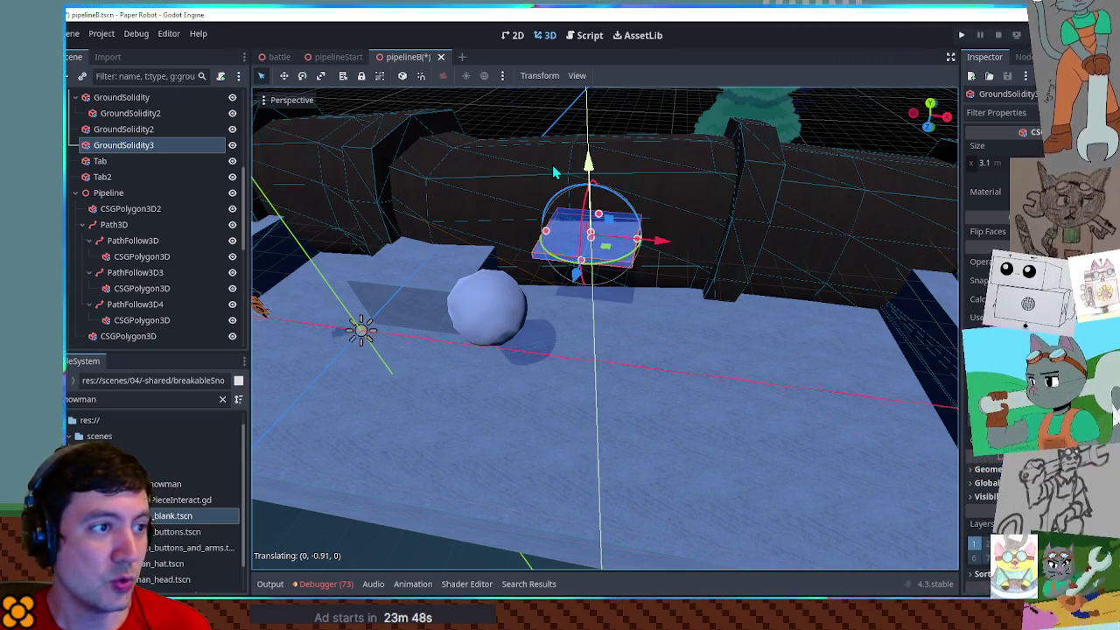
pyautogui.moveTo(553, 171); pyautogui.dragTo(553, 171)
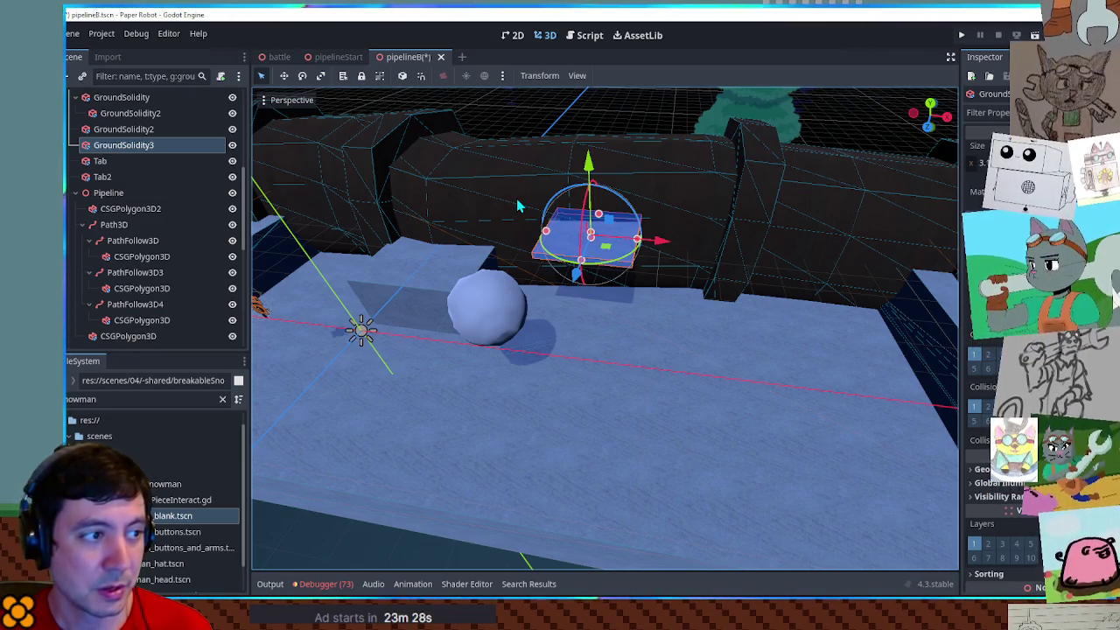
# Slide the snow platform sideways along the X axis
pyautogui.scroll(5, 670, 307)
pyautogui.moveTo(686, 278)
pyautogui.mouseDown()
pyautogui.moveTo(648, 295)
pyautogui.moveTo(582, 292)
pyautogui.moveTo(695, 301)
pyautogui.moveTo(672, 299)
pyautogui.mouseUp()
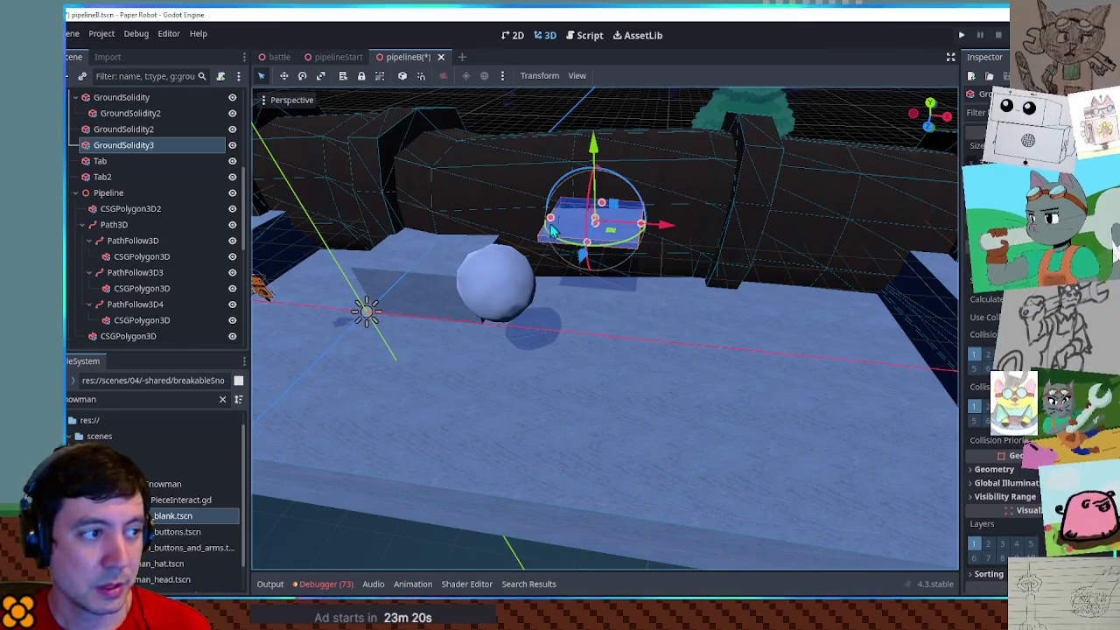
pyautogui.moveTo(672, 235)
pyautogui.mouseDown()
pyautogui.moveTo(752, 242)
pyautogui.moveTo(722, 241)
pyautogui.mouseUp()
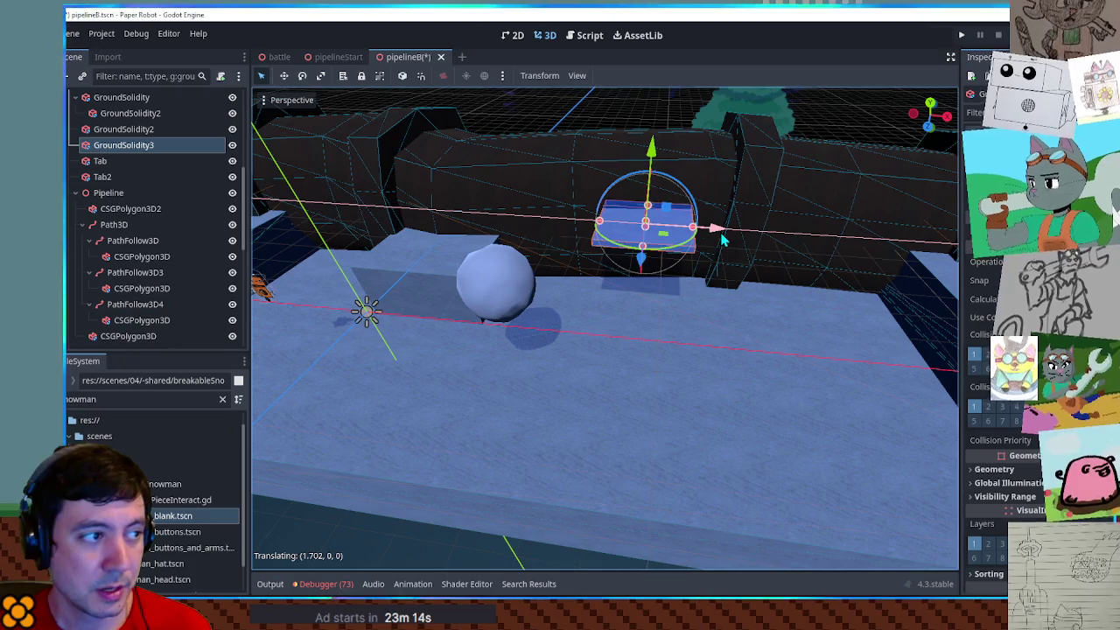
pyautogui.moveTo(722, 241); pyautogui.dragTo(730, 241)
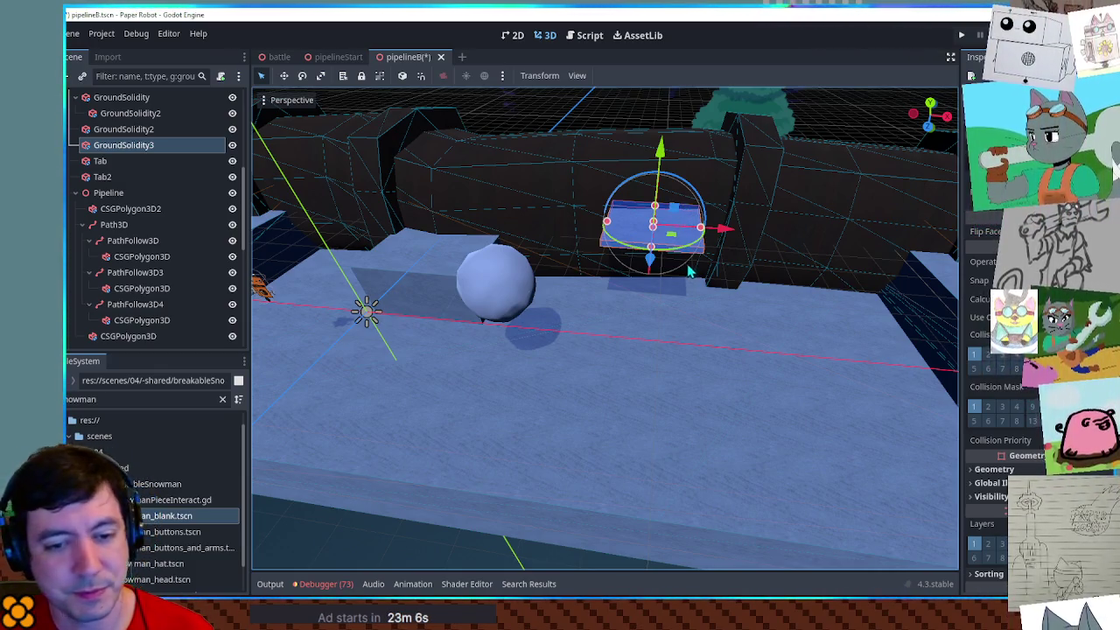
# Move the rollable snowball toward the front right
pyautogui.moveTo(463, 268)
pyautogui.mouseDown()
pyautogui.moveTo(449, 284)
pyautogui.moveTo(441, 269)
pyautogui.mouseUp()
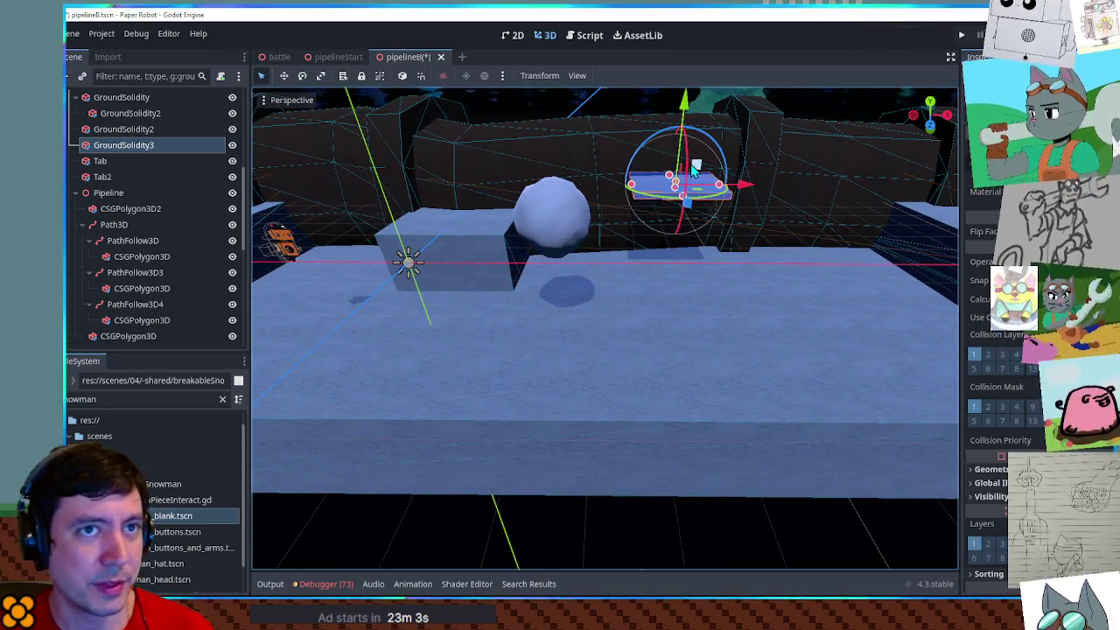
pyautogui.scroll(3, 636, 186)
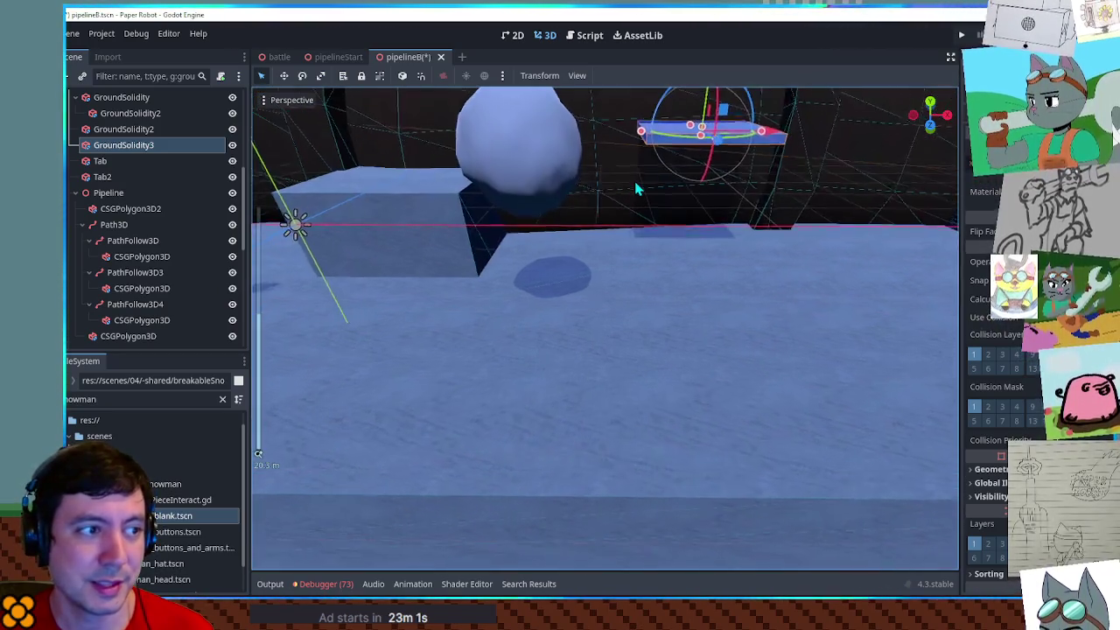
pyautogui.scroll(-3, 637, 196)
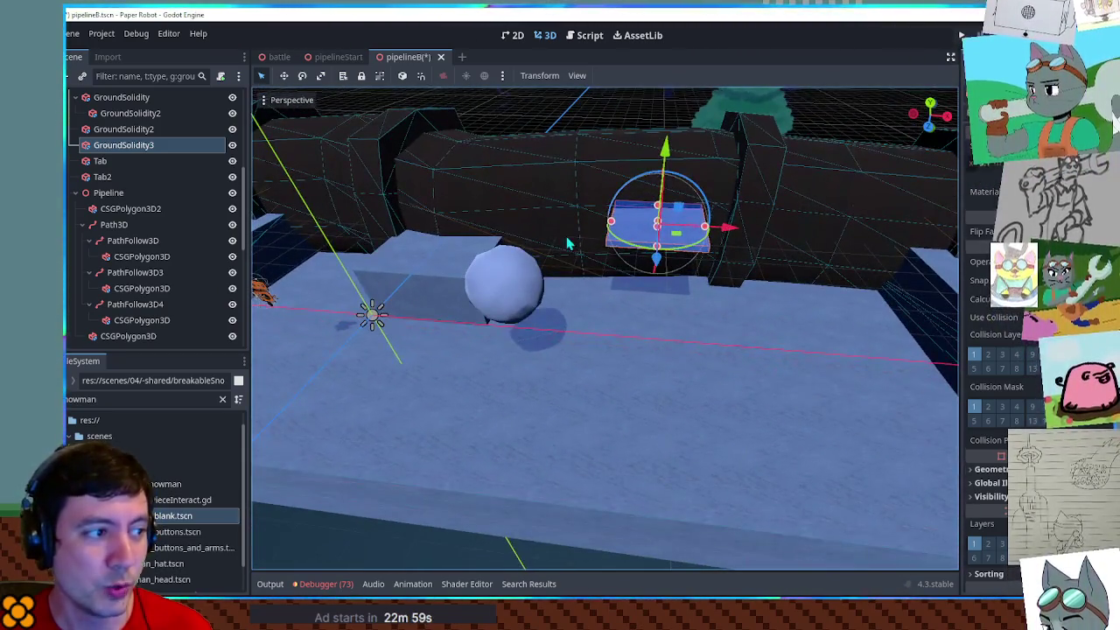
pyautogui.click(494, 326)
pyautogui.moveTo(495, 326)
pyautogui.mouseDown()
pyautogui.moveTo(770, 363)
pyautogui.moveTo(793, 399)
pyautogui.moveTo(427, 245)
pyautogui.moveTo(834, 285)
pyautogui.mouseUp()
# Reposition the platform, adjust its height, and shift it about 2.7 units left along X
pyautogui.click(564, 229)
pyautogui.moveTo(591, 238)
pyautogui.mouseDown()
pyautogui.moveTo(677, 267)
pyautogui.moveTo(722, 247)
pyautogui.mouseUp()
pyautogui.moveTo(710, 160); pyautogui.dragTo(710, 192)
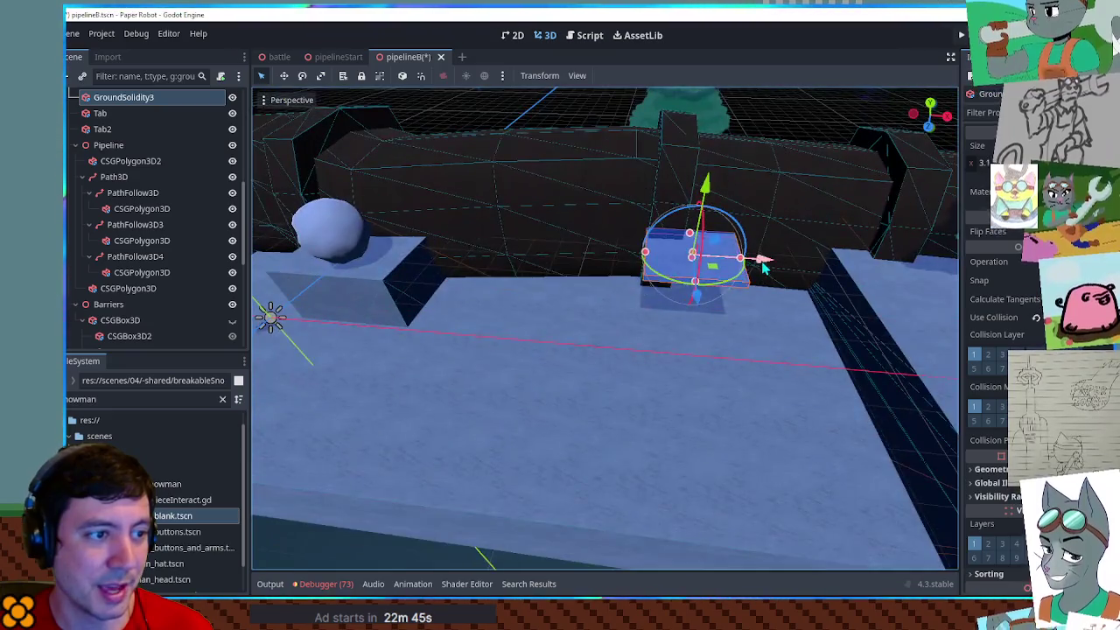
pyautogui.moveTo(764, 269)
pyautogui.mouseDown()
pyautogui.moveTo(573, 267)
pyautogui.moveTo(774, 271)
pyautogui.moveTo(547, 253)
pyautogui.moveTo(810, 276)
pyautogui.moveTo(538, 267)
pyautogui.moveTo(779, 280)
pyautogui.moveTo(640, 276)
pyautogui.mouseUp()
pyautogui.moveTo(788, 282); pyautogui.dragTo(665, 274)
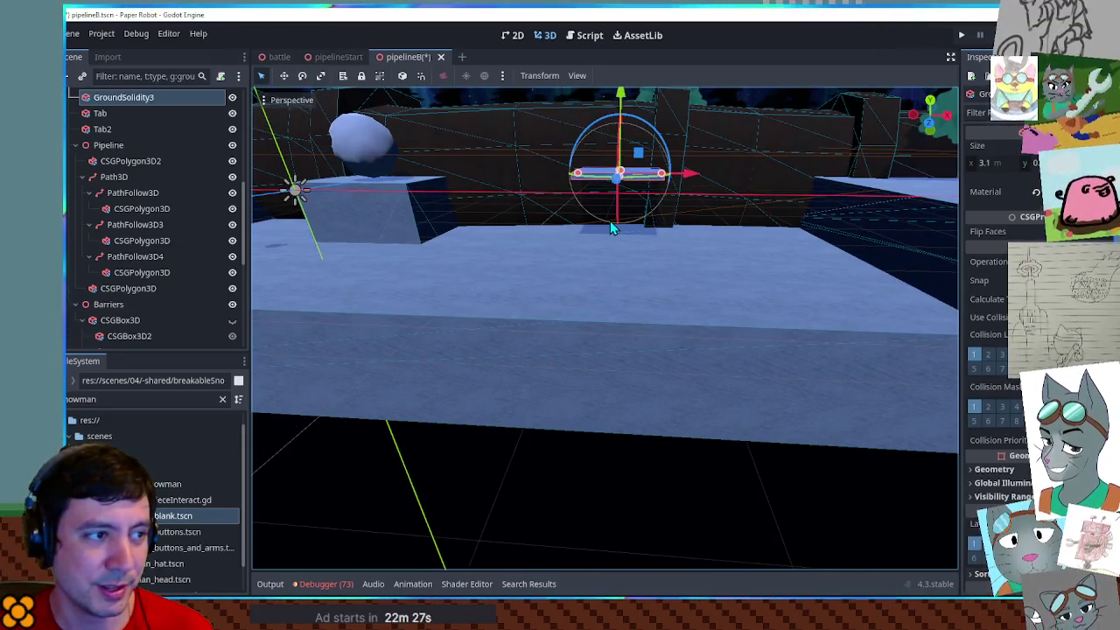
pyautogui.click(365, 159)
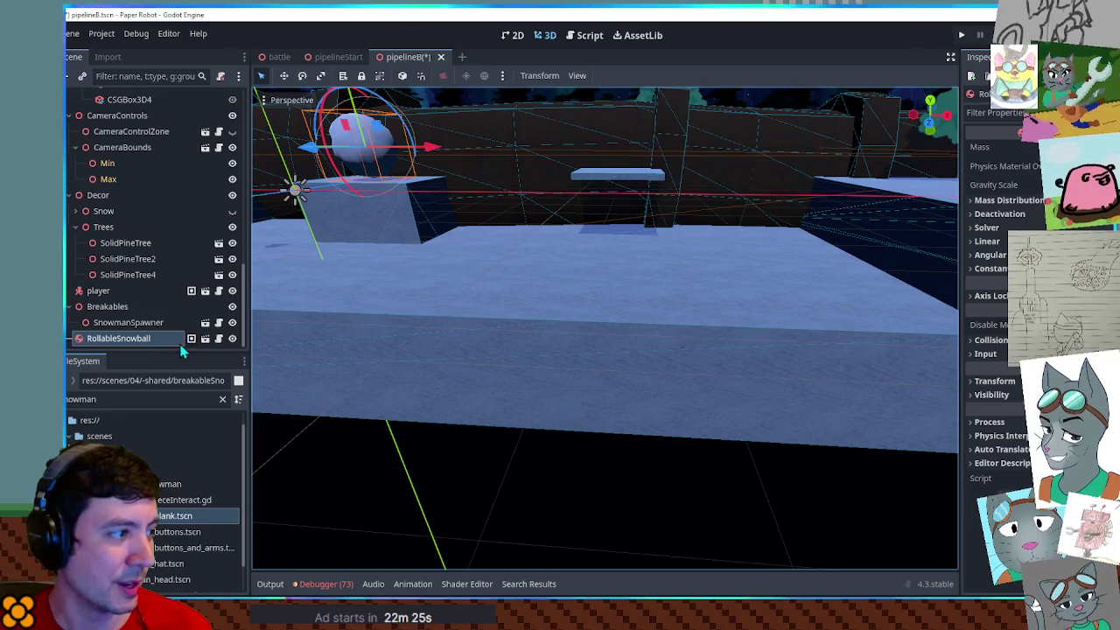
# In the rollable snowball script, add a new resetSnowball function after line 96
pyautogui.click(218, 339)
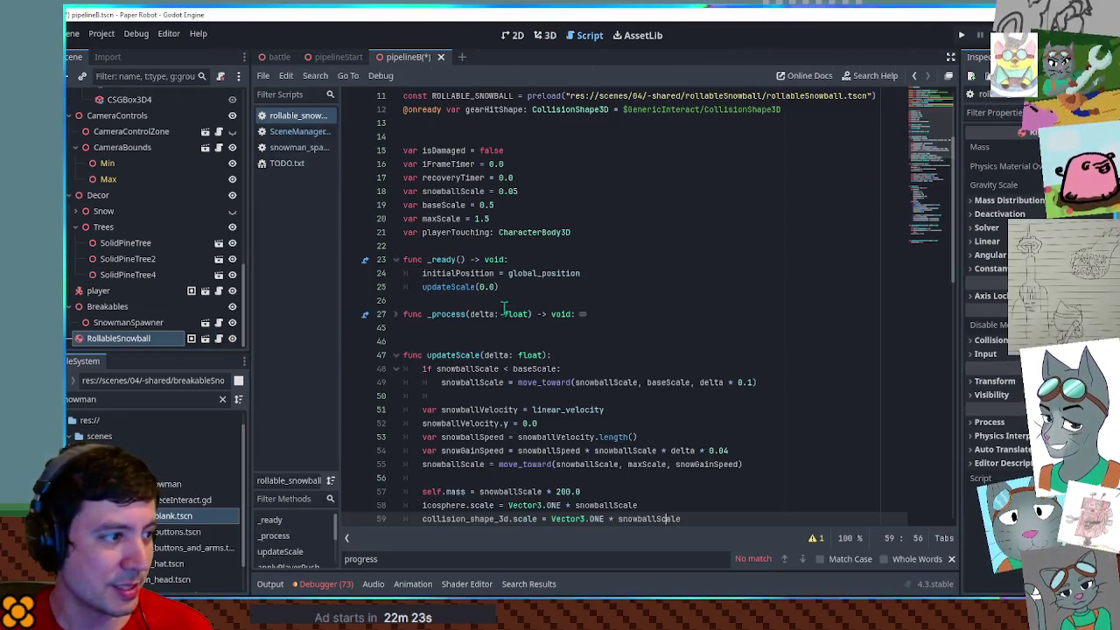
pyautogui.click(396, 314)
pyautogui.scroll(-15, 923, 253)
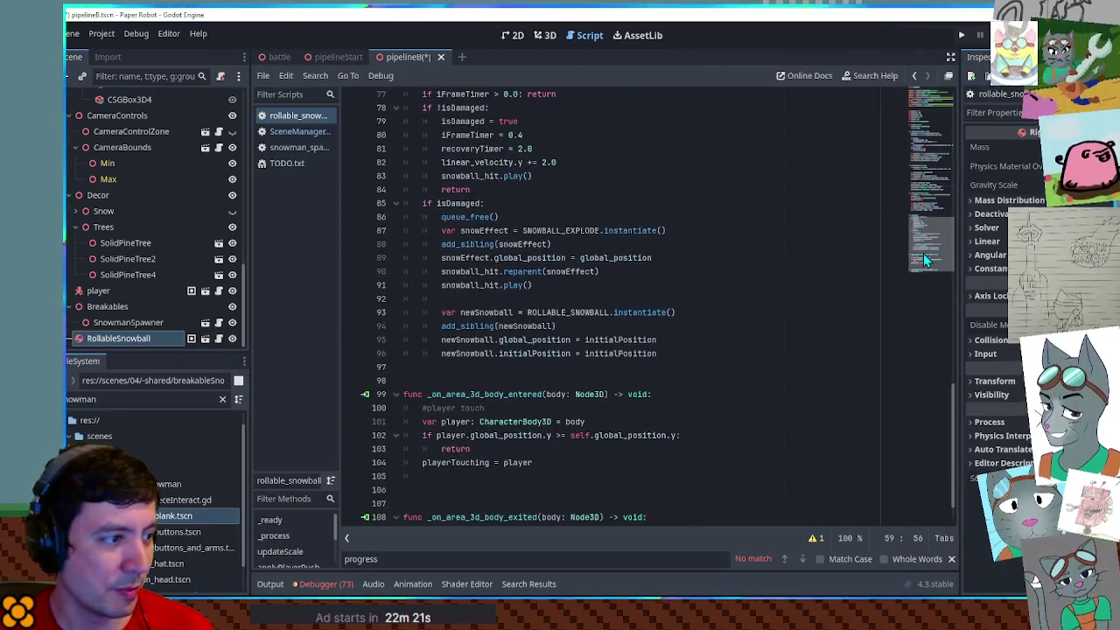
pyautogui.scroll(2, 925, 249)
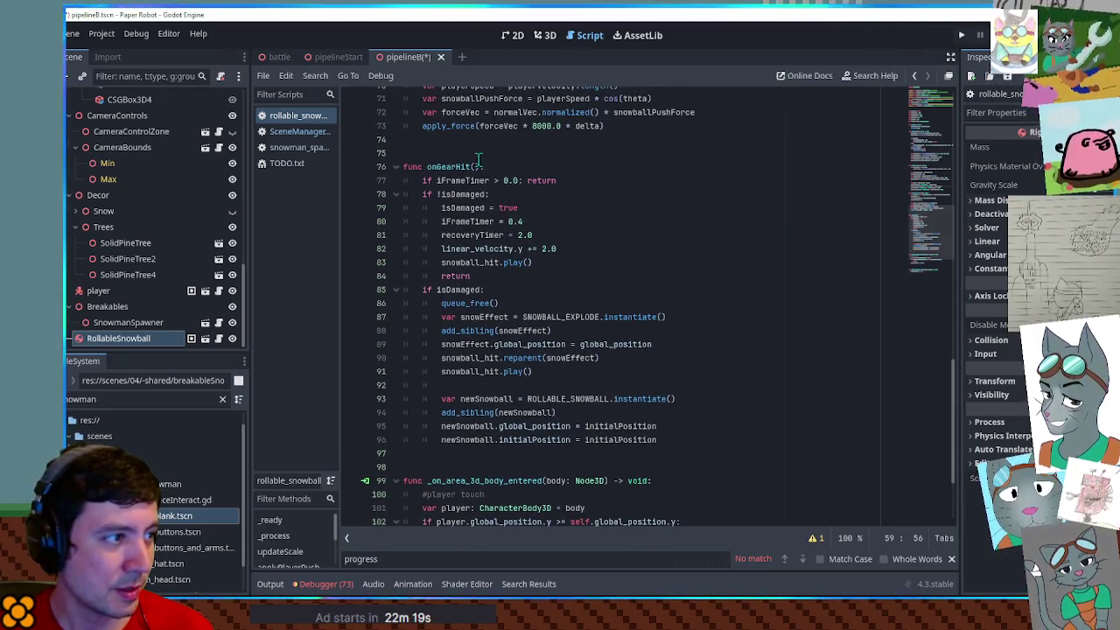
pyautogui.doubleClick(450, 167)
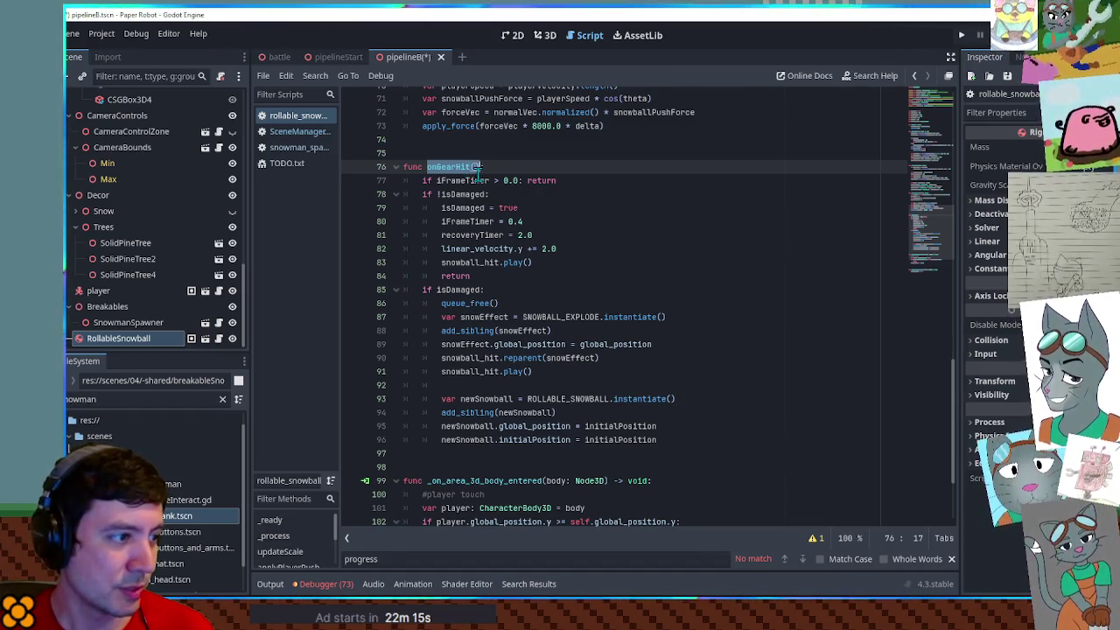
pyautogui.scroll(-2, 517, 263)
pyautogui.click(514, 375)
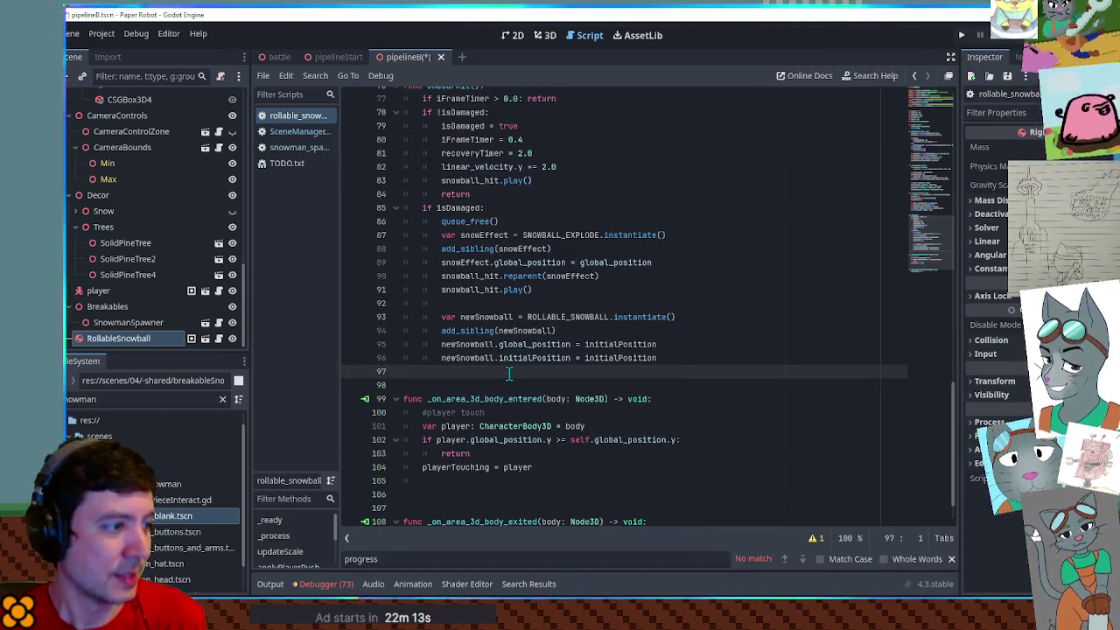
pyautogui.press('Return')
pyautogui.write('func ')
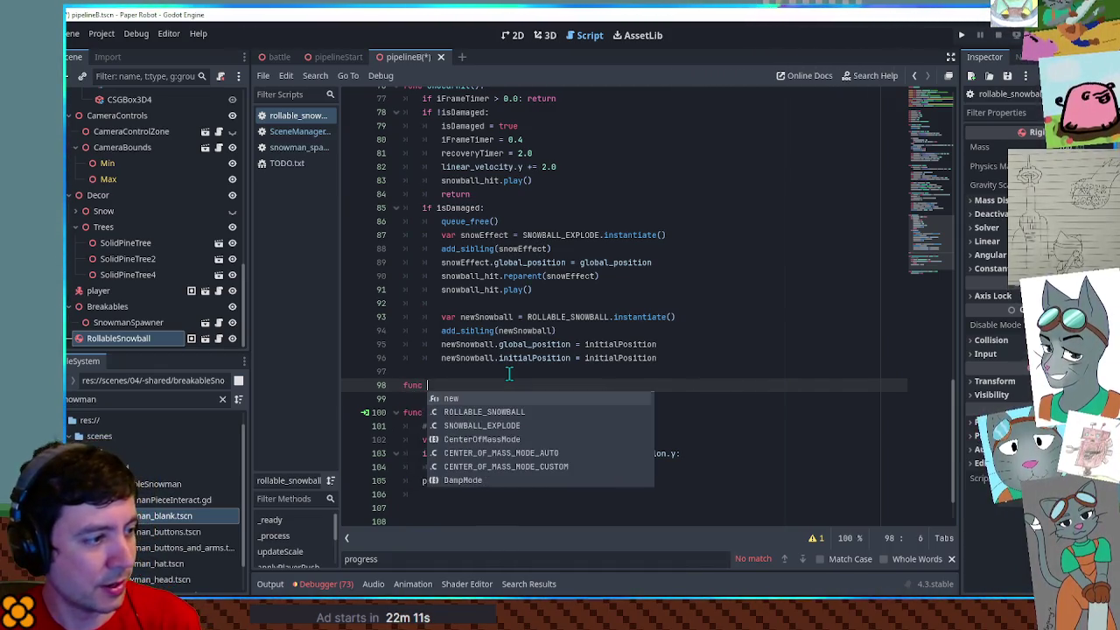
pyautogui.write('resetSnowball():')
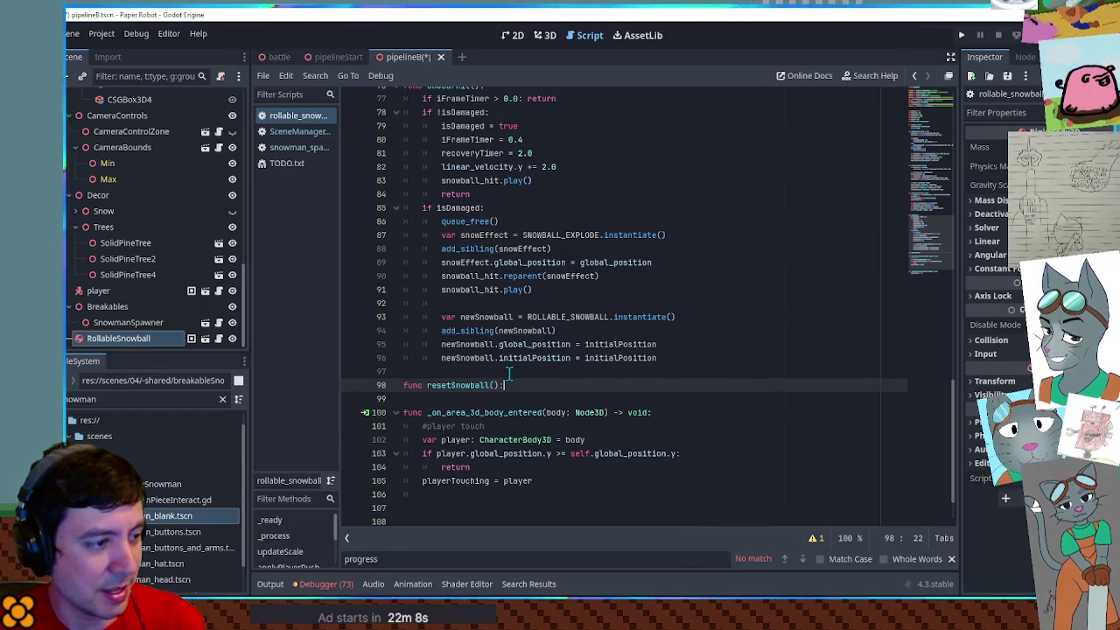
pyautogui.press('Return')
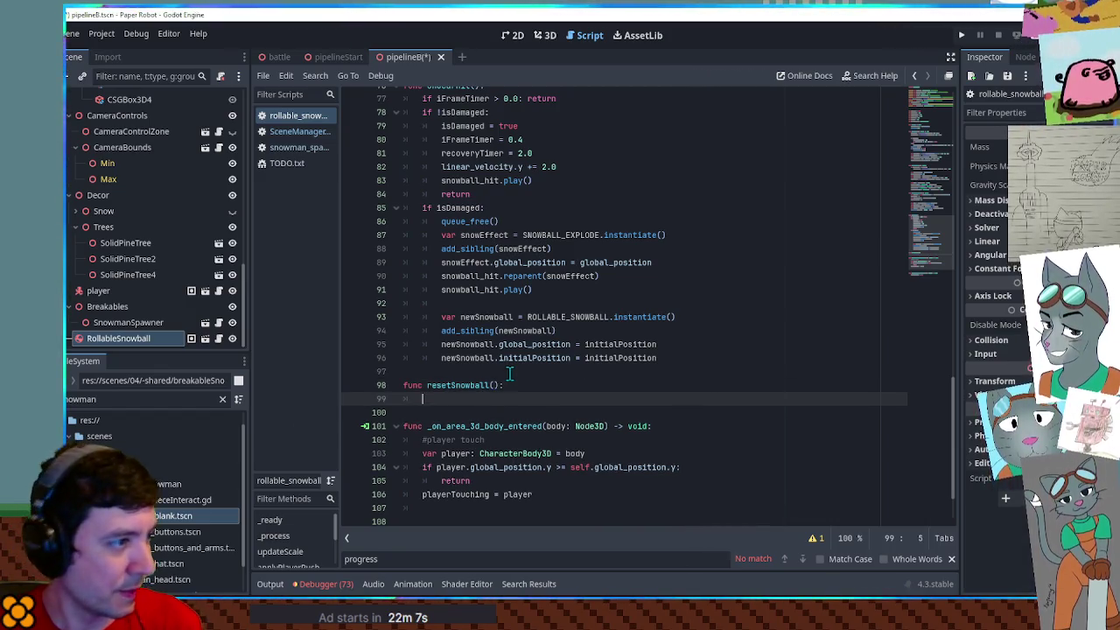
# Copy the explode-and-respawn code from the isDamaged branch into resetSnowball and dedent it
pyautogui.moveTo(676, 359); pyautogui.dragTo(553, 205)
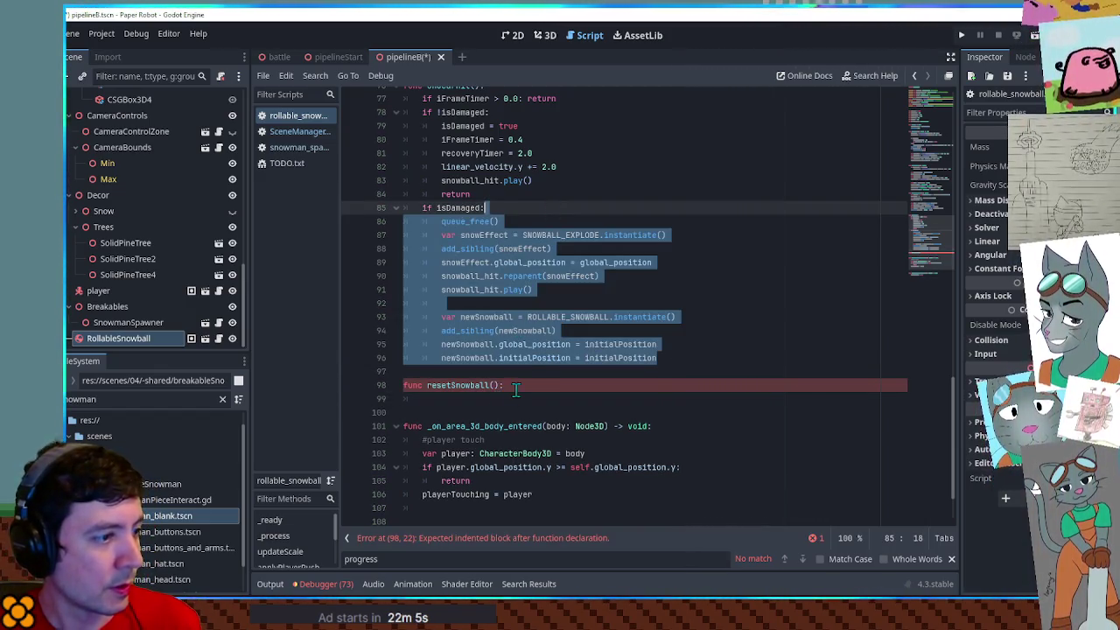
pyautogui.hotkey('ctrl', 'c')
pyautogui.click(515, 386)
pyautogui.hotkey('ctrl', 'v')
pyautogui.moveTo(474, 382)
pyautogui.mouseDown()
pyautogui.moveTo(525, 490)
pyautogui.moveTo(656, 519)
pyautogui.mouseUp()
pyautogui.hotkey('shift', 'Tab')
# Replace the original respawn code under isDamaged with a resetSnowball() call
pyautogui.doubleClick(464, 369)
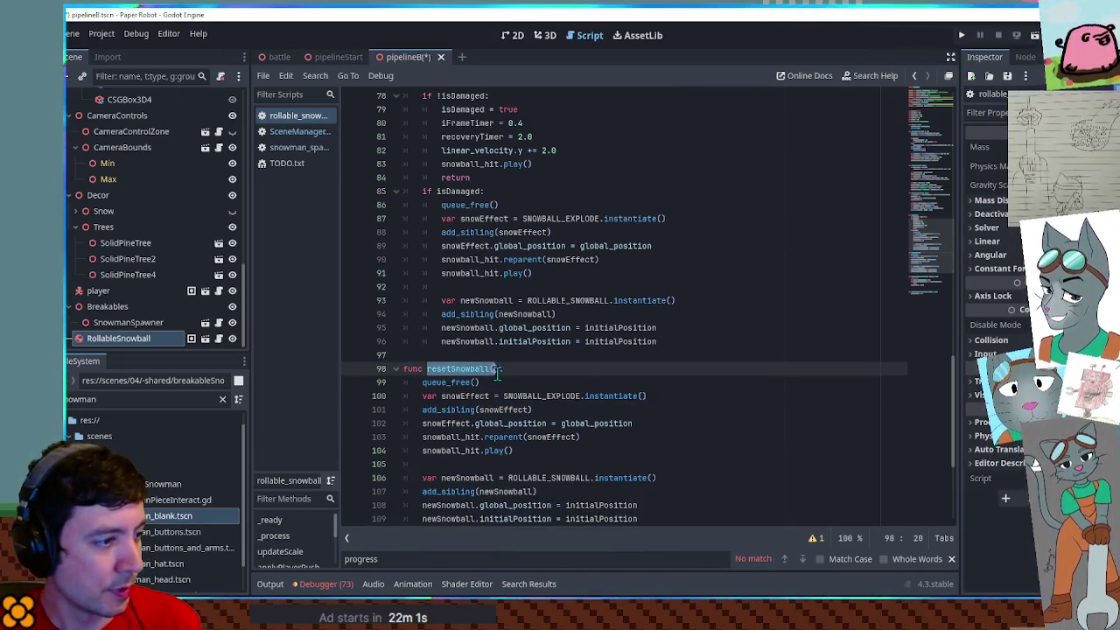
pyautogui.click(672, 343)
pyautogui.moveTo(672, 343)
pyautogui.mouseDown()
pyautogui.moveTo(446, 219)
pyautogui.moveTo(441, 205)
pyautogui.mouseUp()
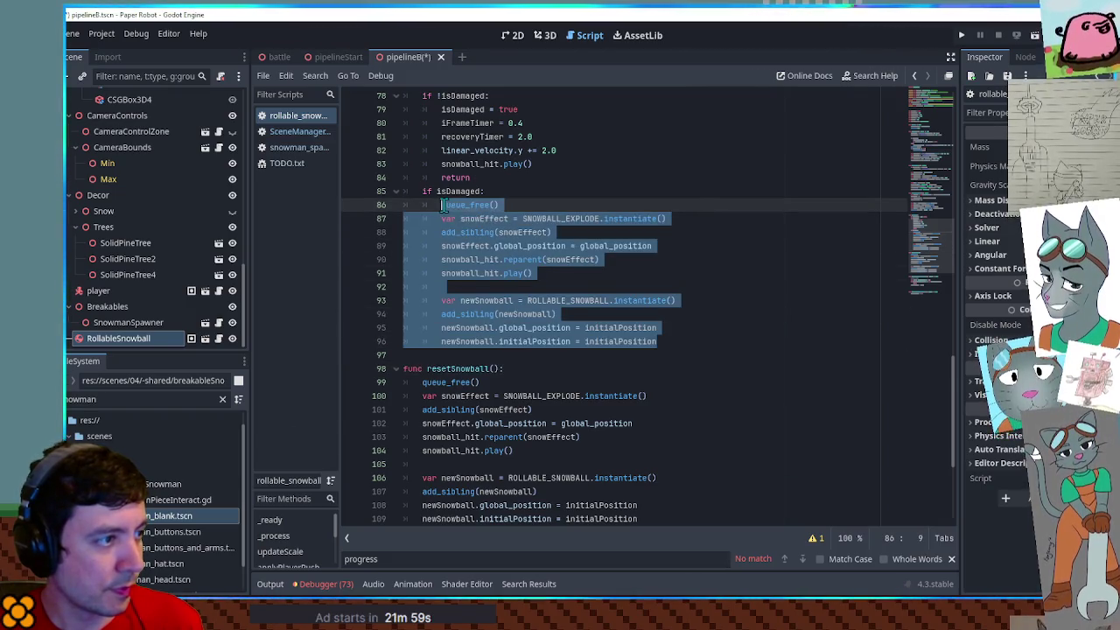
pyautogui.write('resetSnowball()')
# Add 'if global_position.y < -20: resetSnowball()' inside _process
pyautogui.scroll(5, 527, 272)
pyautogui.scroll(12, 528, 272)
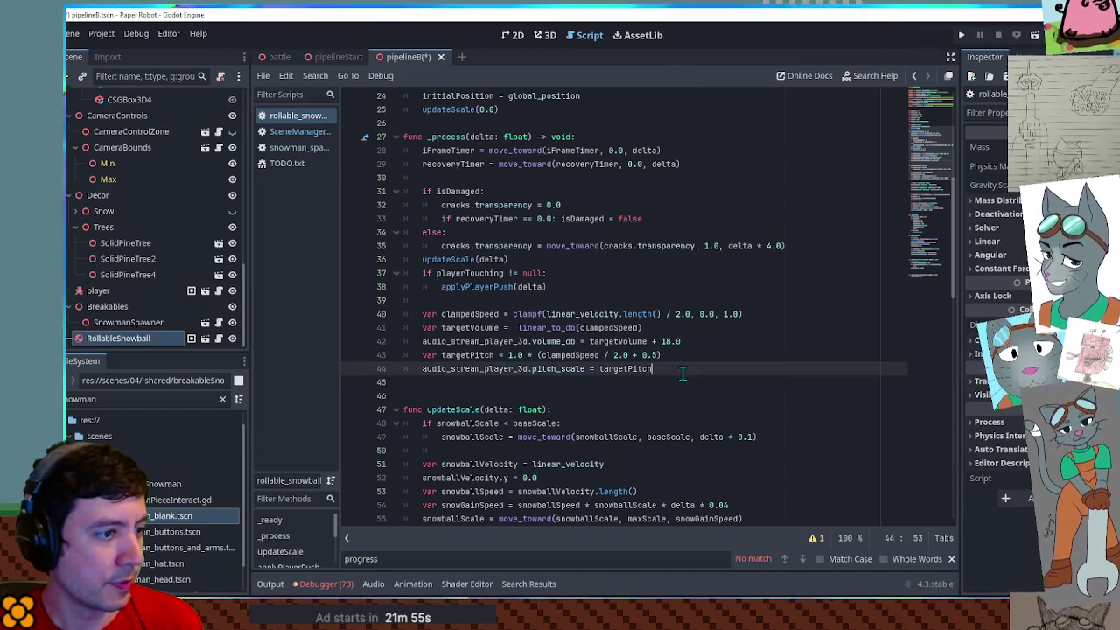
pyautogui.click(675, 368)
pyautogui.press('Return')
pyautogui.write('if global_pos')
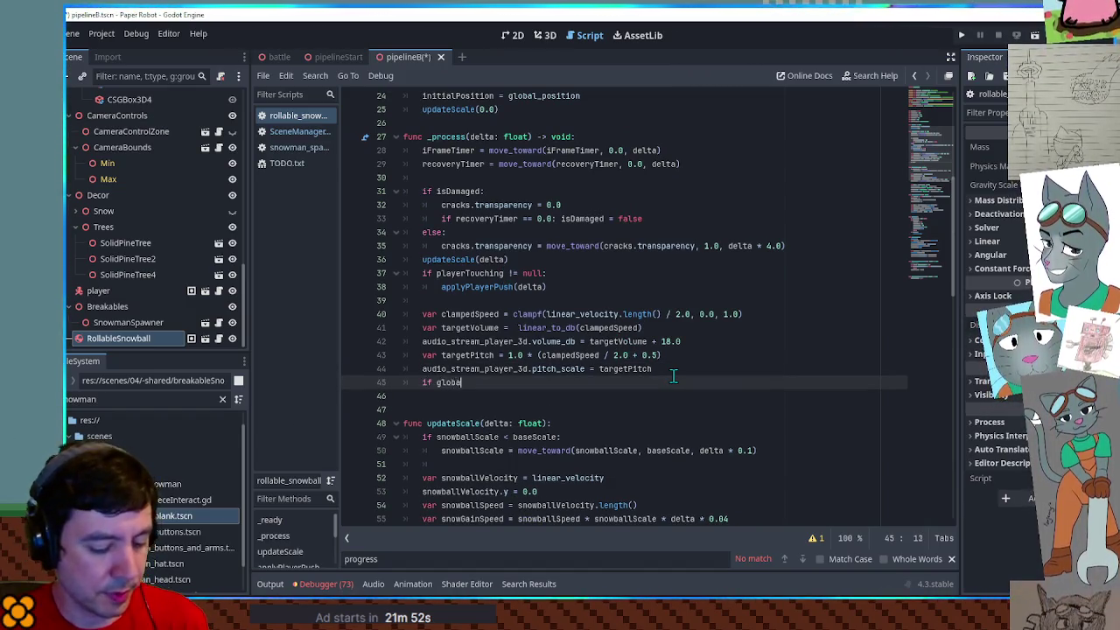
pyautogui.press('Return')
pyautogui.write('.y ')
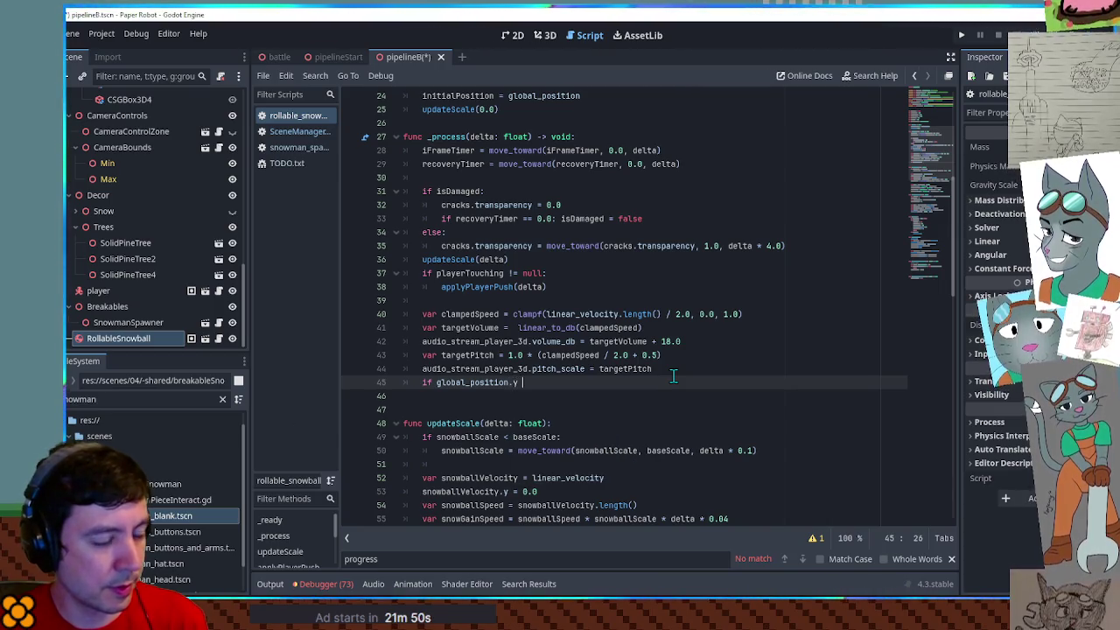
pyautogui.write('< -')
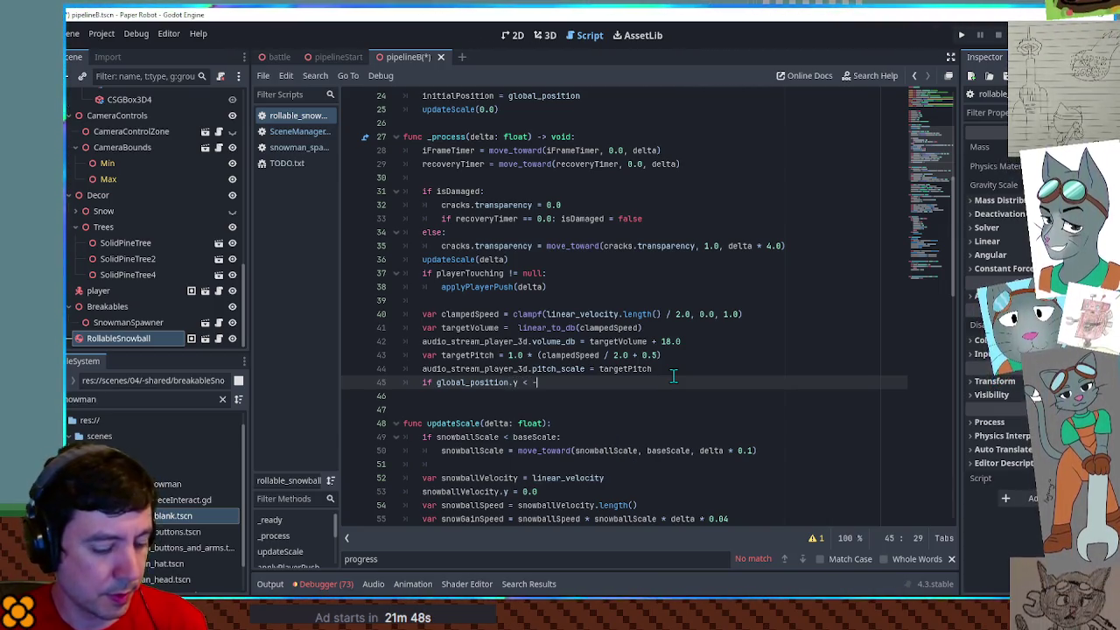
pyautogui.write('20: resetSnowball(')
# Save the script and return to the 3D scene view
pyautogui.hotkey('ctrl', 's')
pyautogui.rightClick(676, 382)
pyautogui.click(676, 382)
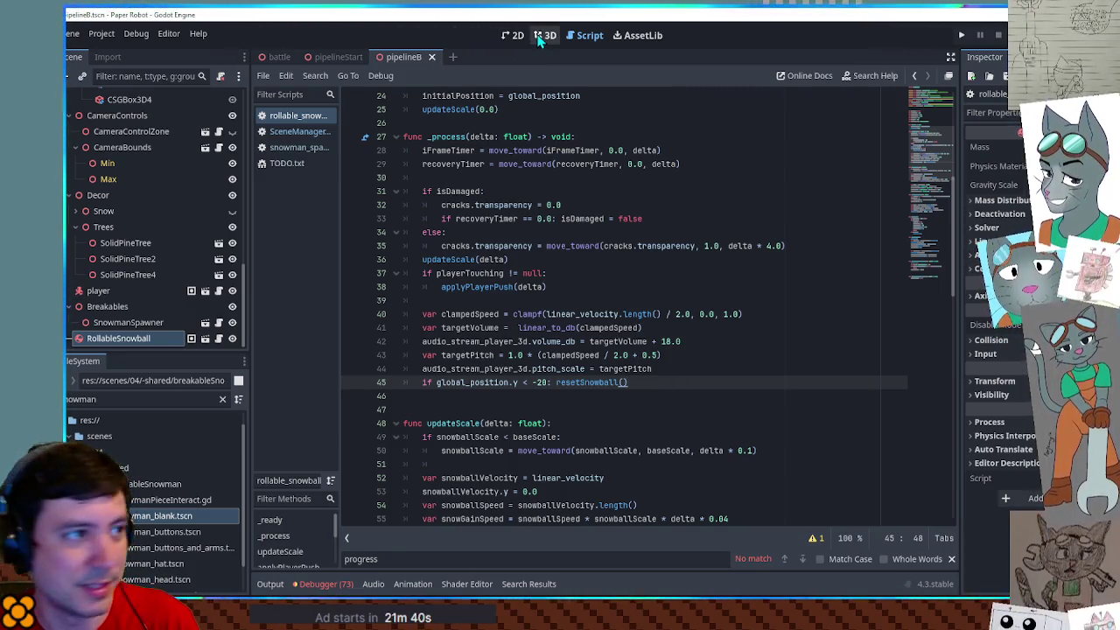
pyautogui.click(542, 38)
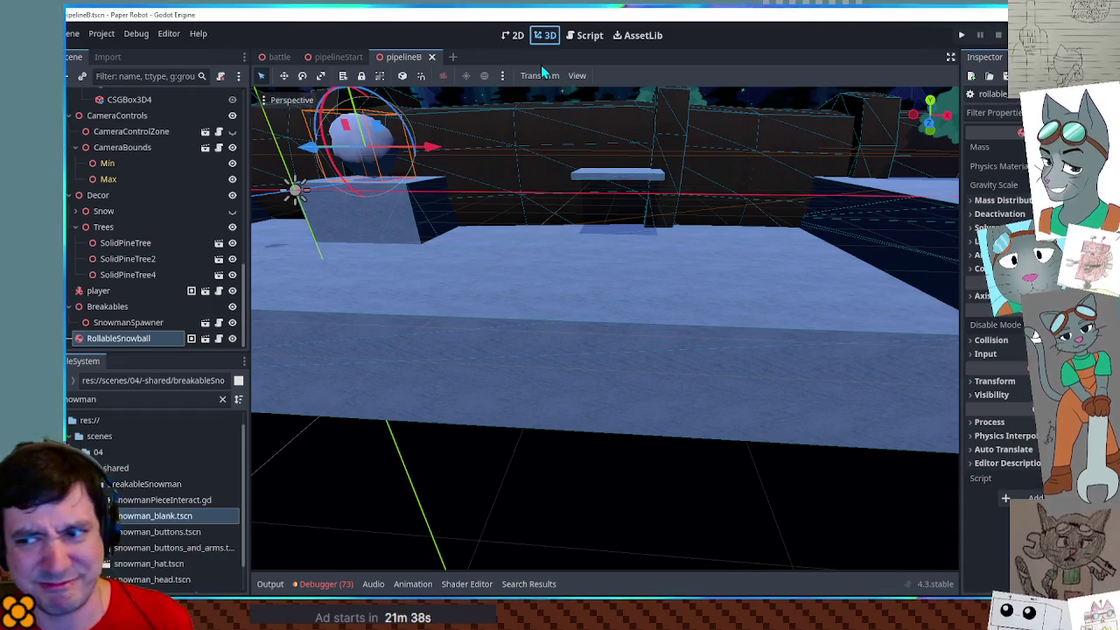
pyautogui.moveTo(516, 149); pyautogui.dragTo(499, 203)
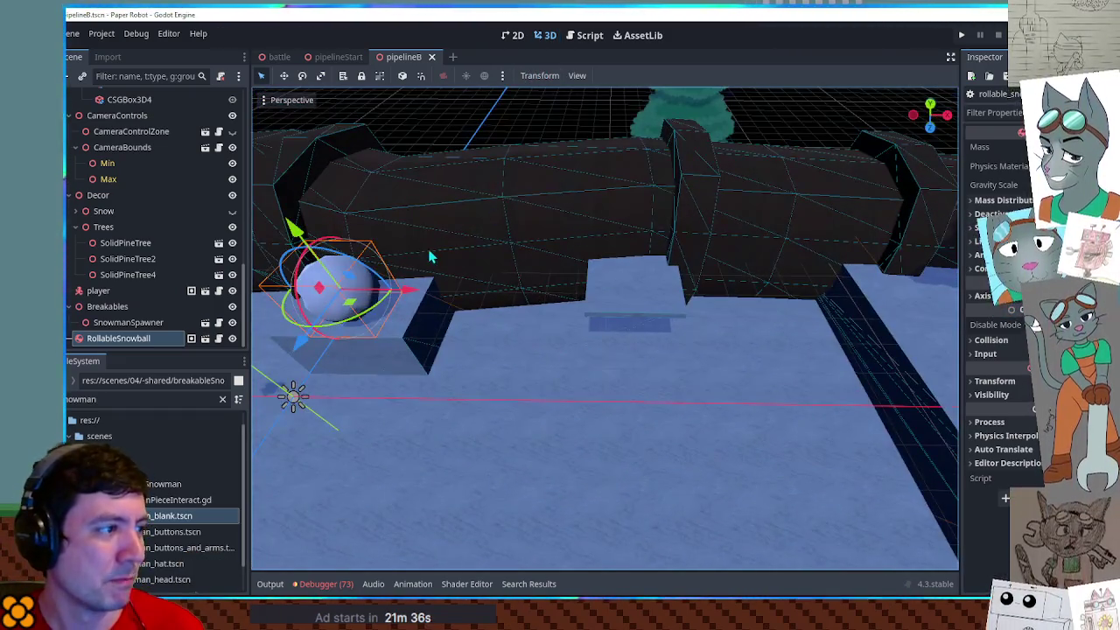
pyautogui.moveTo(399, 317)
pyautogui.mouseDown()
pyautogui.moveTo(501, 325)
pyautogui.moveTo(455, 318)
pyautogui.mouseUp()
pyautogui.scroll(-3, 454, 317)
pyautogui.scroll(3, 455, 318)
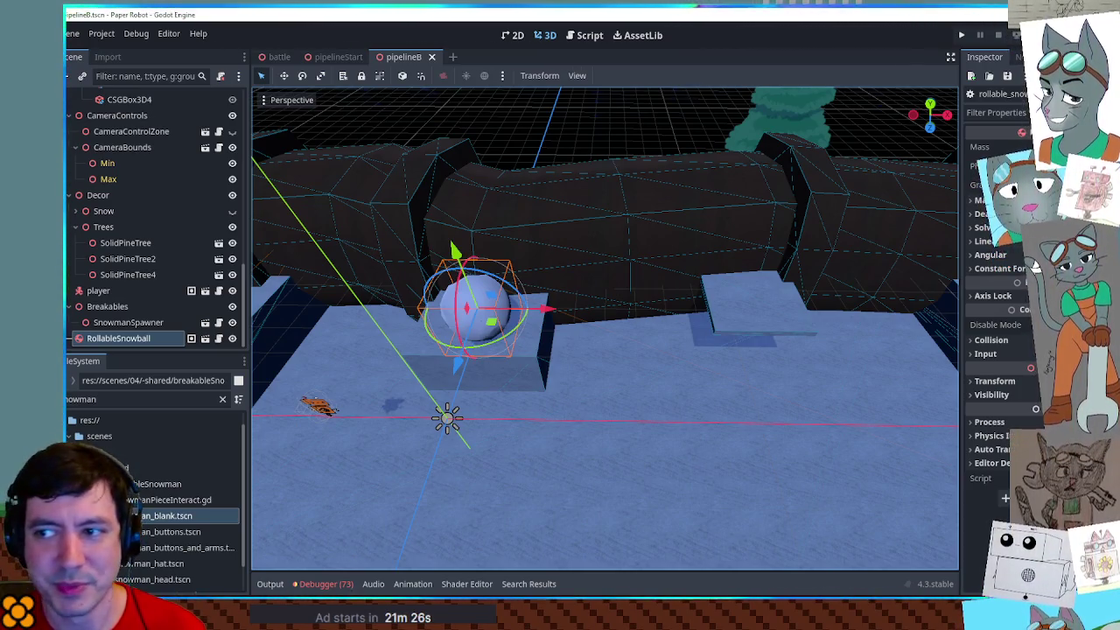
pyautogui.moveTo(710, 372)
pyautogui.mouseDown()
pyautogui.moveTo(646, 343)
pyautogui.moveTo(660, 389)
pyautogui.moveTo(657, 372)
pyautogui.moveTo(741, 360)
pyautogui.moveTo(646, 372)
pyautogui.moveTo(721, 366)
pyautogui.mouseUp()
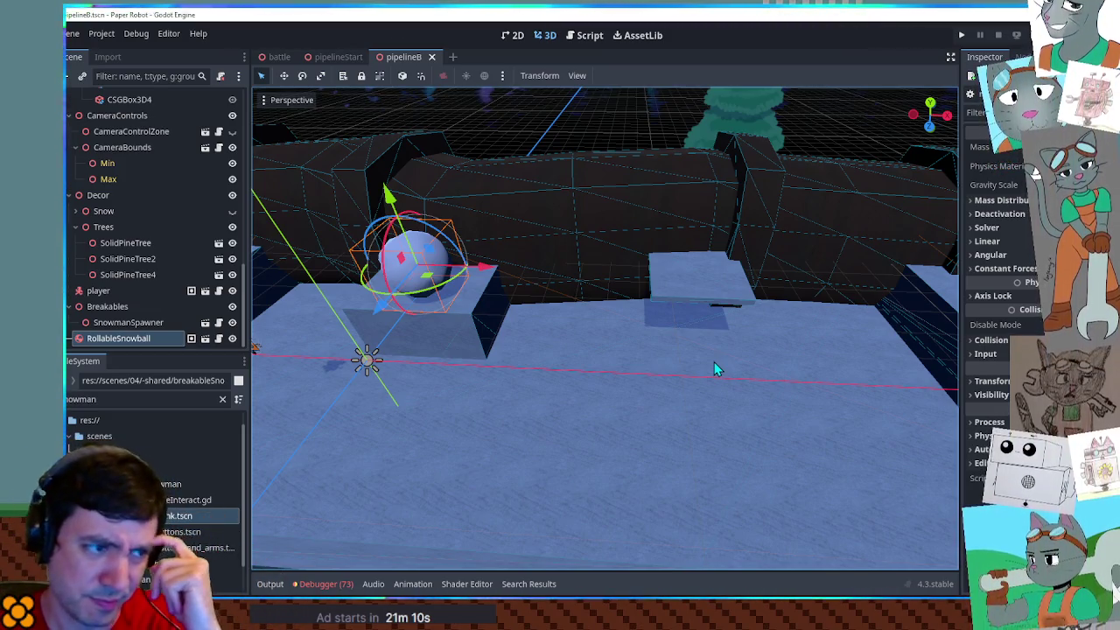
pyautogui.click(679, 268)
# Shift GroundSolidity3 about 3 units along X and duplicate it as GroundSolidity4
pyautogui.click(679, 268)
pyautogui.press('f')
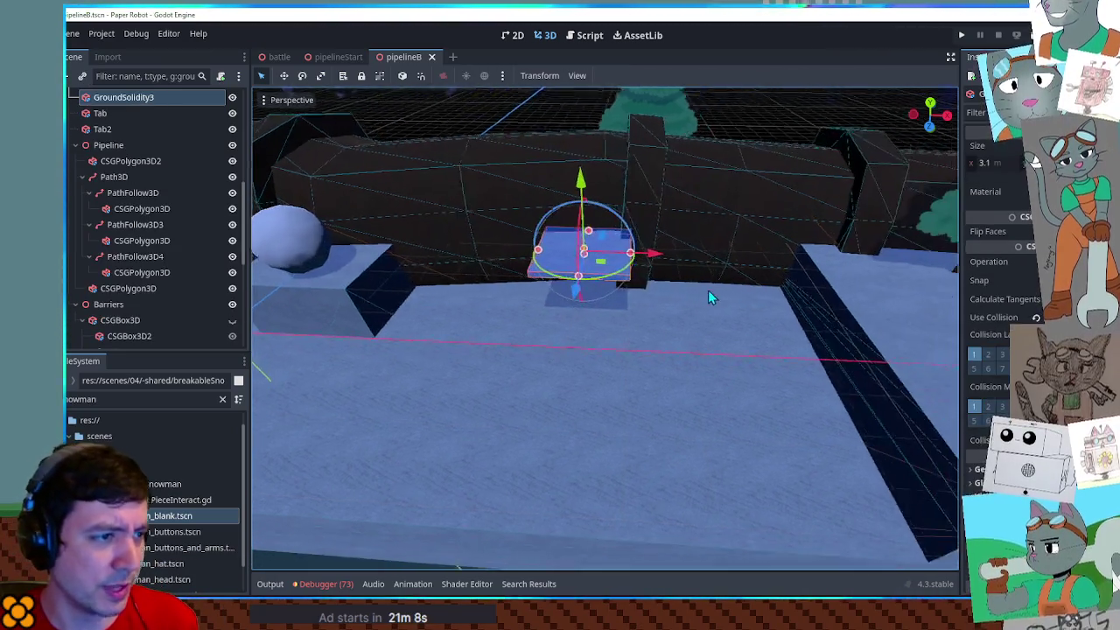
pyautogui.moveTo(658, 259)
pyautogui.mouseDown()
pyautogui.moveTo(741, 265)
pyautogui.moveTo(535, 268)
pyautogui.moveTo(549, 316)
pyautogui.moveTo(573, 313)
pyautogui.mouseUp()
pyautogui.hotkey('ctrl', 'd')
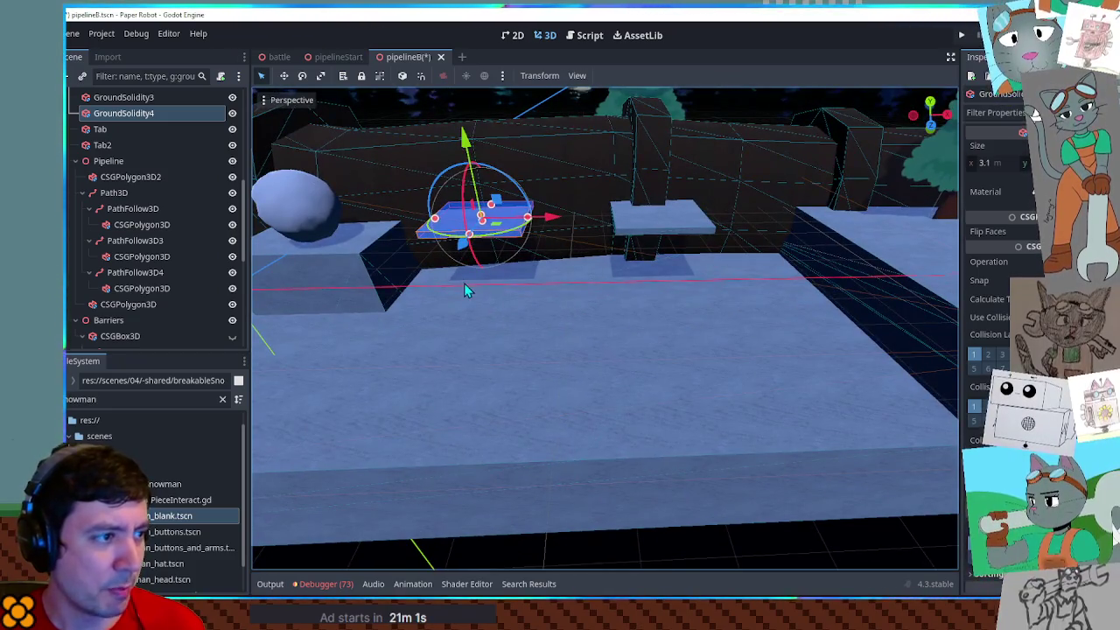
# Duplicate again as GroundSolidity5, lower it, and stretch it into a long, low ledge
pyautogui.hotkey('ctrl', 'd')
pyautogui.moveTo(490, 188)
pyautogui.mouseDown()
pyautogui.moveTo(493, 263)
pyautogui.moveTo(685, 277)
pyautogui.mouseUp()
pyautogui.moveTo(573, 287); pyautogui.dragTo(573, 303)
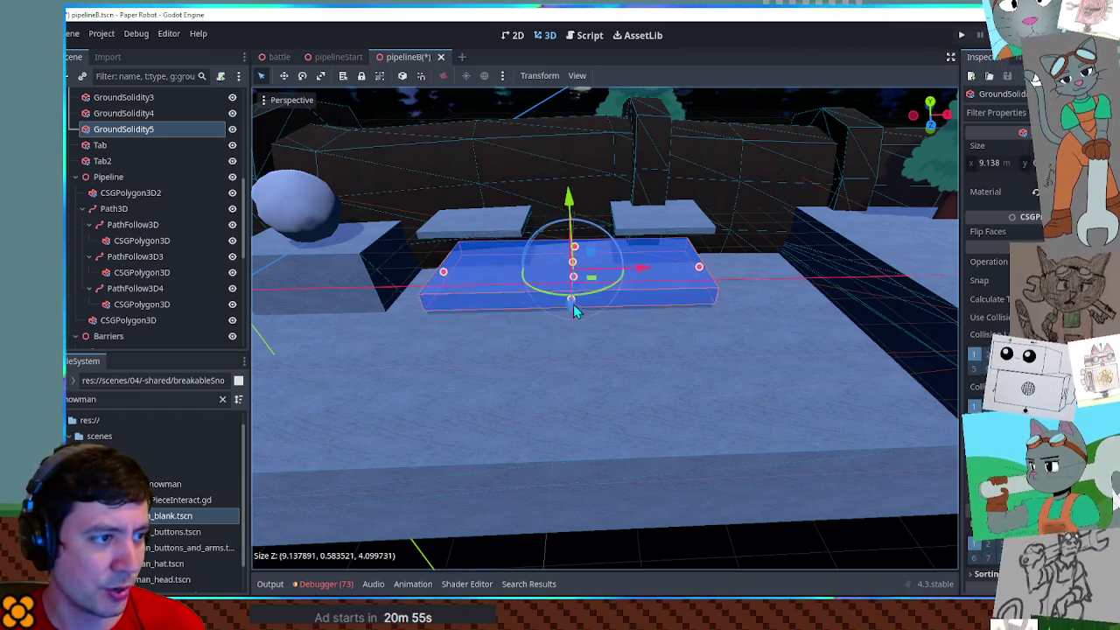
pyautogui.click(724, 432)
pyautogui.moveTo(735, 298)
pyautogui.mouseDown()
pyautogui.moveTo(657, 294)
pyautogui.moveTo(641, 312)
pyautogui.mouseUp()
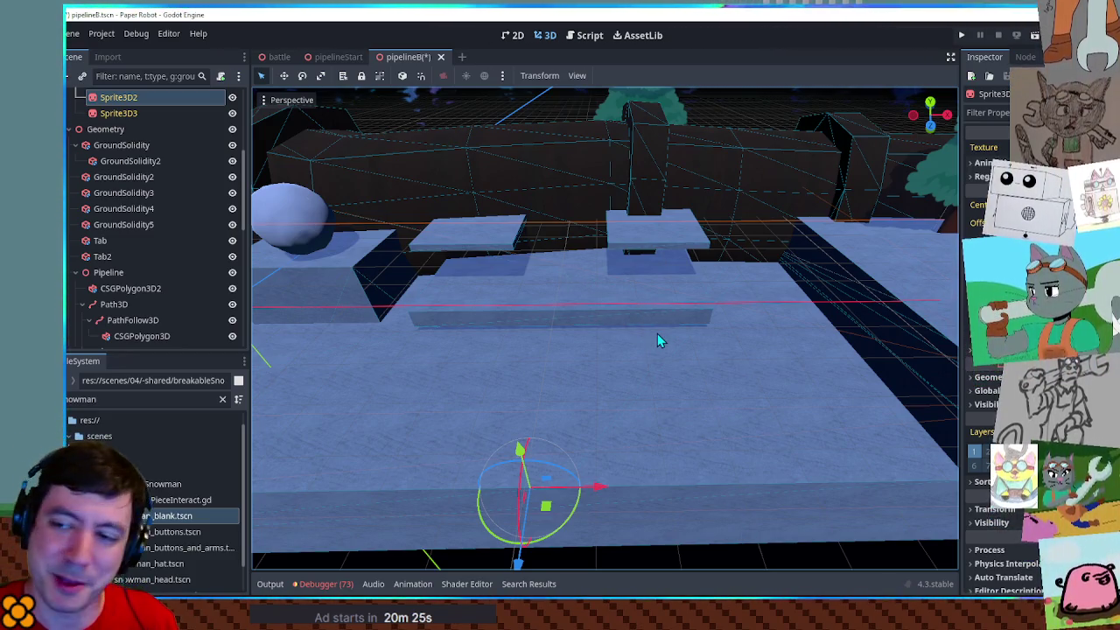
pyautogui.click(636, 308)
# Lower GroundSolidity5 and GroundSolidity3 by about 1.6 units and reposition GroundSolidity4
pyautogui.scroll(3, 617, 294)
pyautogui.moveTo(578, 153); pyautogui.dragTo(575, 225)
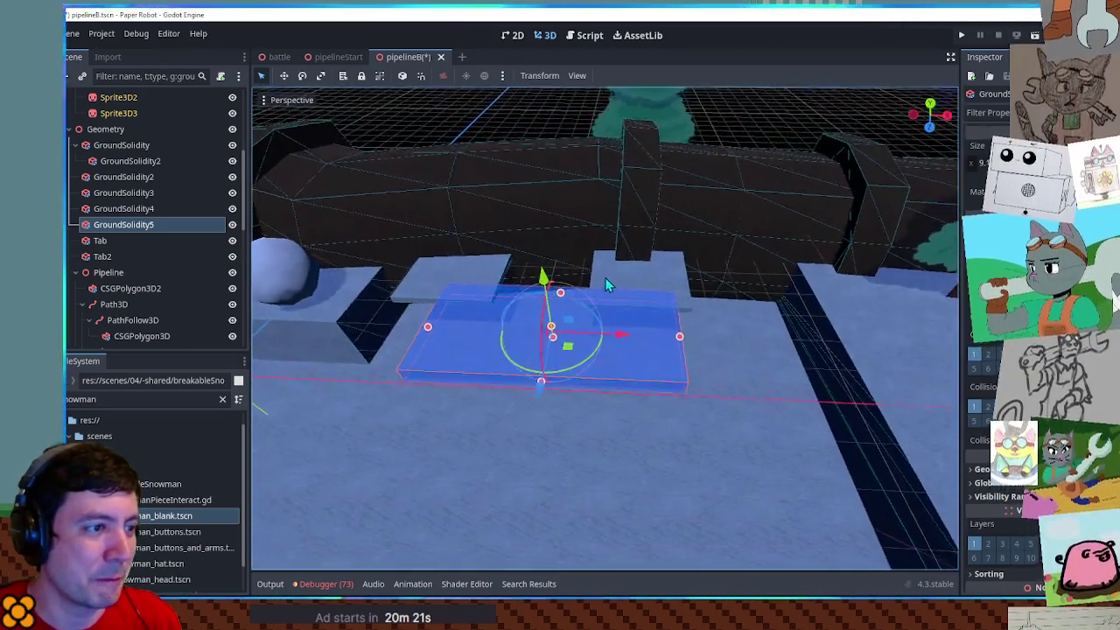
pyautogui.moveTo(608, 284); pyautogui.dragTo(615, 245)
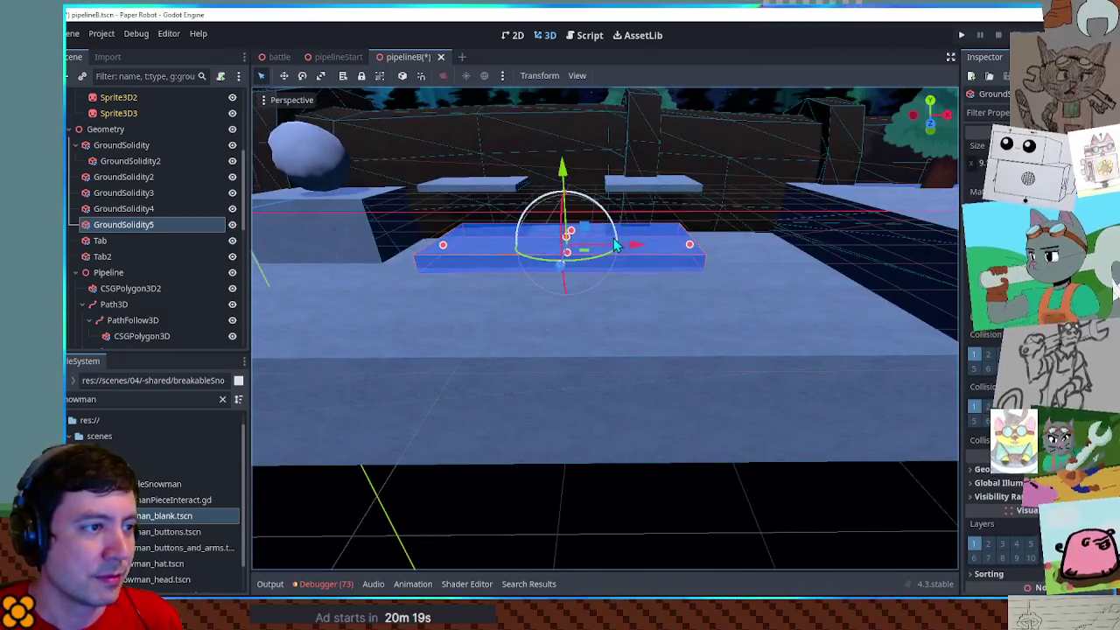
pyautogui.click(652, 184)
pyautogui.moveTo(658, 123); pyautogui.dragTo(672, 165)
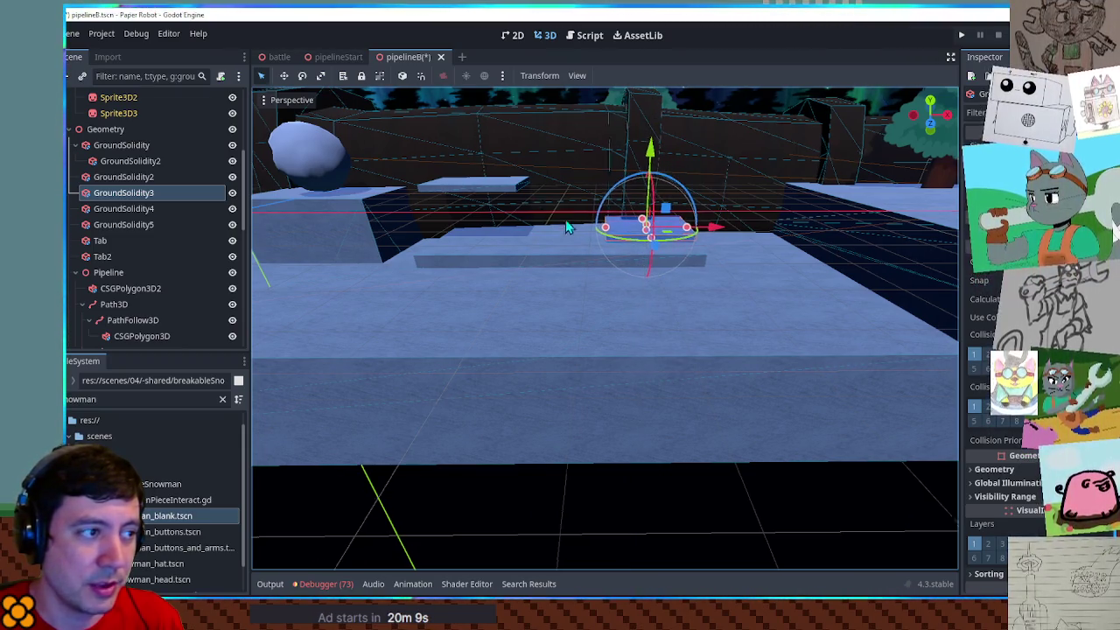
pyautogui.press('a')
pyautogui.moveTo(564, 204); pyautogui.dragTo(565, 208)
pyautogui.scroll(-3, 616, 242)
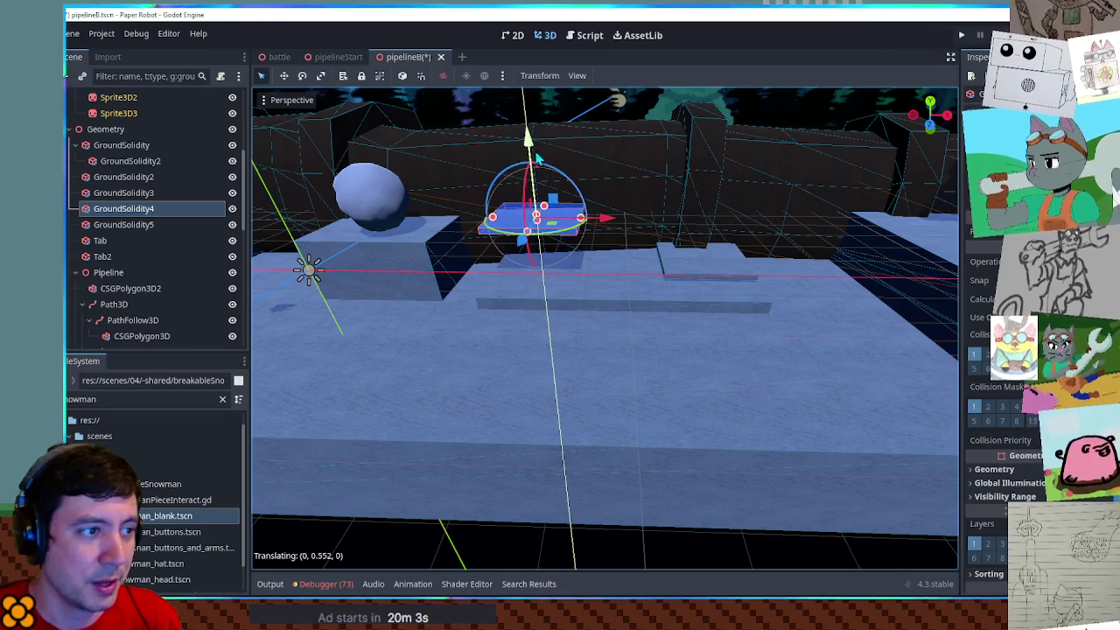
# Duplicate a platform as GroundSolidity6 and resize it to a narrow block about 1.6 × 1.4 × 4.3
pyautogui.hotkey('ctrl', 'd')
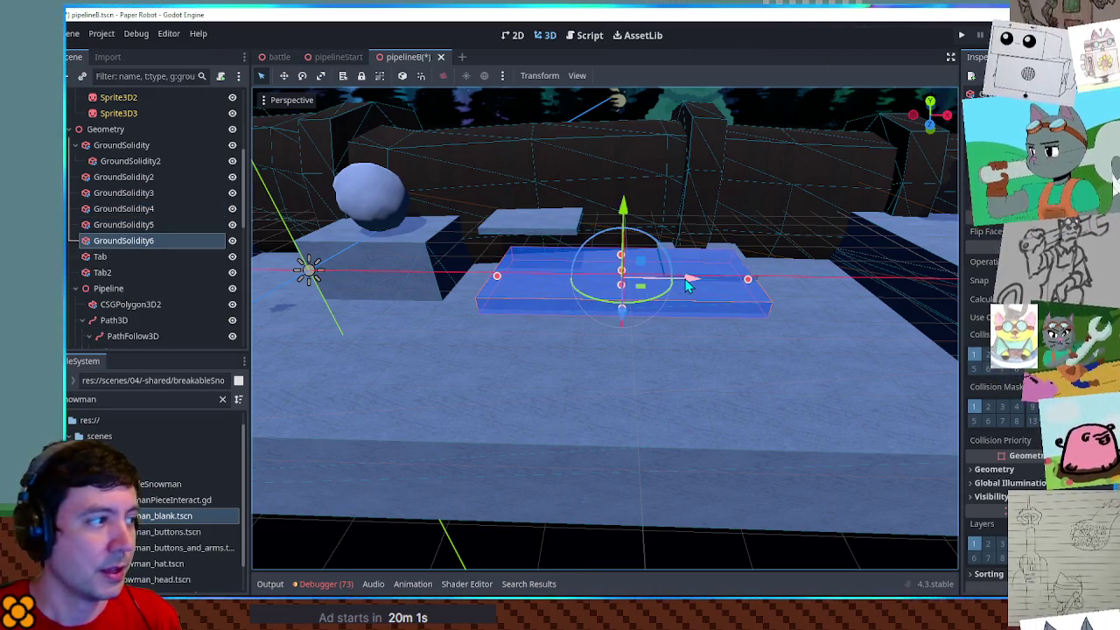
pyautogui.moveTo(748, 279)
pyautogui.mouseDown()
pyautogui.moveTo(622, 276)
pyautogui.moveTo(623, 229)
pyautogui.mouseUp()
pyautogui.scroll(-3, 752, 432)
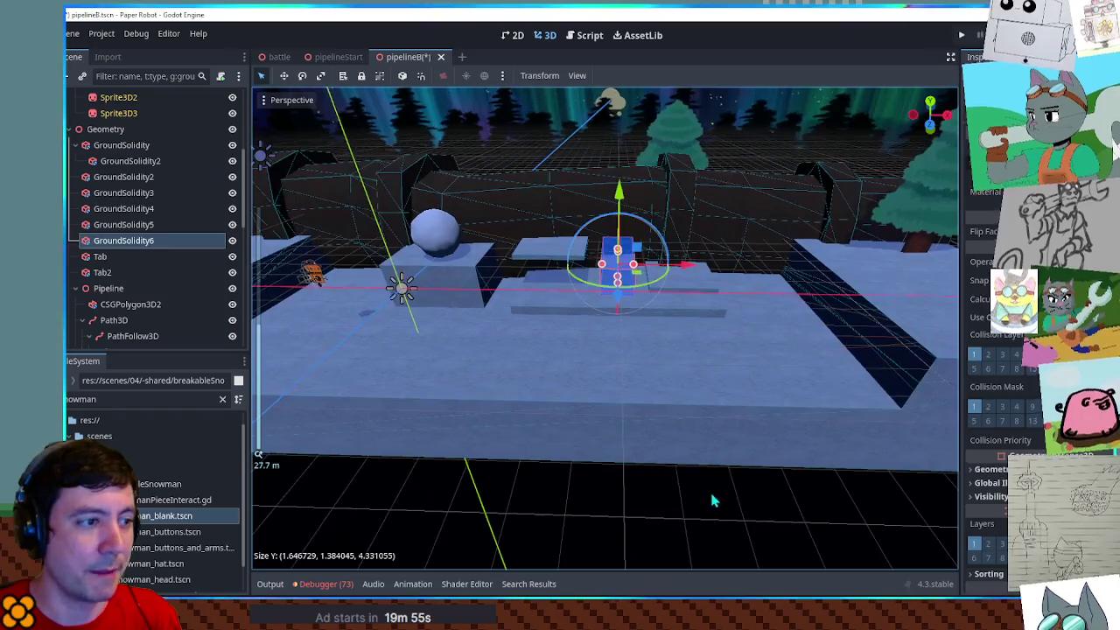
pyautogui.click(709, 489)
pyautogui.scroll(5, 651, 243)
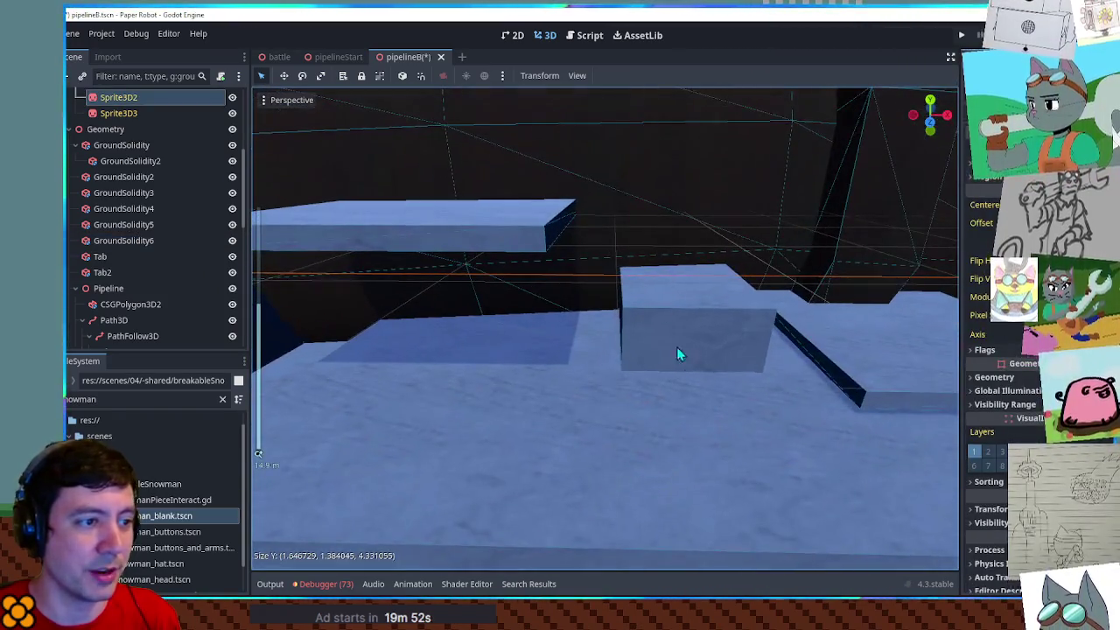
pyautogui.scroll(-5, 705, 340)
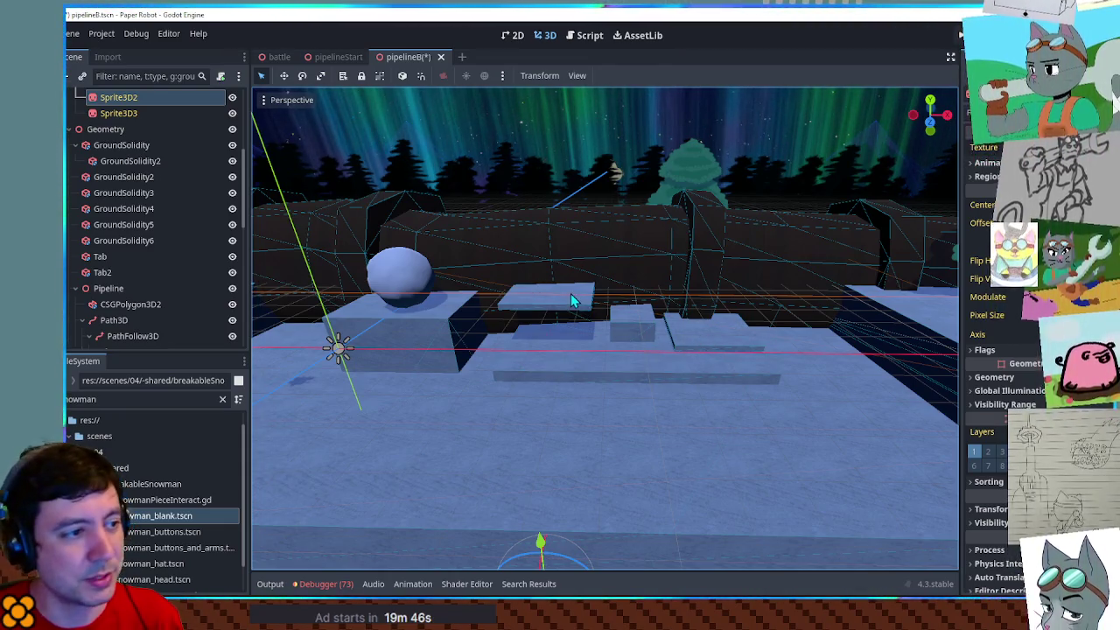
# Try rotating GroundSolidity4 and GroundSolidity3 together, then cancel and undo the change
pyautogui.click(571, 293)
pyautogui.keyDown('shift'); pyautogui.click(736, 343); pyautogui.keyUp('shift')
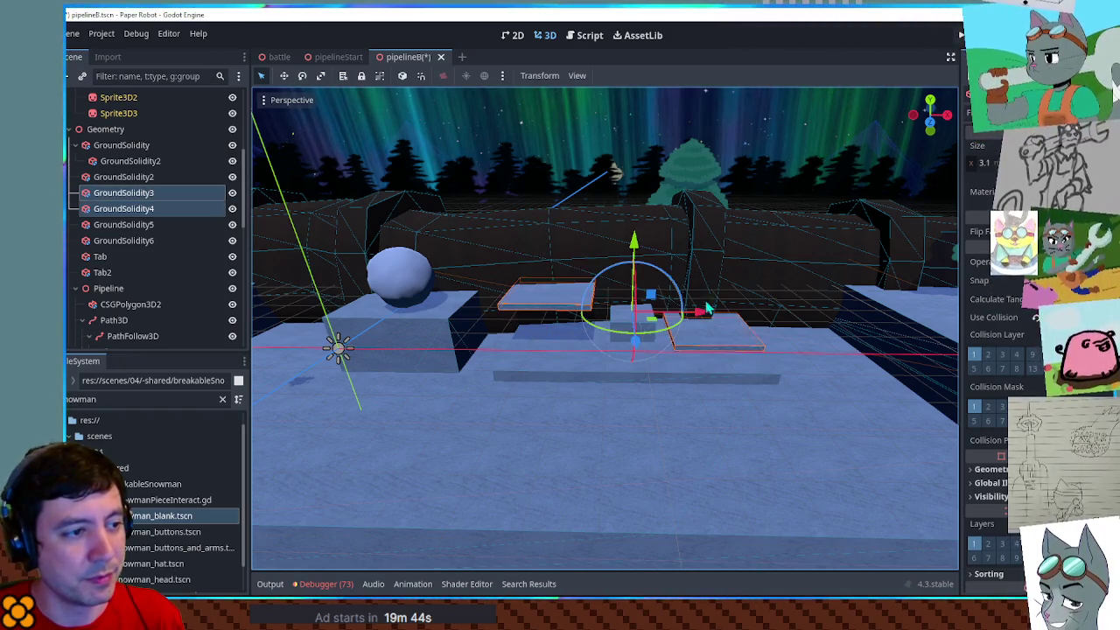
pyautogui.moveTo(687, 296)
pyautogui.mouseDown()
pyautogui.moveTo(665, 276)
pyautogui.moveTo(696, 323)
pyautogui.moveTo(623, 349)
pyautogui.moveTo(584, 326)
pyautogui.moveTo(577, 298)
pyautogui.mouseUp()
pyautogui.rightClick(698, 329)
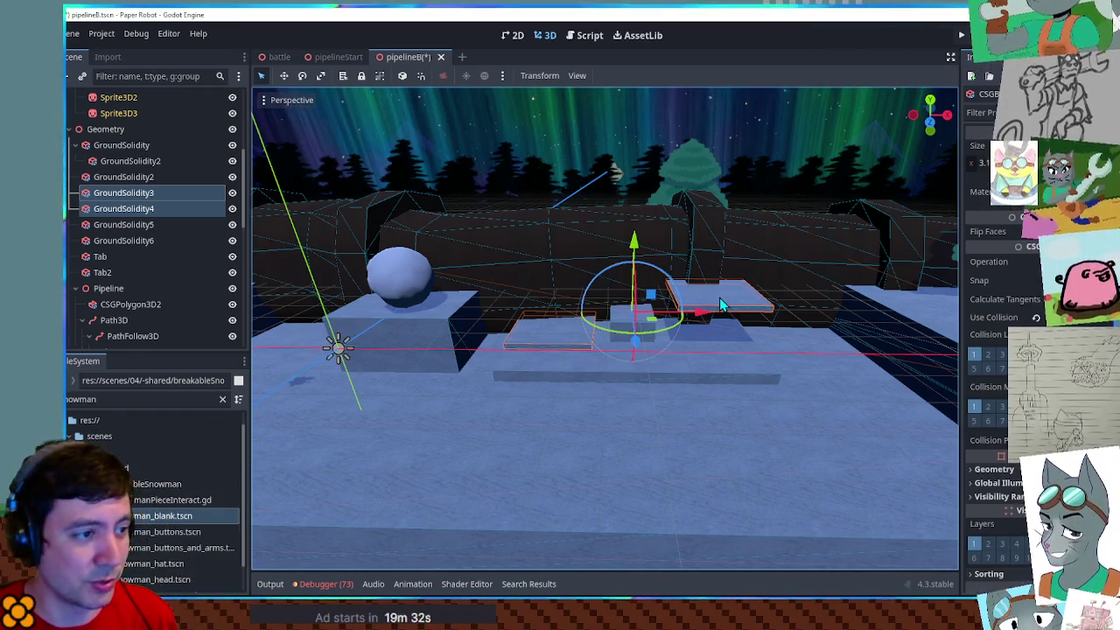
pyautogui.hotkey('ctrl', 'z')
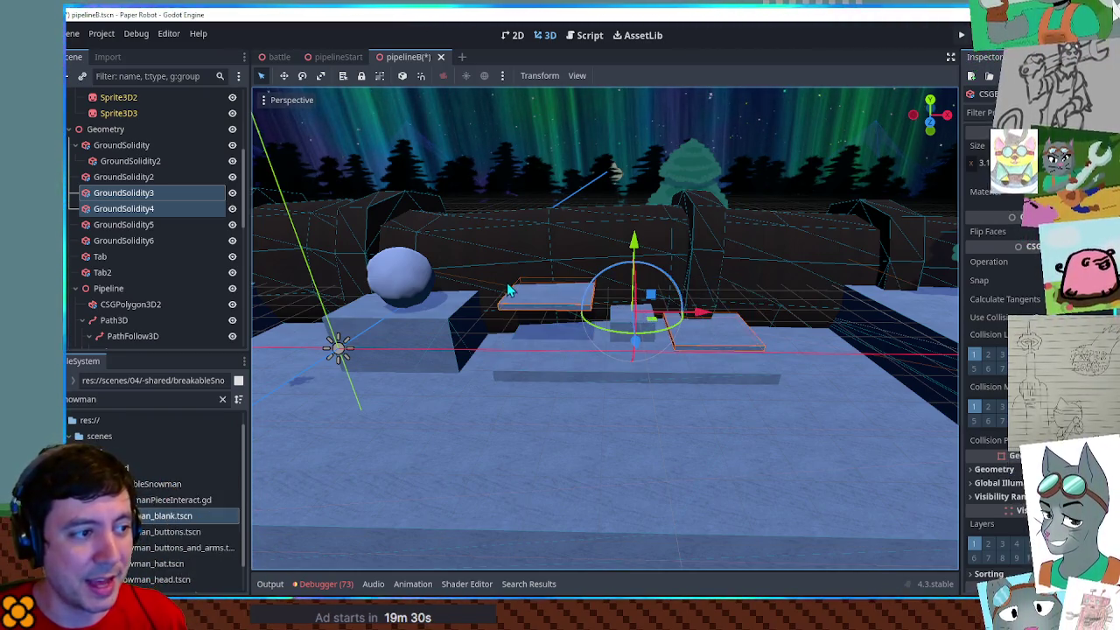
# Move the rollable snowball to the open snow at the front right of the slabs
pyautogui.click(626, 293)
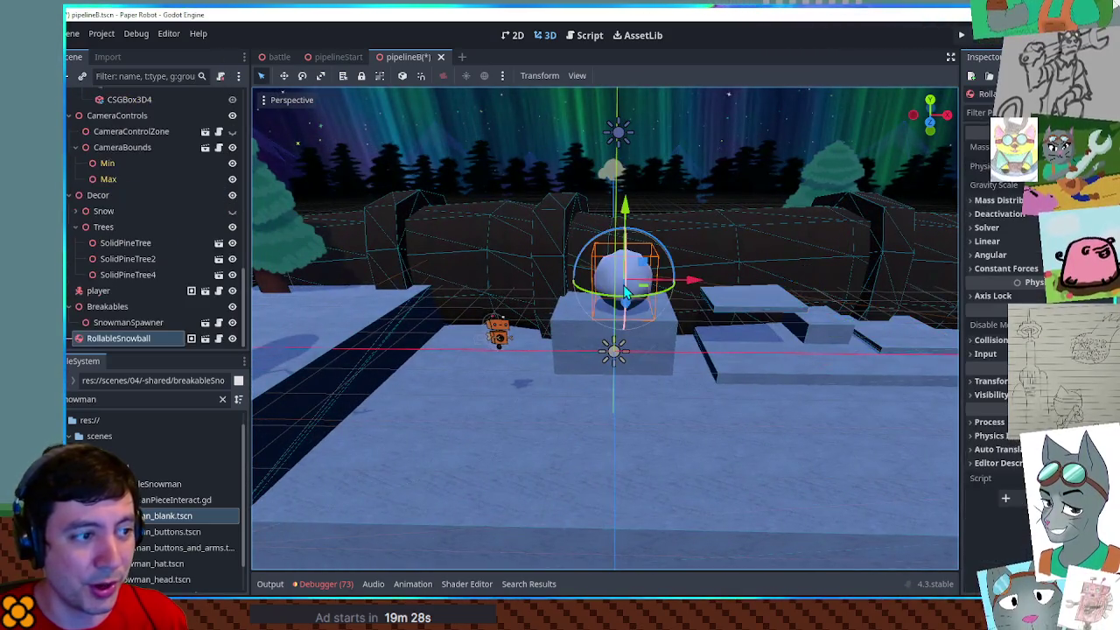
pyautogui.moveTo(650, 296)
pyautogui.mouseDown()
pyautogui.moveTo(665, 377)
pyautogui.moveTo(855, 402)
pyautogui.mouseUp()
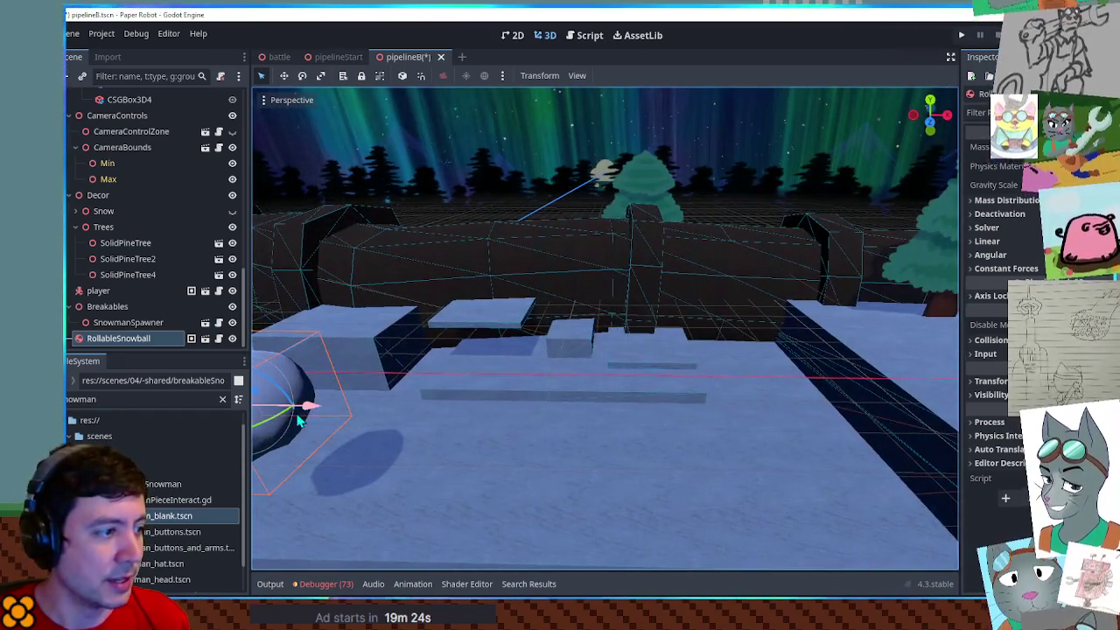
pyautogui.press('g')
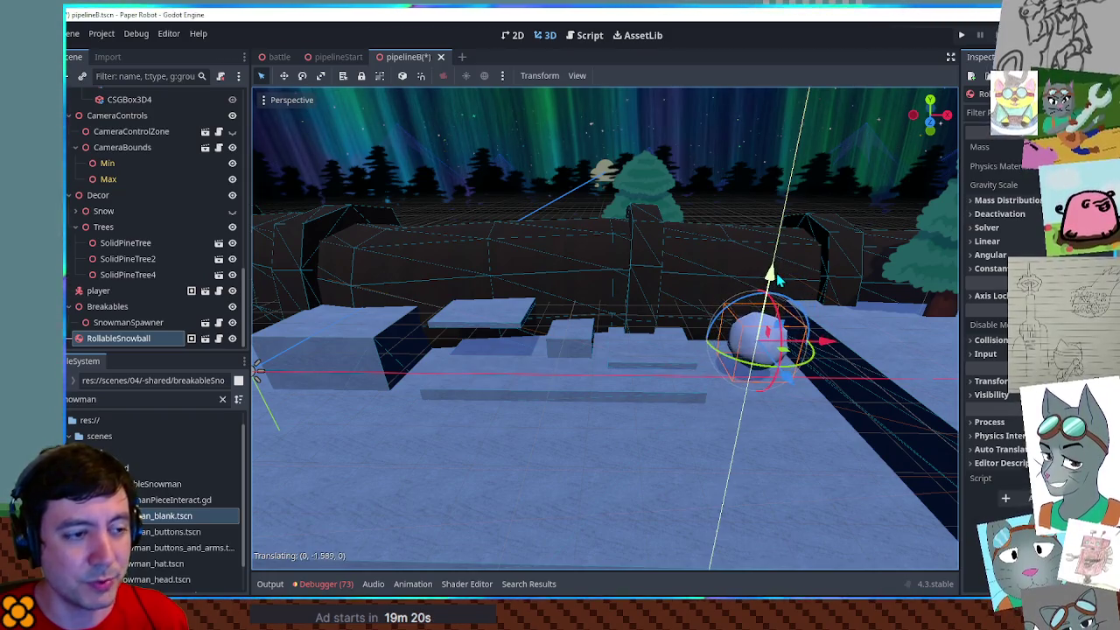
pyautogui.click(776, 280)
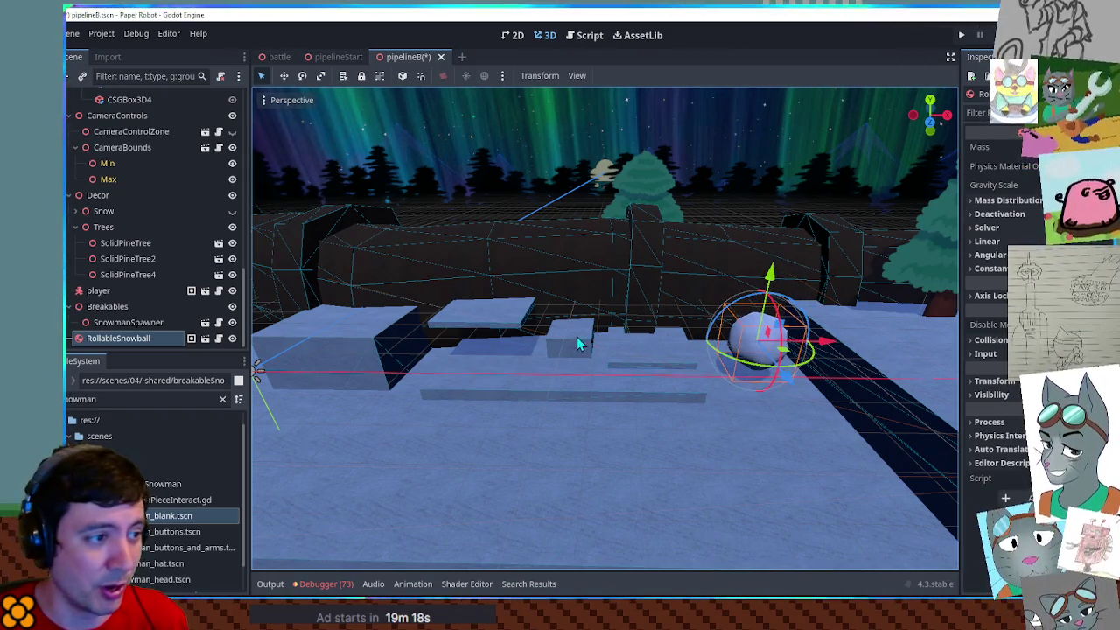
pyautogui.click(636, 345)
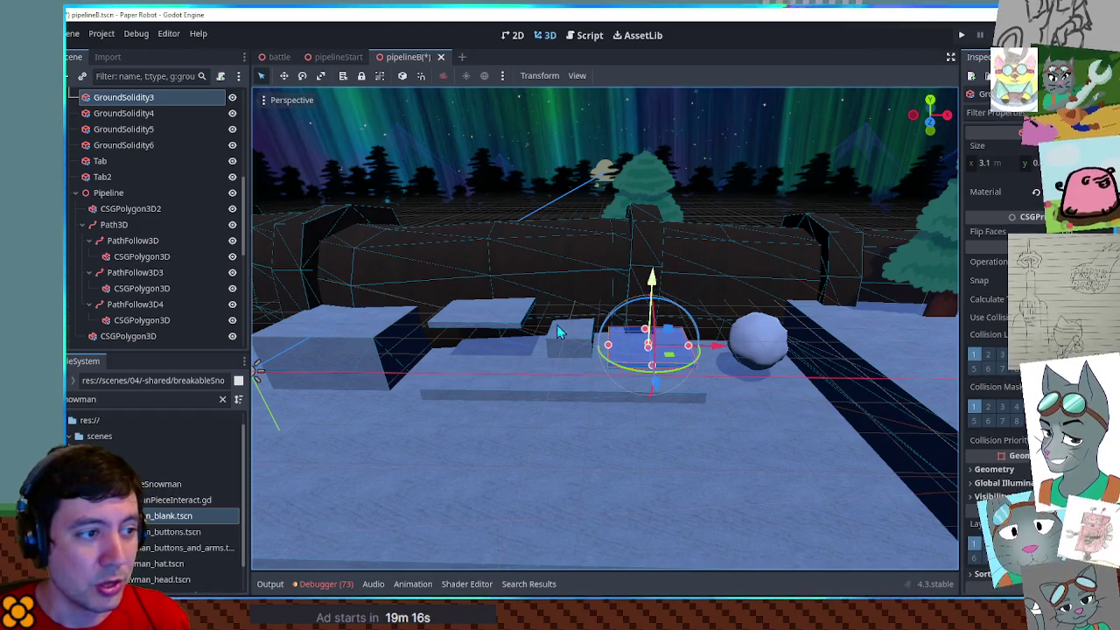
pyautogui.keyDown('shift'); pyautogui.click(501, 328); pyautogui.keyUp('shift')
pyautogui.press('r')
pyautogui.press('y')
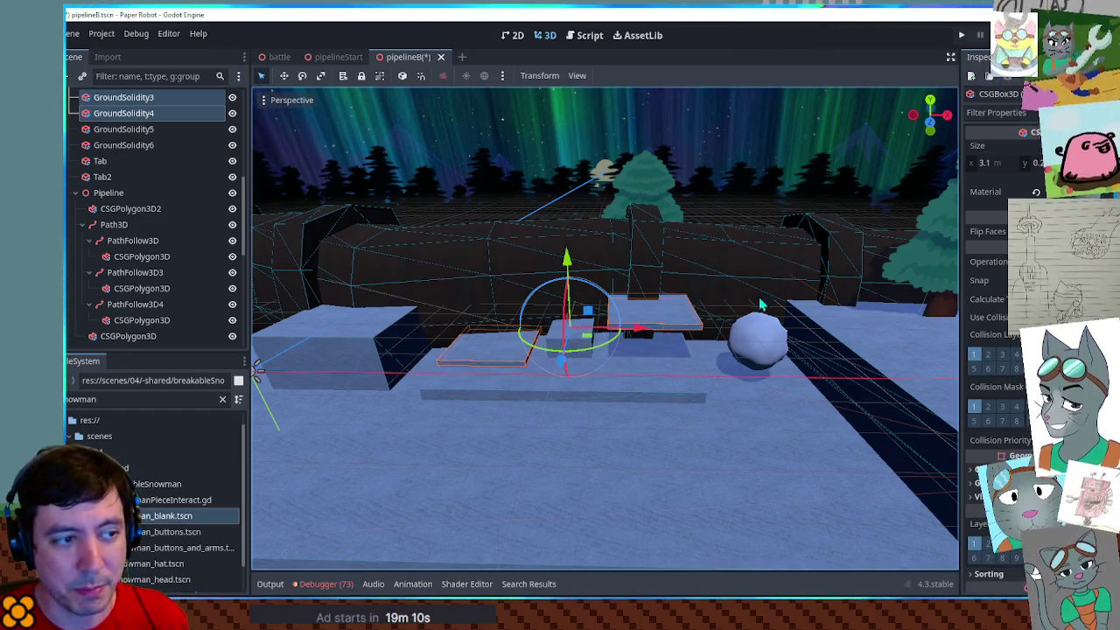
pyautogui.hotkey('ctrl', 'z')
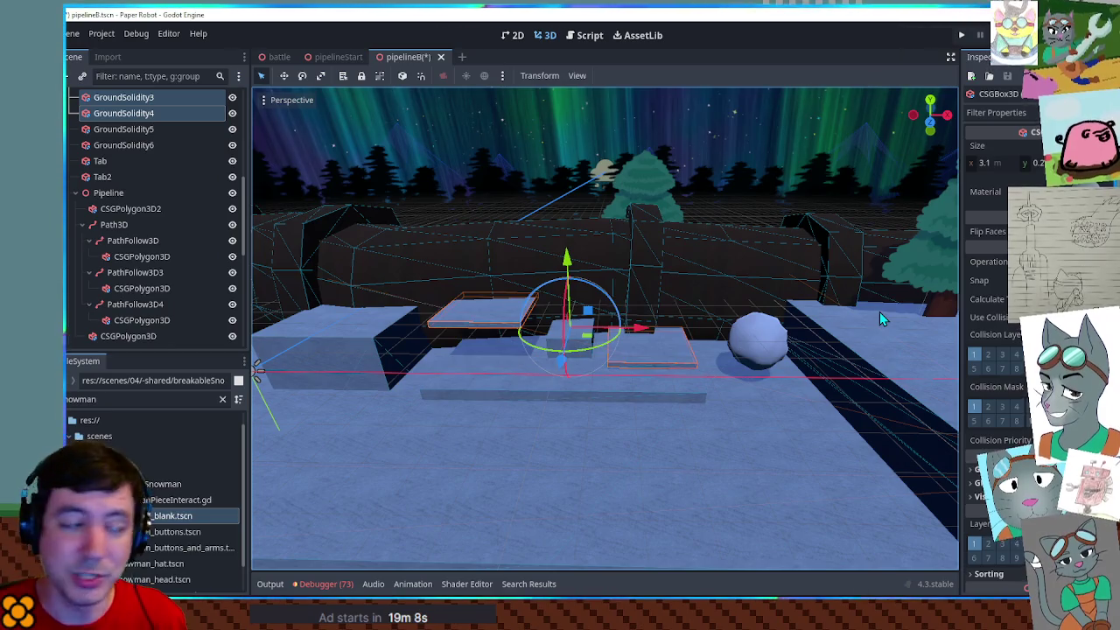
pyautogui.moveTo(455, 353); pyautogui.dragTo(573, 349)
pyautogui.press('f')
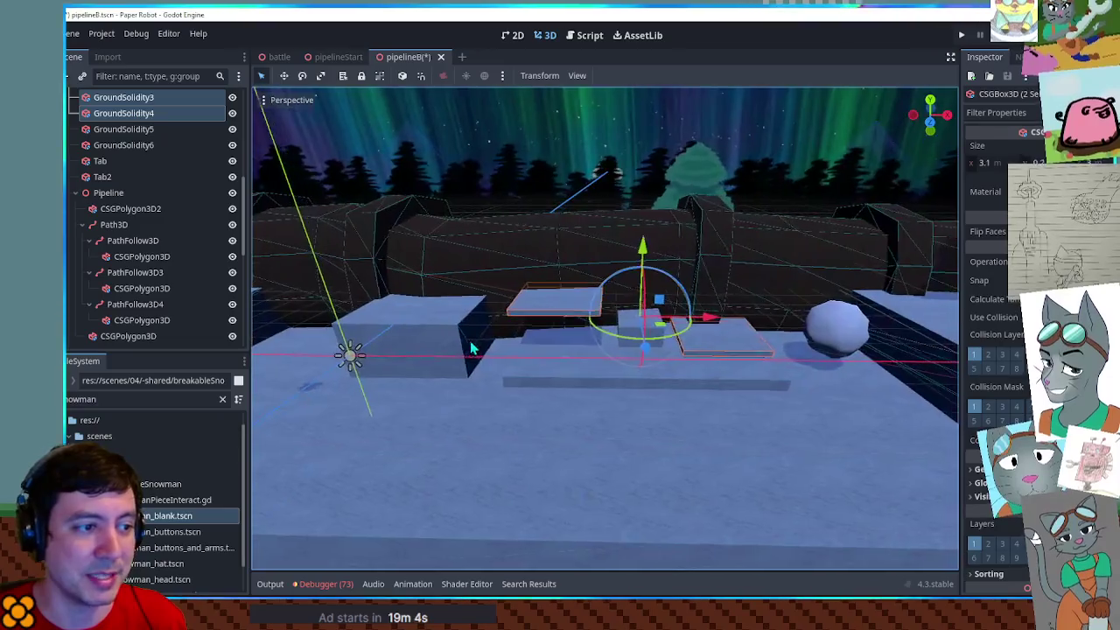
pyautogui.scroll(-5, 770, 356)
pyautogui.click(651, 365)
pyautogui.scroll(5, 651, 366)
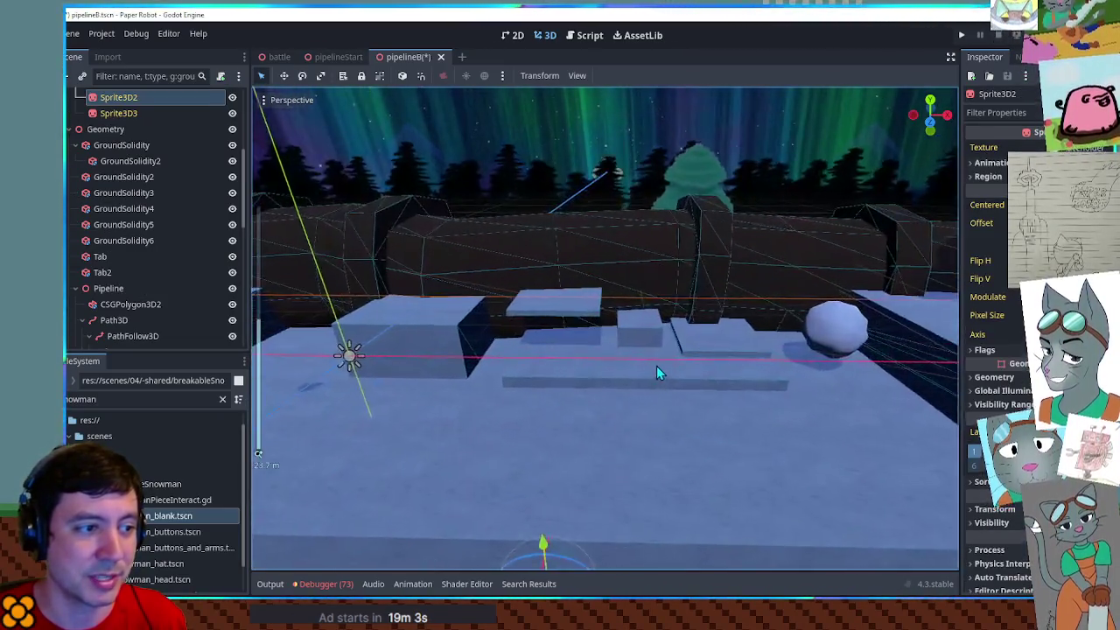
pyautogui.scroll(-2, 660, 370)
pyautogui.moveTo(661, 371)
pyautogui.mouseDown()
pyautogui.moveTo(713, 363)
pyautogui.moveTo(632, 374)
pyautogui.mouseUp()
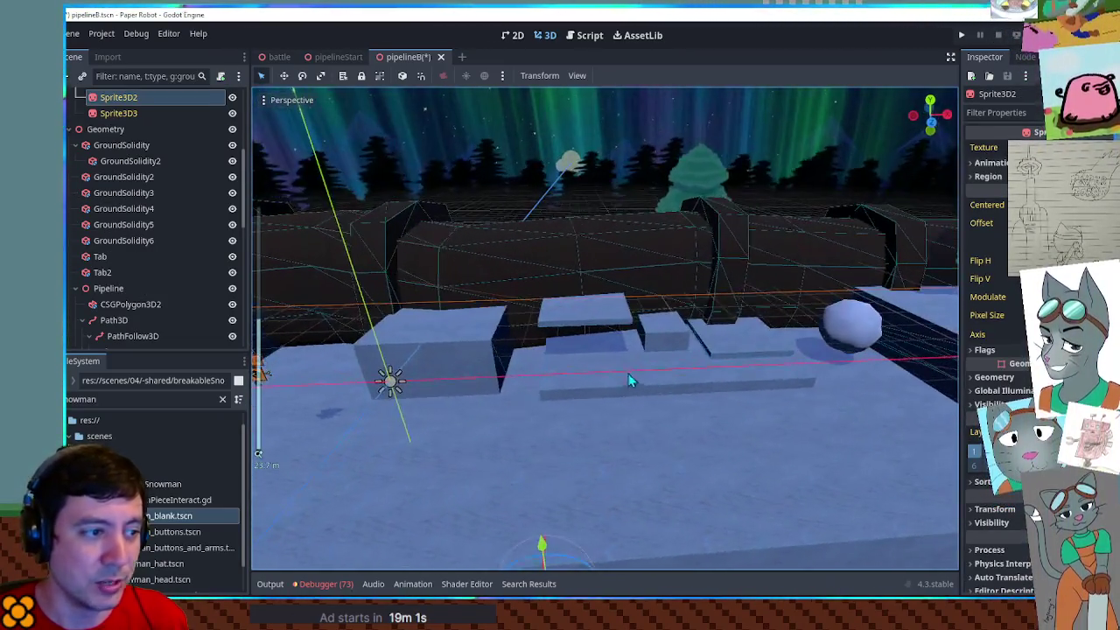
pyautogui.moveTo(753, 353)
pyautogui.mouseDown()
pyautogui.moveTo(712, 354)
pyautogui.moveTo(672, 329)
pyautogui.mouseUp()
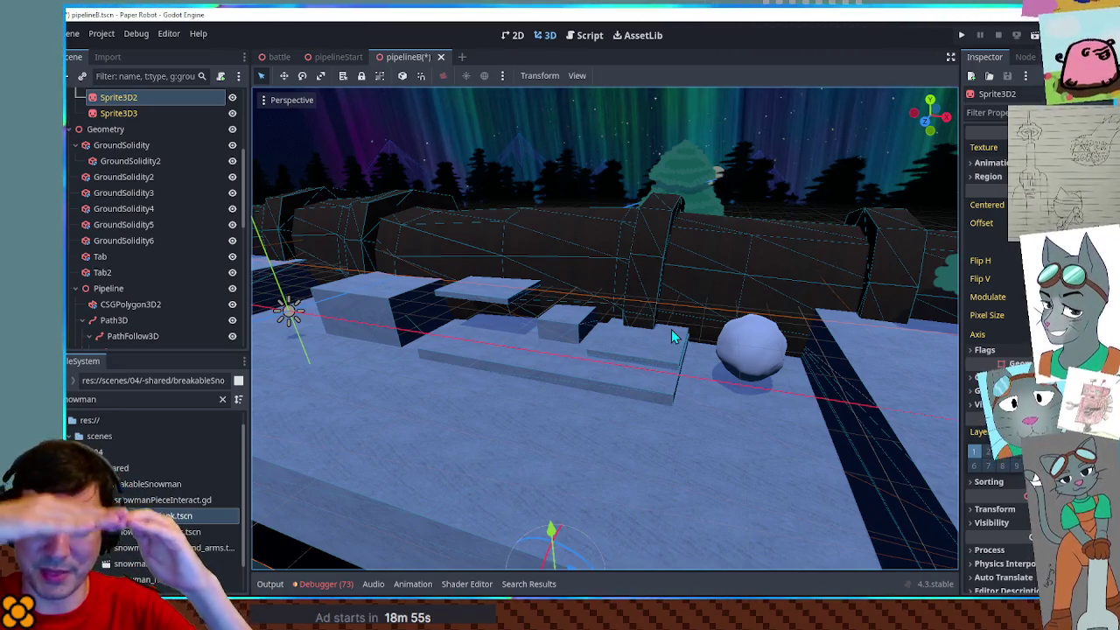
pyautogui.moveTo(638, 340); pyautogui.dragTo(657, 380)
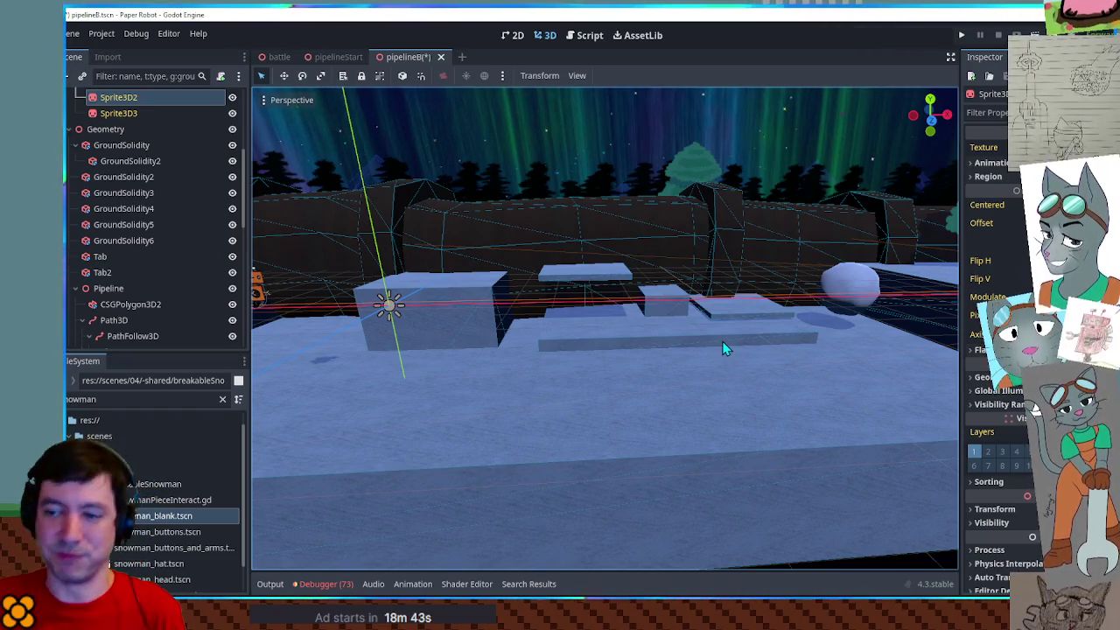
pyautogui.moveTo(666, 303)
pyautogui.mouseDown()
pyautogui.moveTo(479, 376)
pyautogui.moveTo(638, 399)
pyautogui.moveTo(658, 384)
pyautogui.moveTo(641, 378)
pyautogui.mouseUp()
pyautogui.moveTo(728, 307); pyautogui.dragTo(711, 310)
pyautogui.click(652, 331)
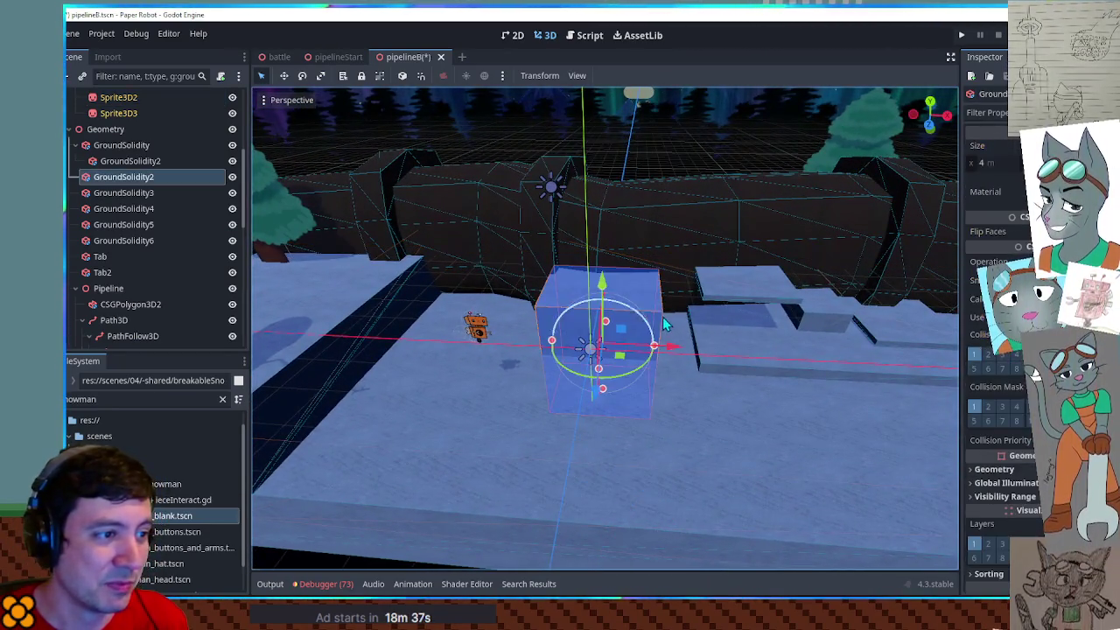
# Nudge GroundSolidity2 a little right along X and inspect it from nearby angles
pyautogui.moveTo(675, 357); pyautogui.dragTo(682, 357)
pyautogui.moveTo(575, 361)
pyautogui.mouseDown()
pyautogui.moveTo(693, 353)
pyautogui.moveTo(445, 351)
pyautogui.moveTo(589, 365)
pyautogui.mouseUp()
pyautogui.scroll(5, 622, 312)
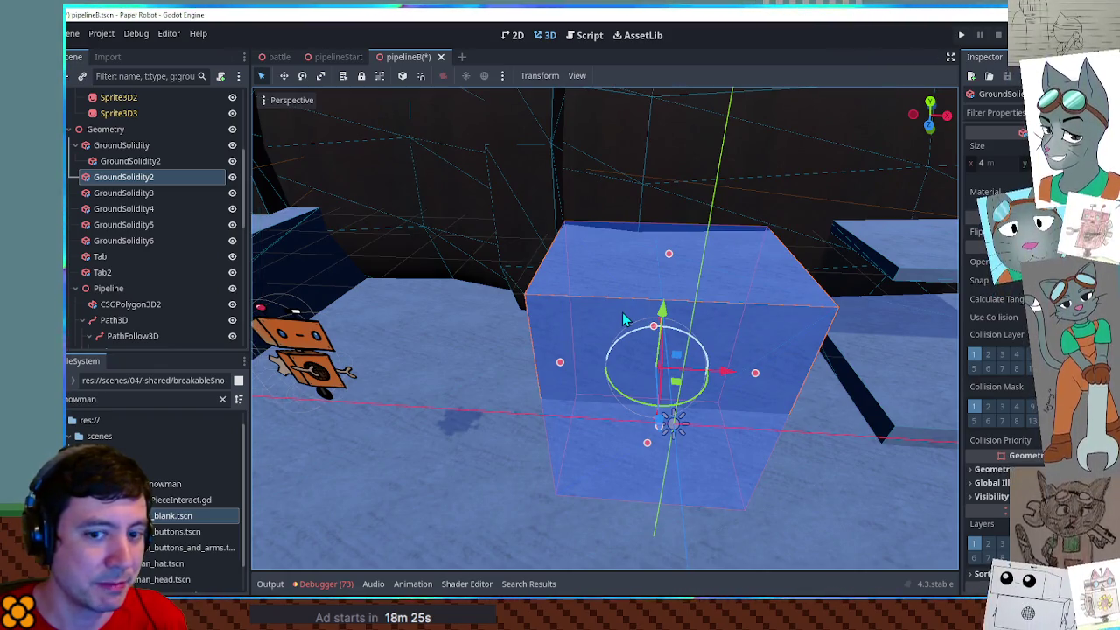
pyautogui.moveTo(622, 311)
pyautogui.mouseDown()
pyautogui.moveTo(633, 319)
pyautogui.moveTo(626, 304)
pyautogui.mouseUp()
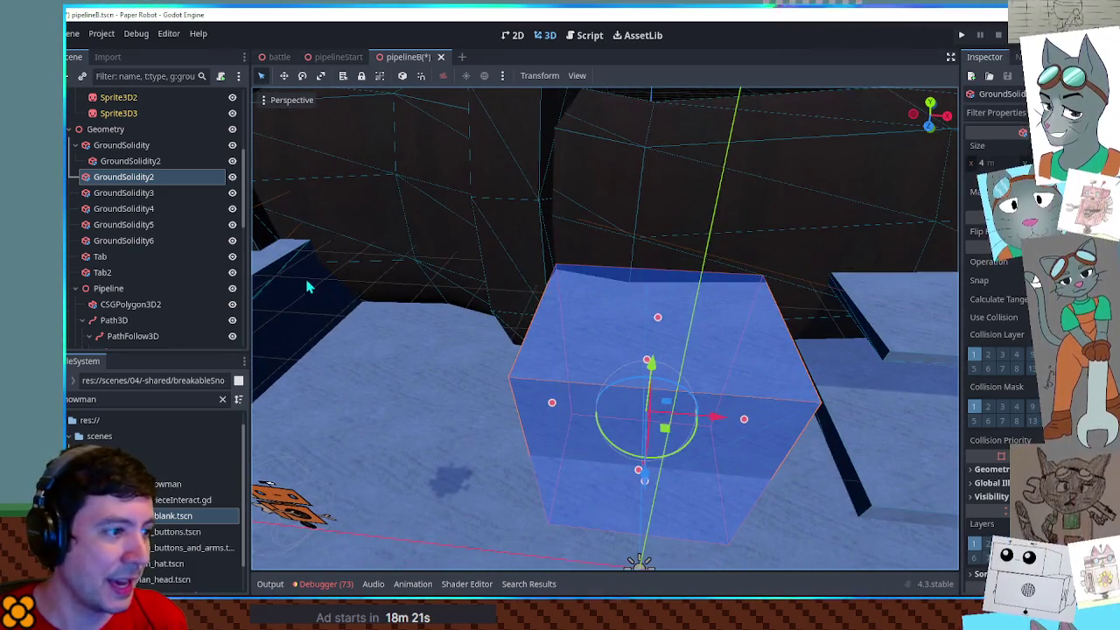
pyautogui.scroll(-10, 306, 285)
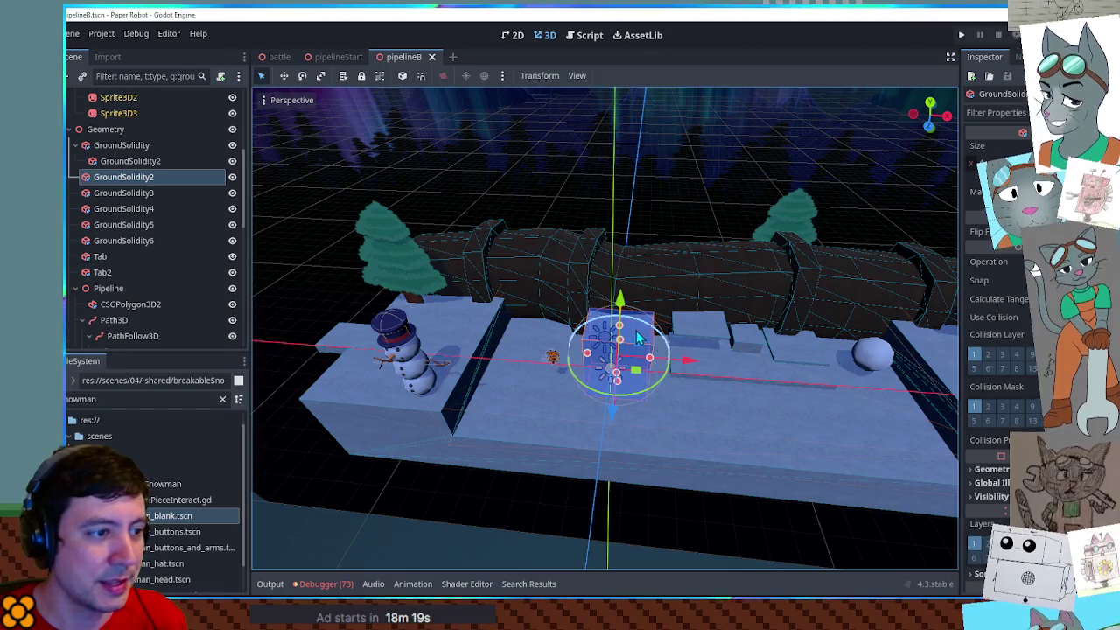
pyautogui.scroll(5, 637, 333)
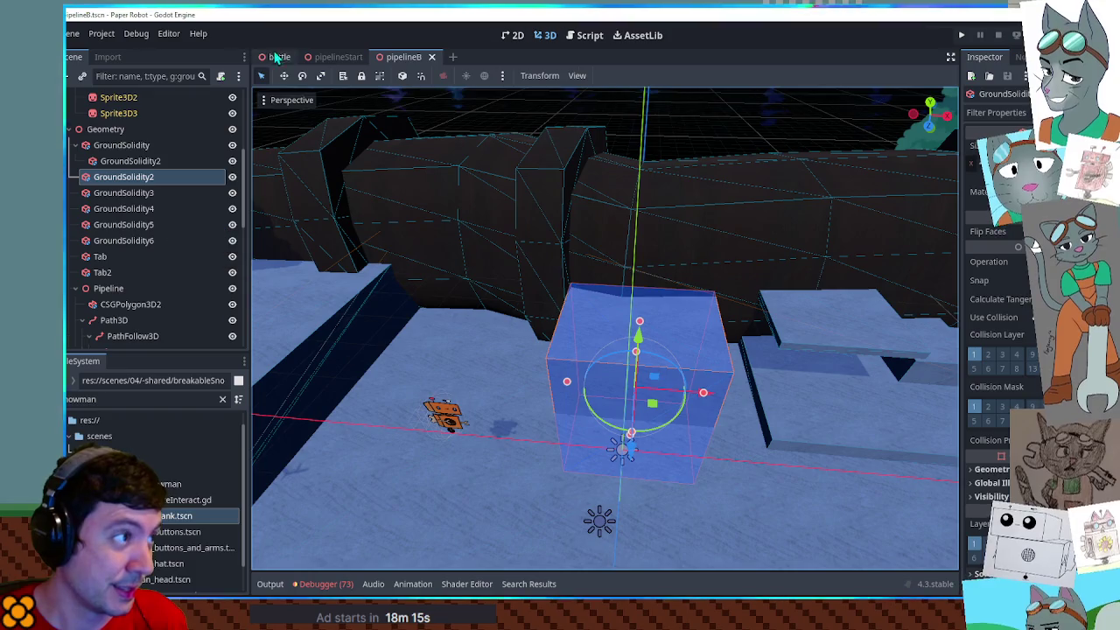
pyautogui.click(333, 57)
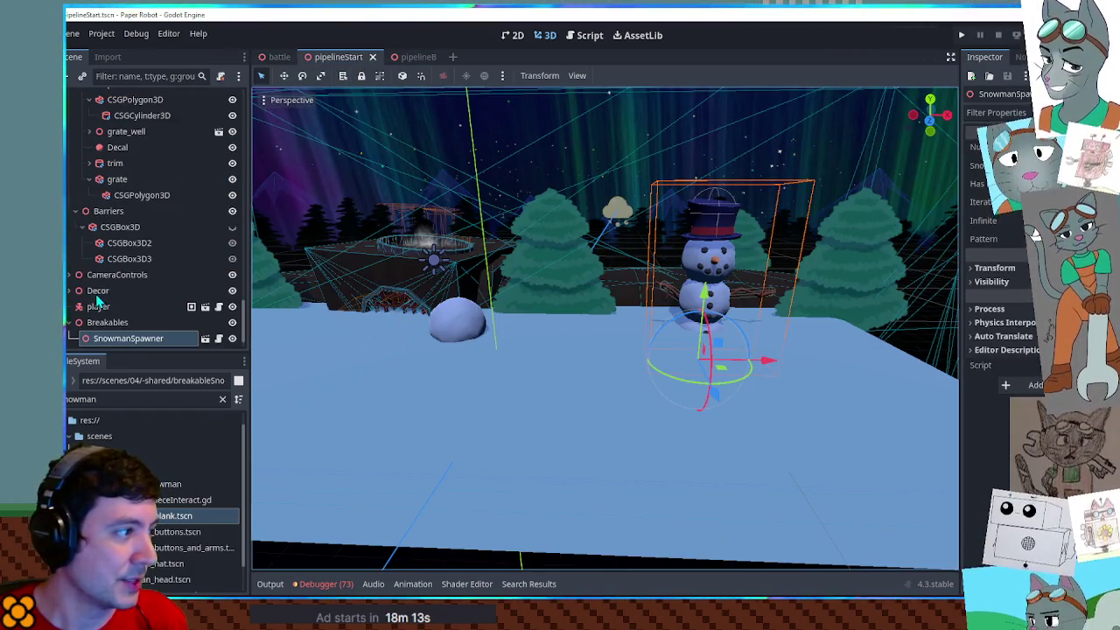
# Return to the pipelineB scene and collapse the Geometry node in the scene tree
pyautogui.scroll(5, 114, 305)
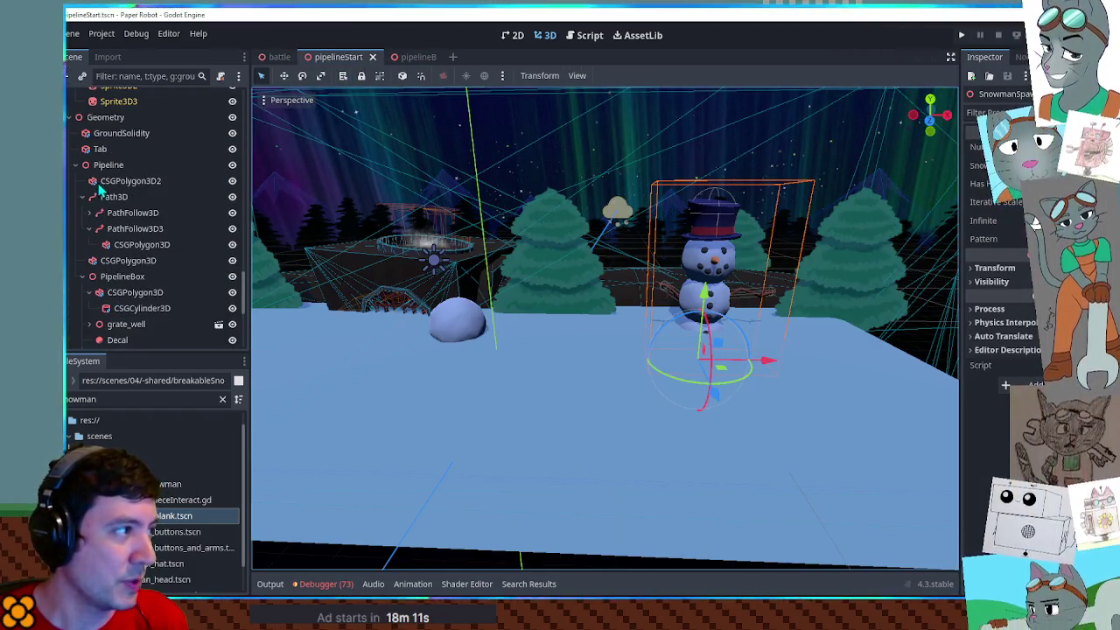
pyautogui.scroll(-3, 100, 203)
pyautogui.click(418, 57)
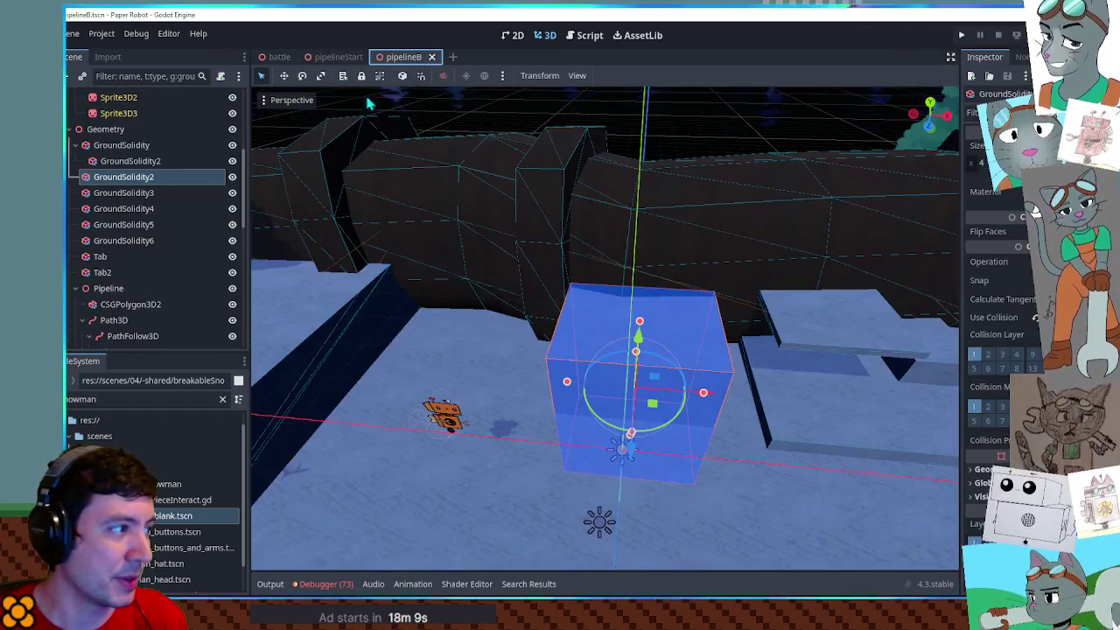
pyautogui.scroll(-1, 127, 262)
pyautogui.click(71, 100)
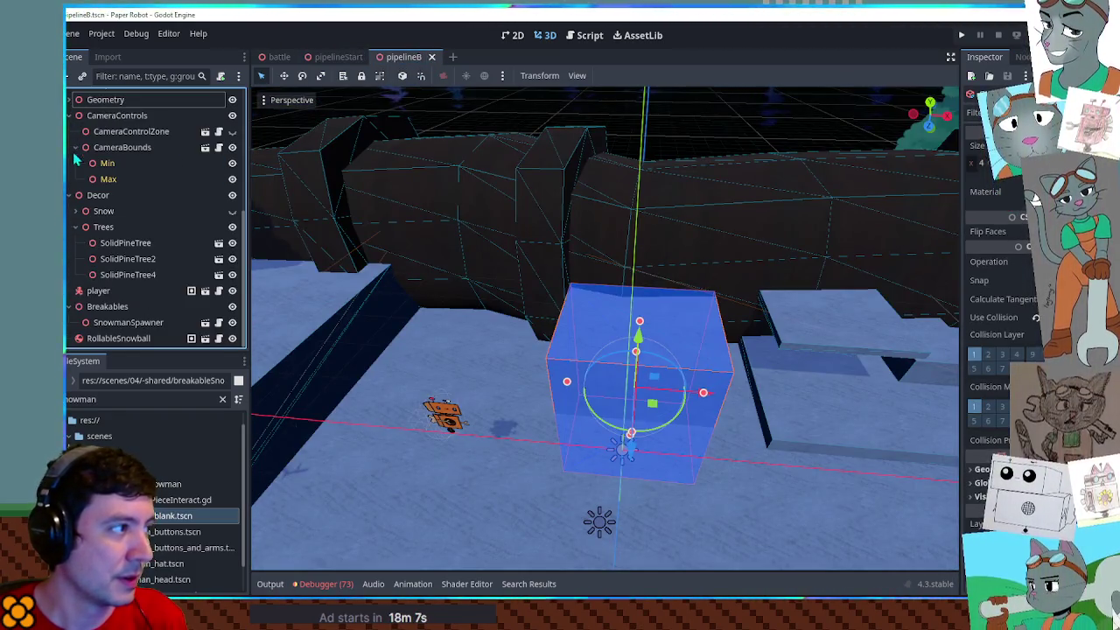
pyautogui.scroll(2, 73, 131)
pyautogui.click(75, 164)
pyautogui.click(72, 163)
pyautogui.click(70, 164)
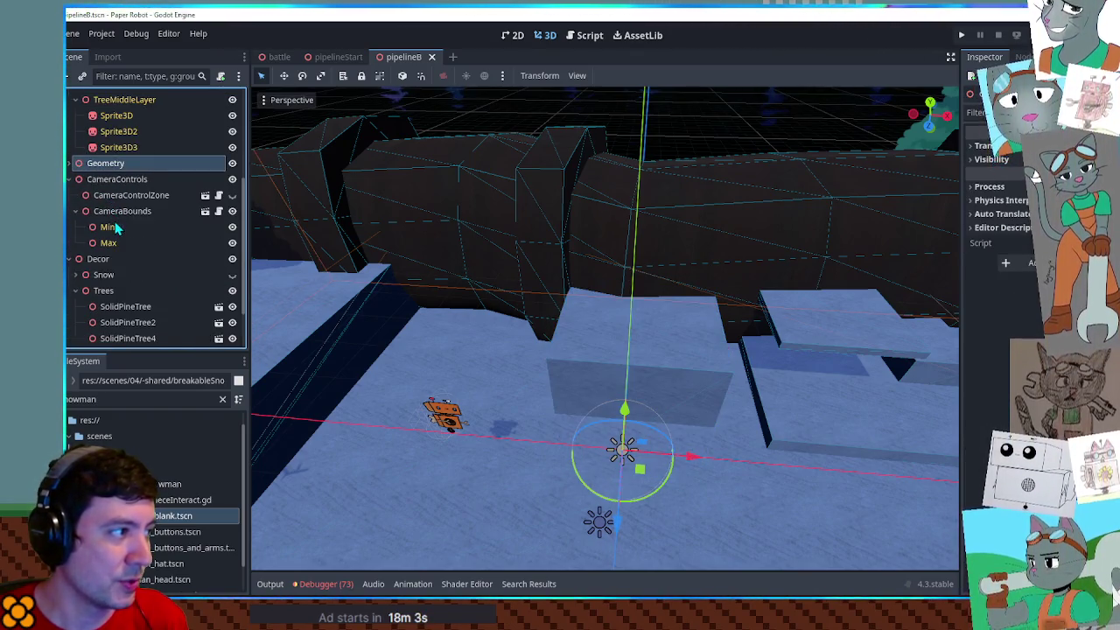
# Raise the CameraBounds Min point one unit in front view and save
pyautogui.click(107, 227)
pyautogui.scroll(-5, 515, 318)
pyautogui.press('KP_1')
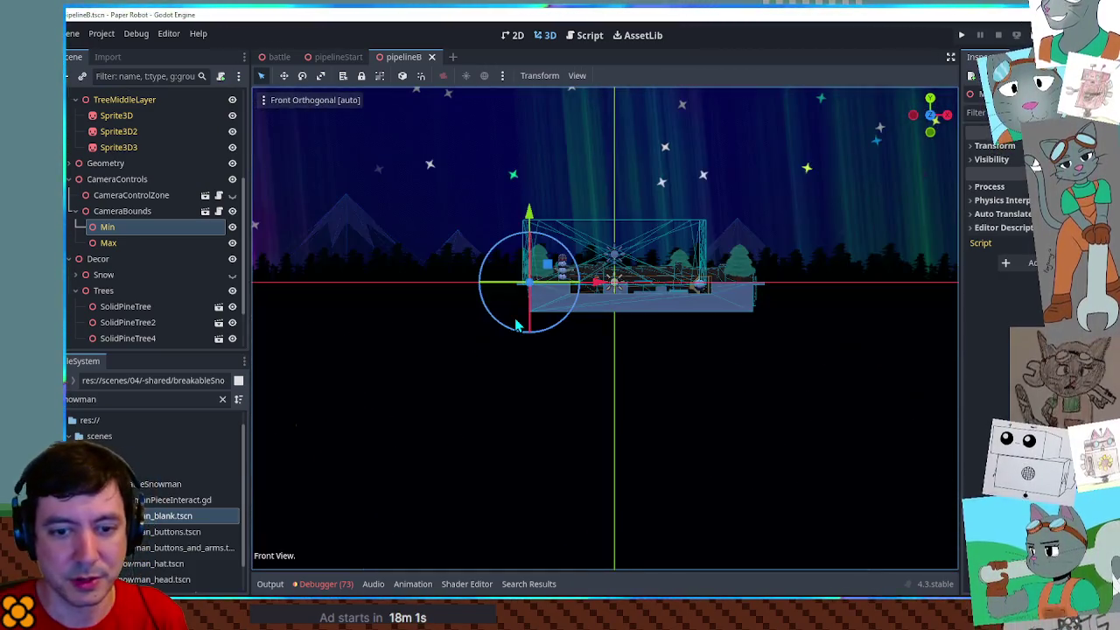
pyautogui.scroll(5, 490, 322)
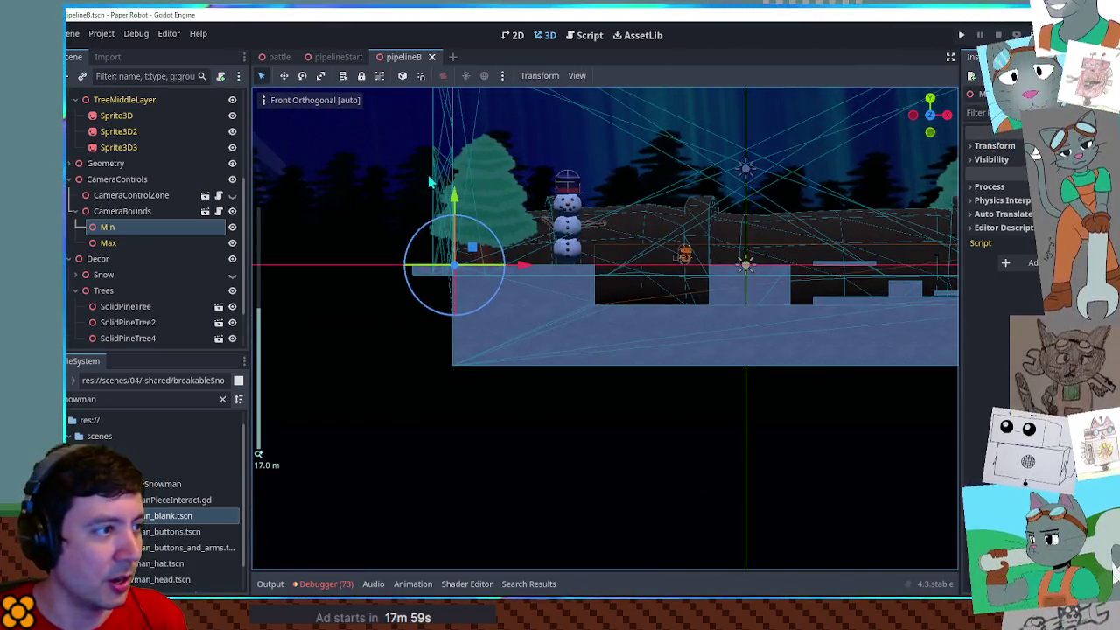
pyautogui.moveTo(457, 203); pyautogui.dragTo(456, 188)
pyautogui.hotkey('ctrl', 's')
# Move the CameraBounds Max point 4 units along X and save
pyautogui.click(108, 243)
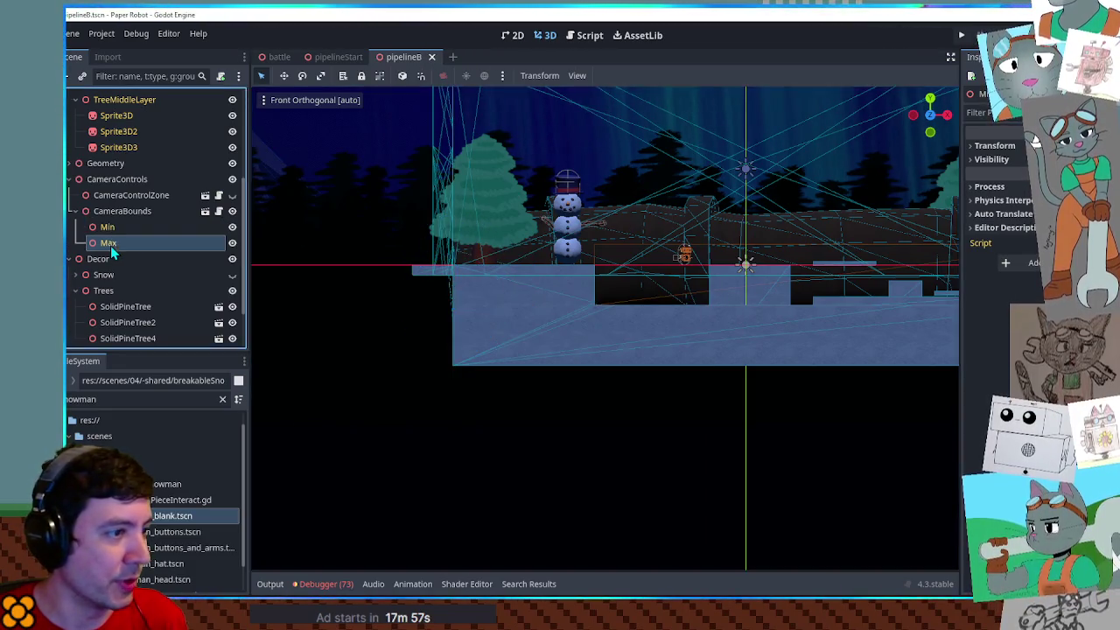
pyautogui.press('f')
pyautogui.moveTo(561, 195); pyautogui.dragTo(761, 219)
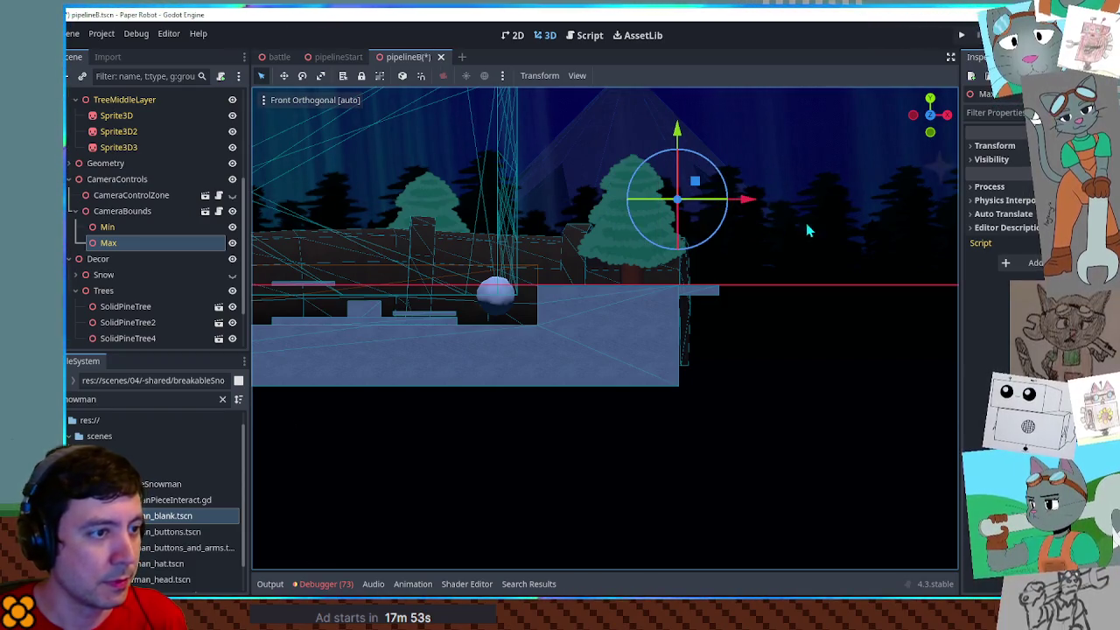
pyautogui.scroll(-5, 819, 376)
pyautogui.hotkey('ctrl', 's')
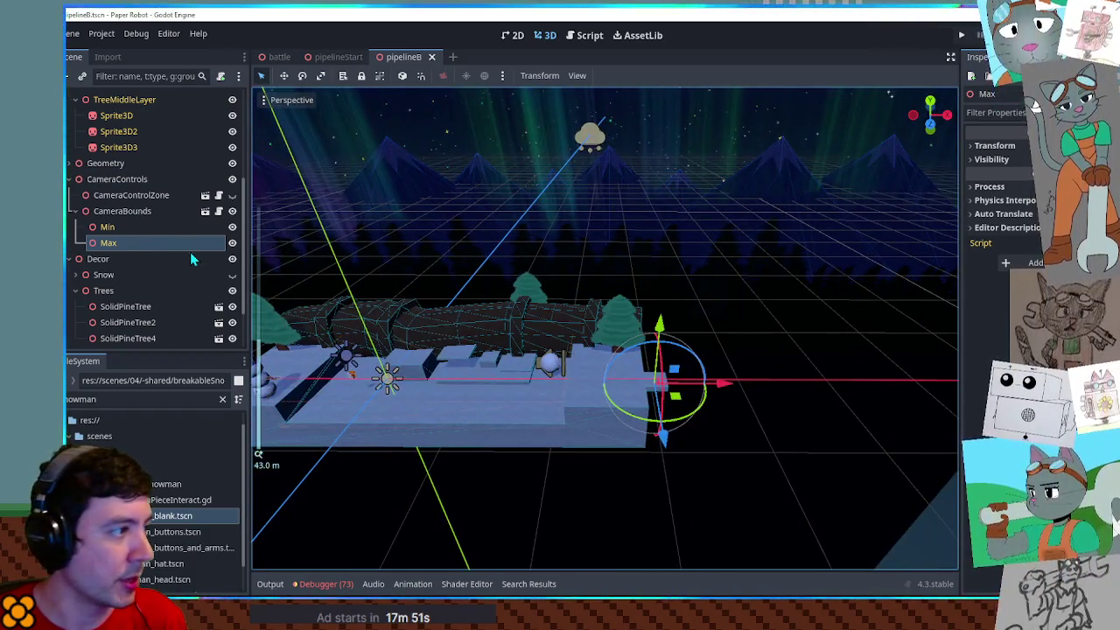
# Collapse the CameraControls and Pipeline groups and expand Geometry in the scene tree
pyautogui.click(73, 178)
pyautogui.click(70, 163)
pyautogui.scroll(-3, 149, 286)
pyautogui.click(75, 259)
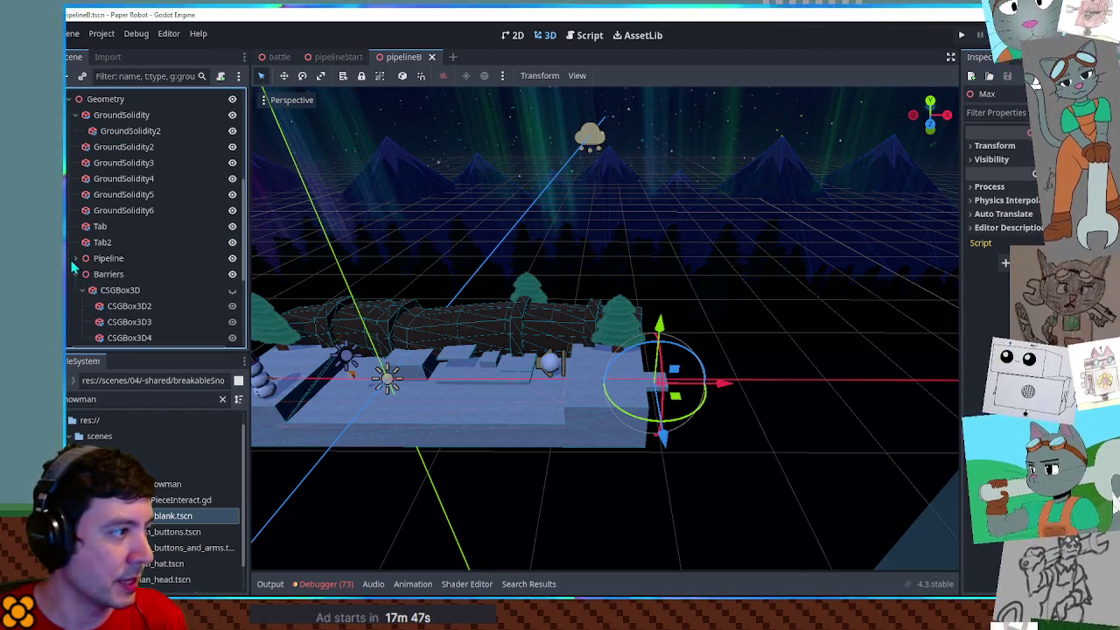
pyautogui.scroll(-5, 413, 335)
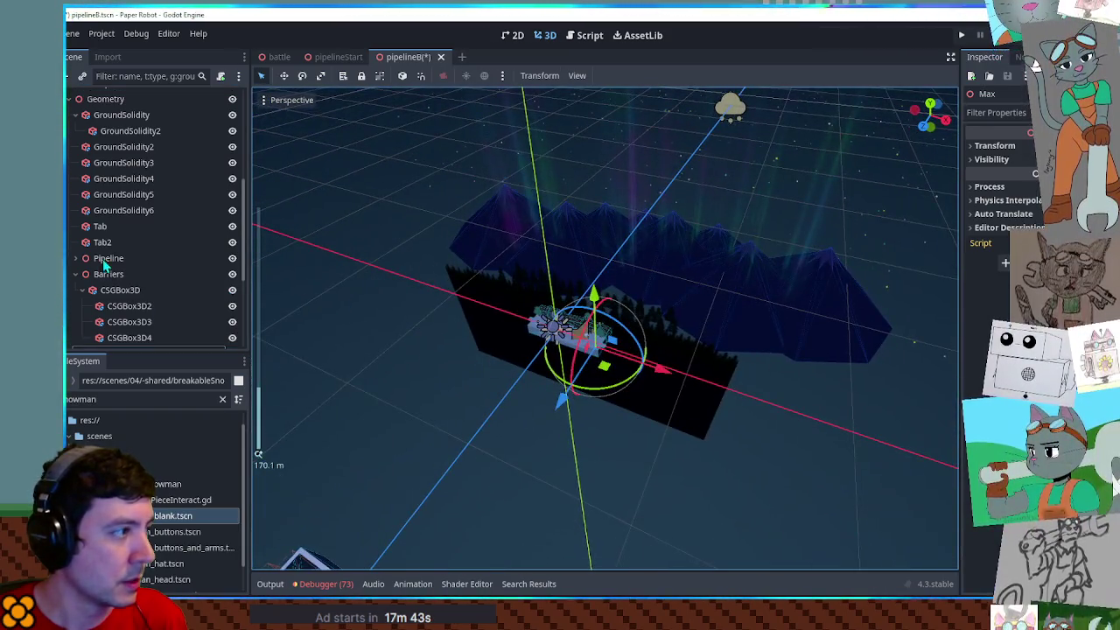
pyautogui.scroll(-3, 104, 265)
pyautogui.scroll(-3, 316, 302)
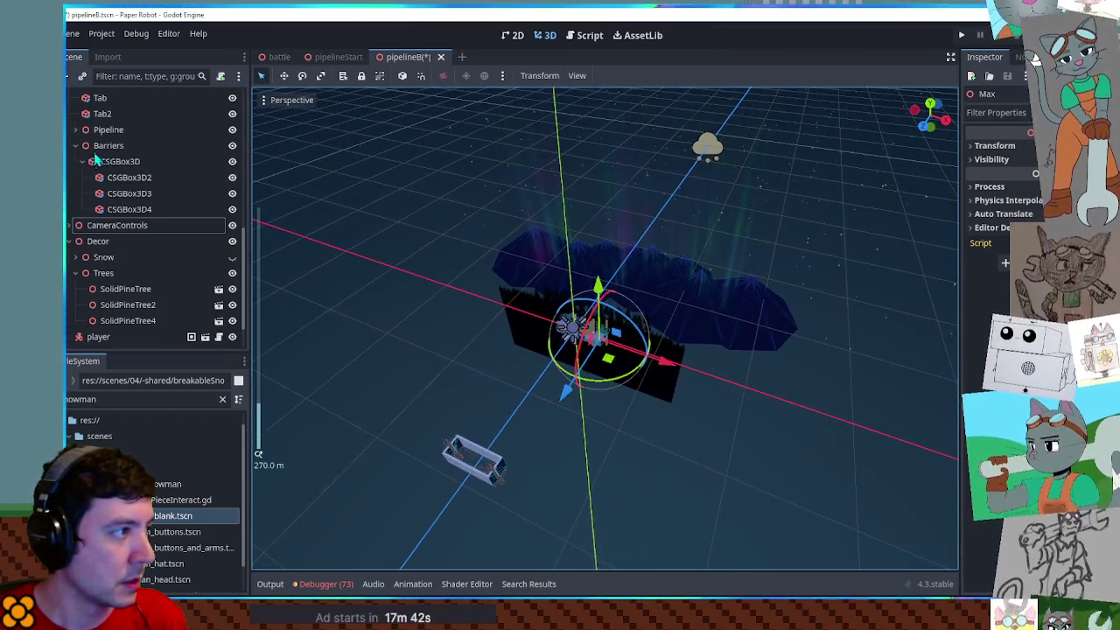
# In top view, widen the CSGBox3D barrier to size 40 and CSGBox3D2 to 42
pyautogui.click(109, 145)
pyautogui.press('f')
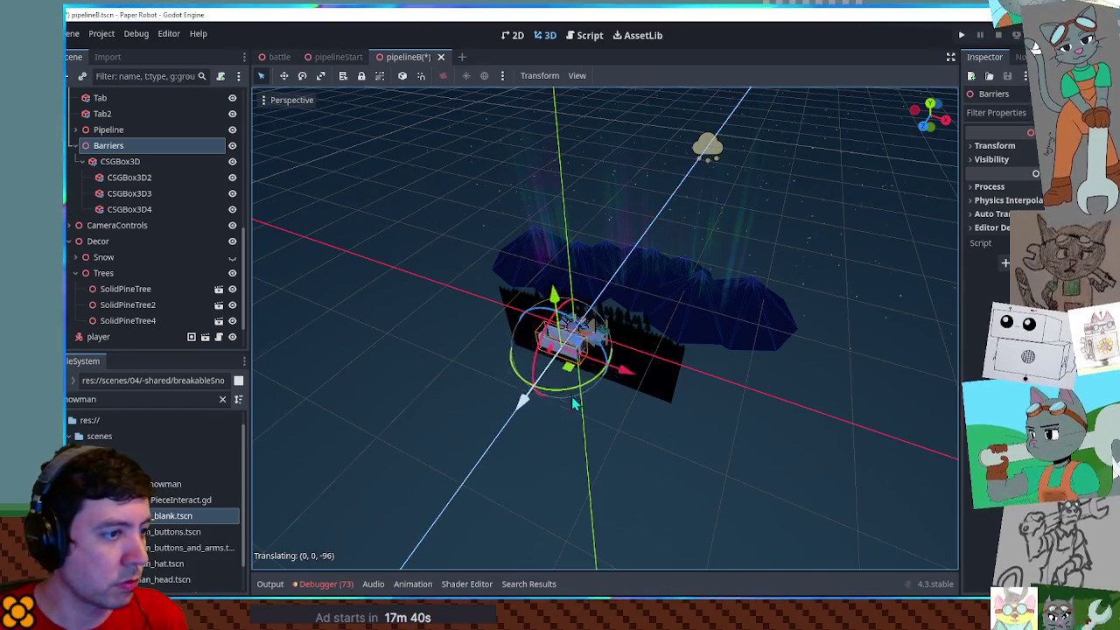
pyautogui.press('KP_7')
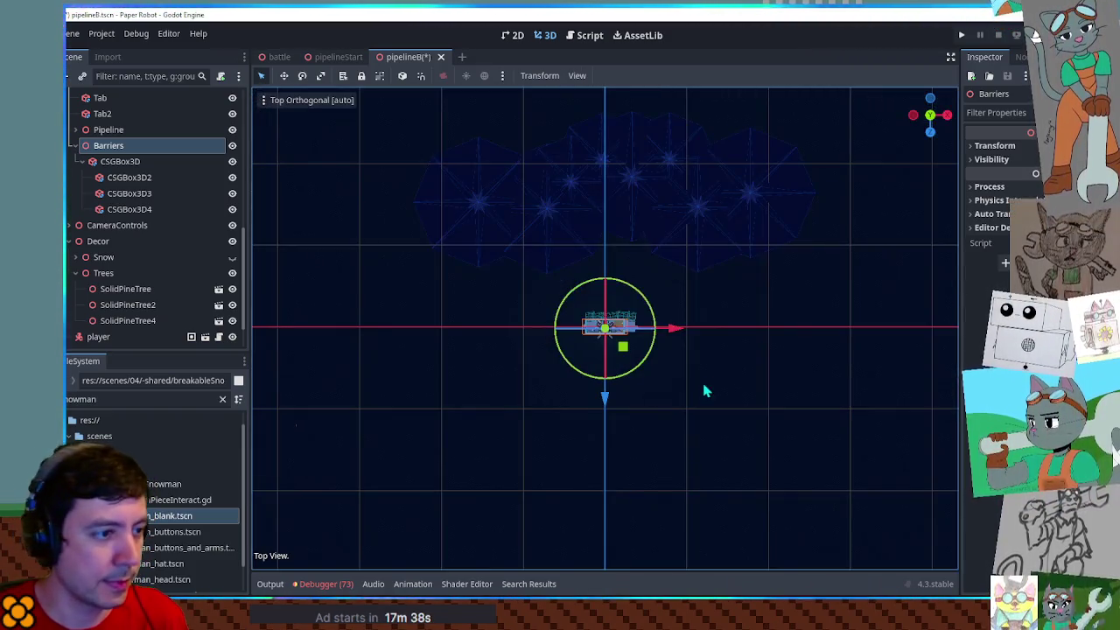
pyautogui.scroll(5, 683, 377)
pyautogui.moveTo(608, 397); pyautogui.dragTo(607, 382)
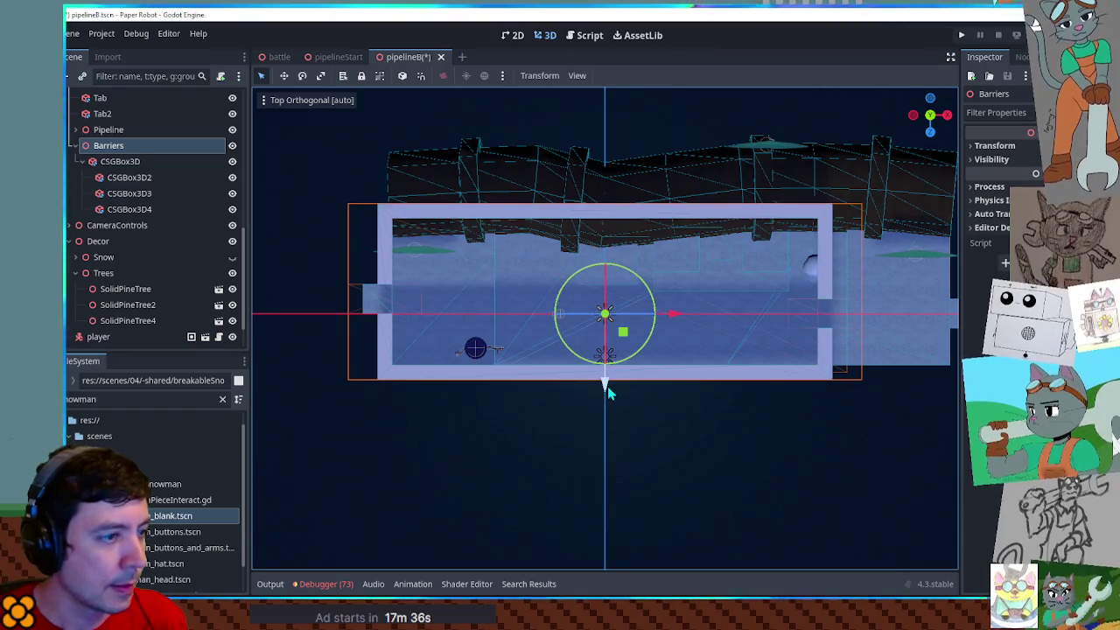
pyautogui.hscroll(3, 657, 400)
pyautogui.click(120, 161)
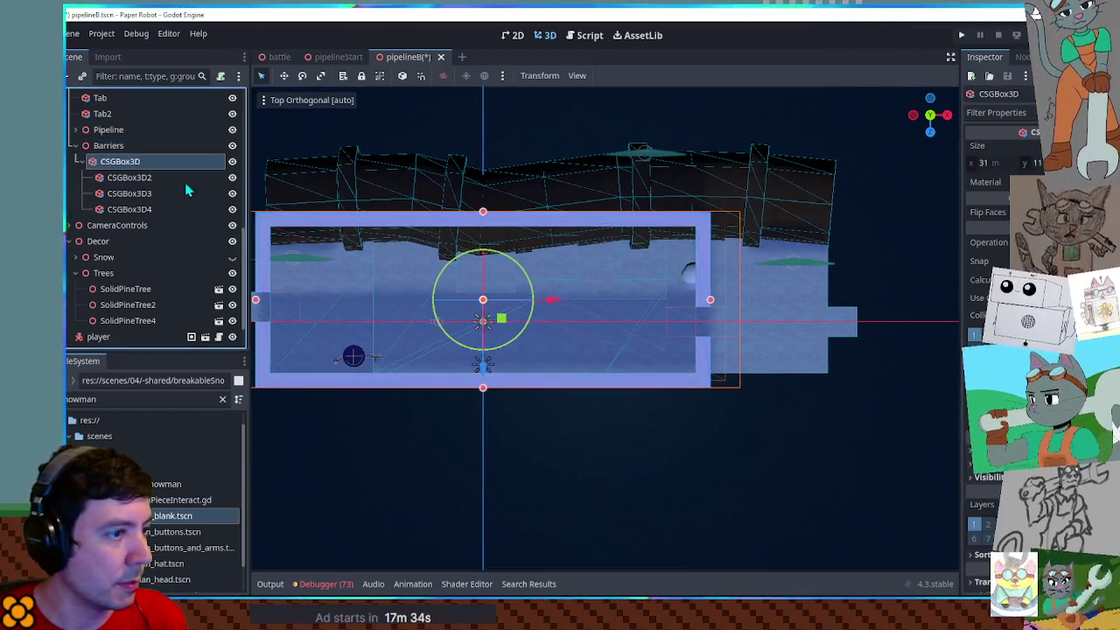
pyautogui.moveTo(729, 299); pyautogui.dragTo(848, 306)
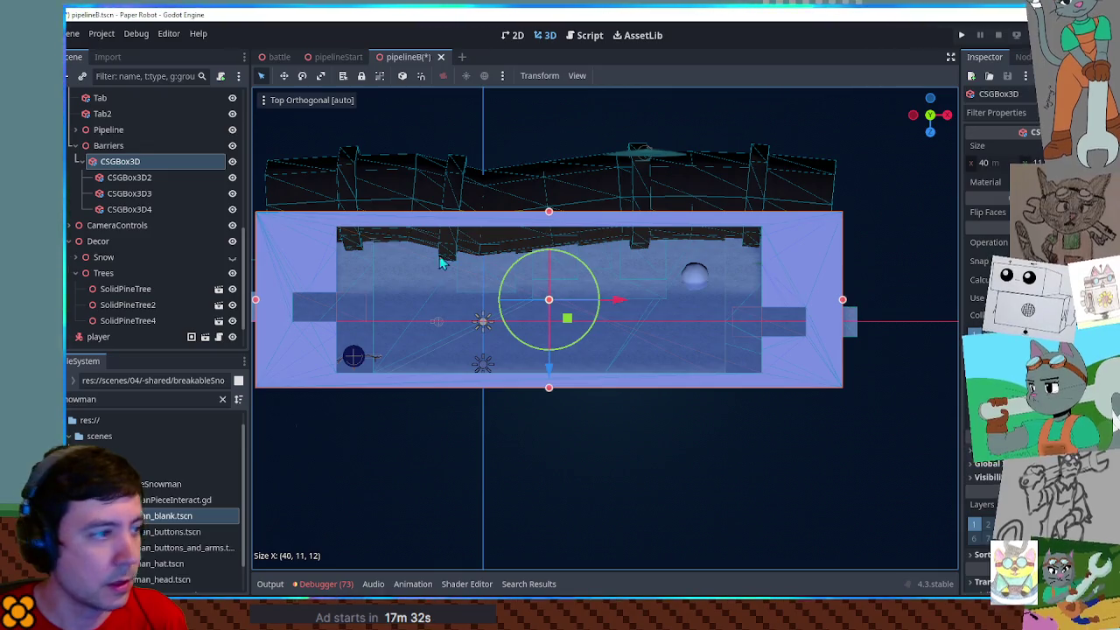
pyautogui.click(128, 179)
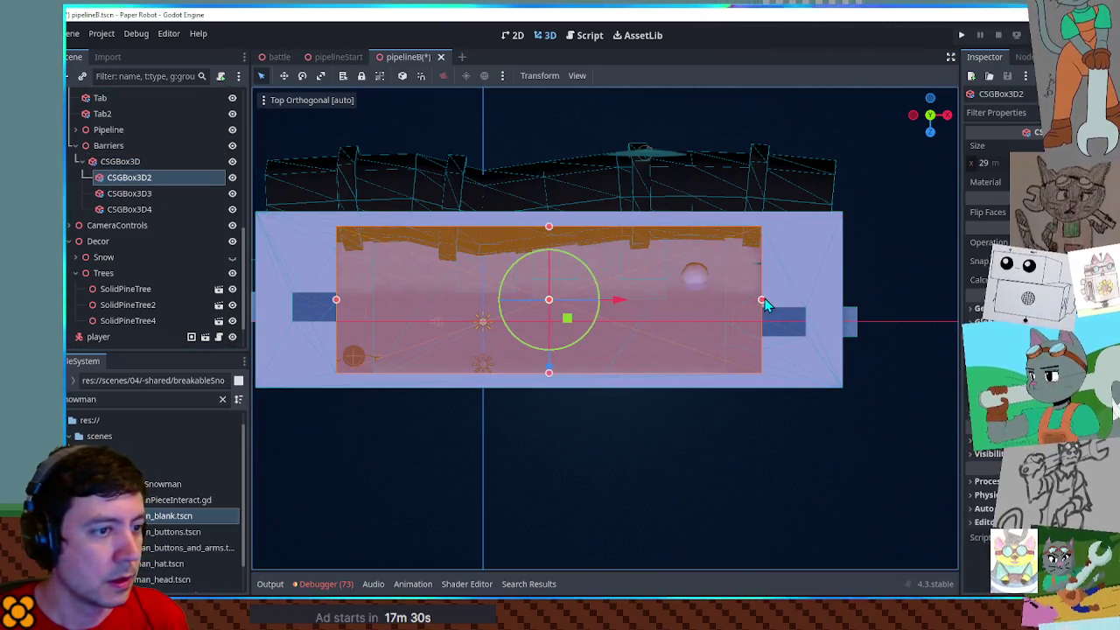
pyautogui.moveTo(762, 299)
pyautogui.mouseDown()
pyautogui.moveTo(858, 311)
pyautogui.moveTo(830, 313)
pyautogui.moveTo(880, 327)
pyautogui.mouseUp()
# Move the CSGBox3D4 end wall to the left to fit the level
pyautogui.click(129, 193)
pyautogui.click(302, 268)
pyautogui.moveTo(385, 313); pyautogui.dragTo(332, 312)
pyautogui.click(538, 488)
pyautogui.moveTo(538, 488)
pyautogui.mouseDown()
pyautogui.moveTo(499, 388)
pyautogui.moveTo(470, 433)
pyautogui.moveTo(532, 271)
pyautogui.moveTo(565, 249)
pyautogui.mouseUp()
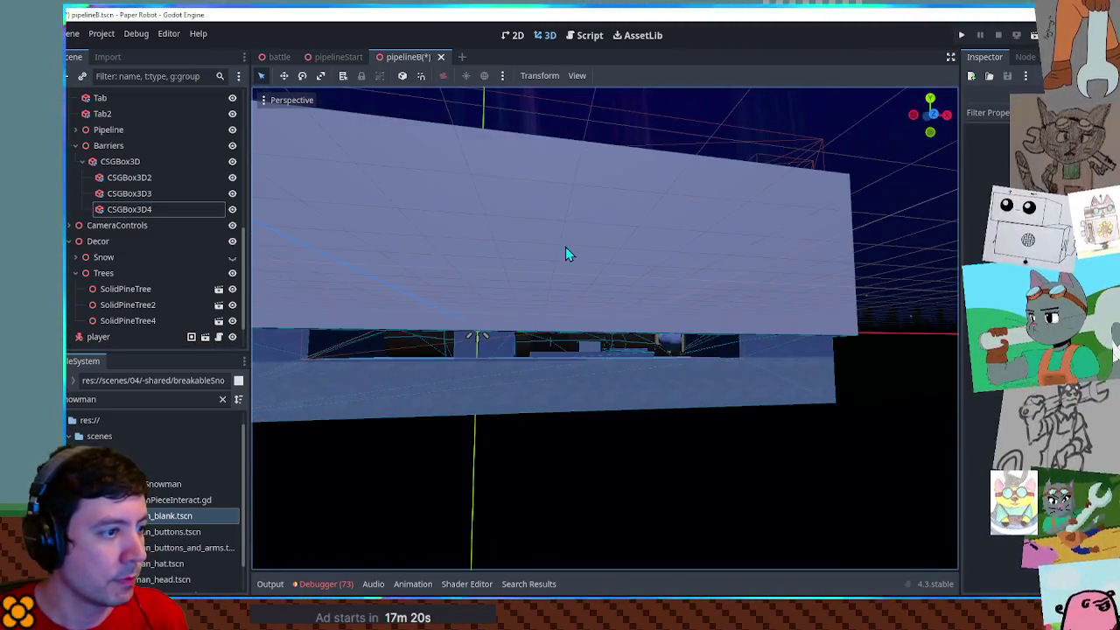
# Lower CSGBox3D along Y, save the scene, and hide the barriers in the viewport
pyautogui.click(120, 164)
pyautogui.moveTo(550, 210); pyautogui.dragTo(553, 242)
pyautogui.hotkey('ctrl', 's')
pyautogui.click(79, 161)
pyautogui.click(232, 161)
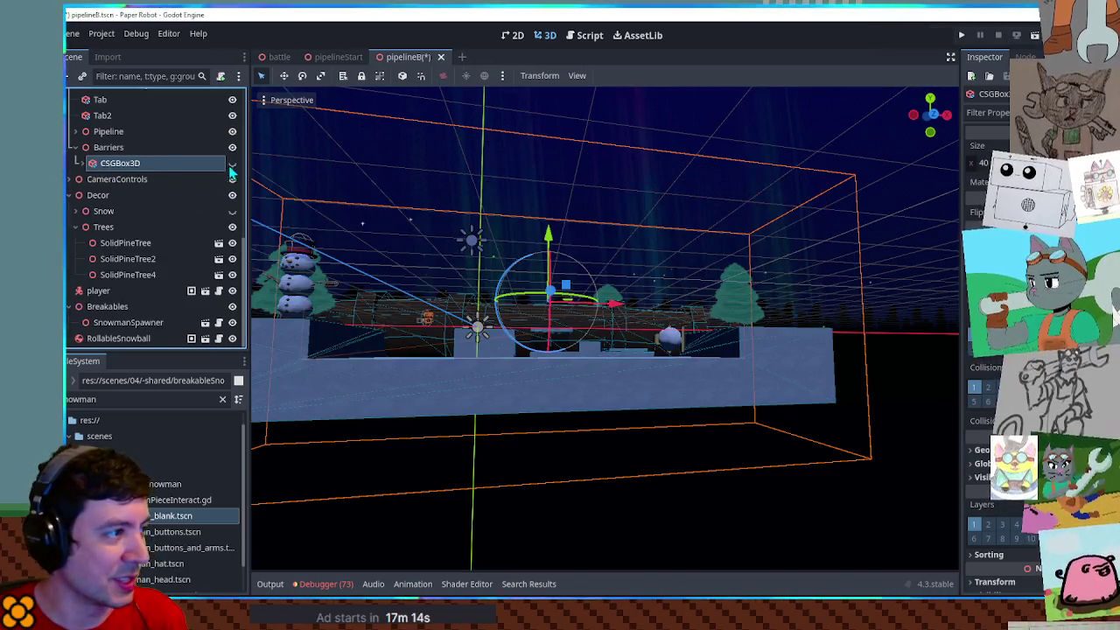
# Select Sprite3D2, collapse the Geometry group and tilt the view toward the snowman's ground
pyautogui.click(888, 445)
pyautogui.scroll(5, 805, 464)
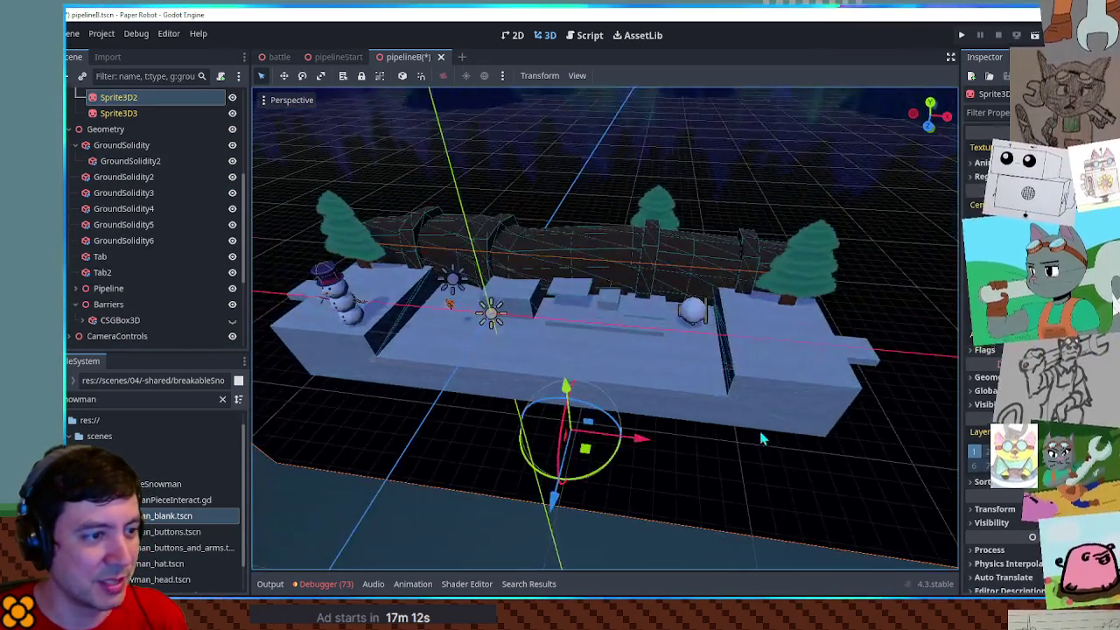
pyautogui.moveTo(342, 396)
pyautogui.mouseDown()
pyautogui.moveTo(686, 415)
pyautogui.moveTo(558, 389)
pyautogui.moveTo(828, 396)
pyautogui.mouseUp()
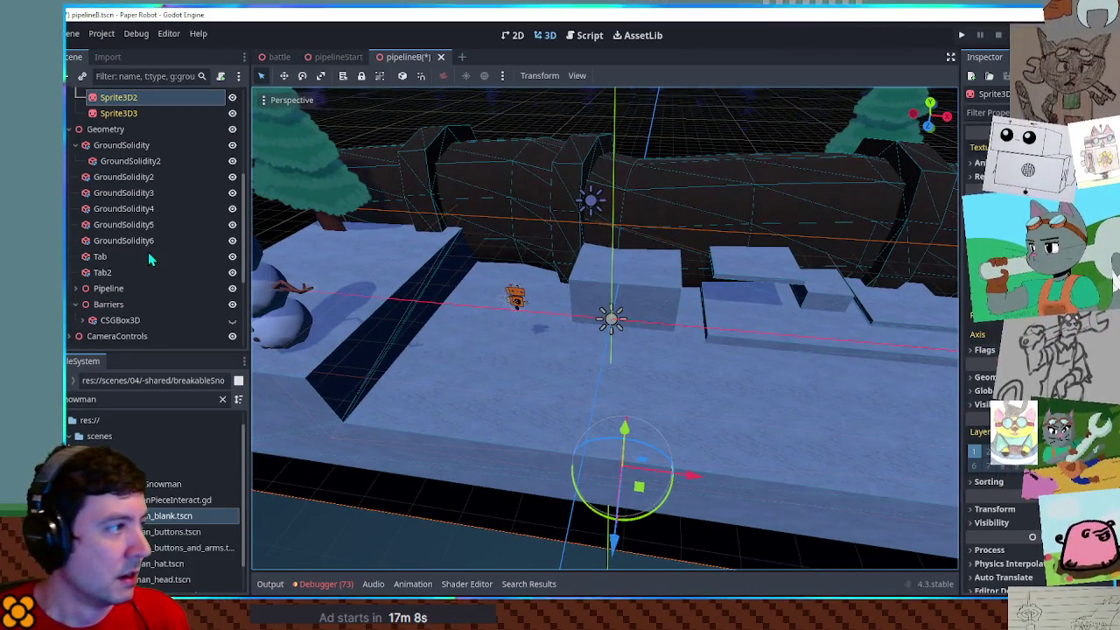
pyautogui.click(70, 130)
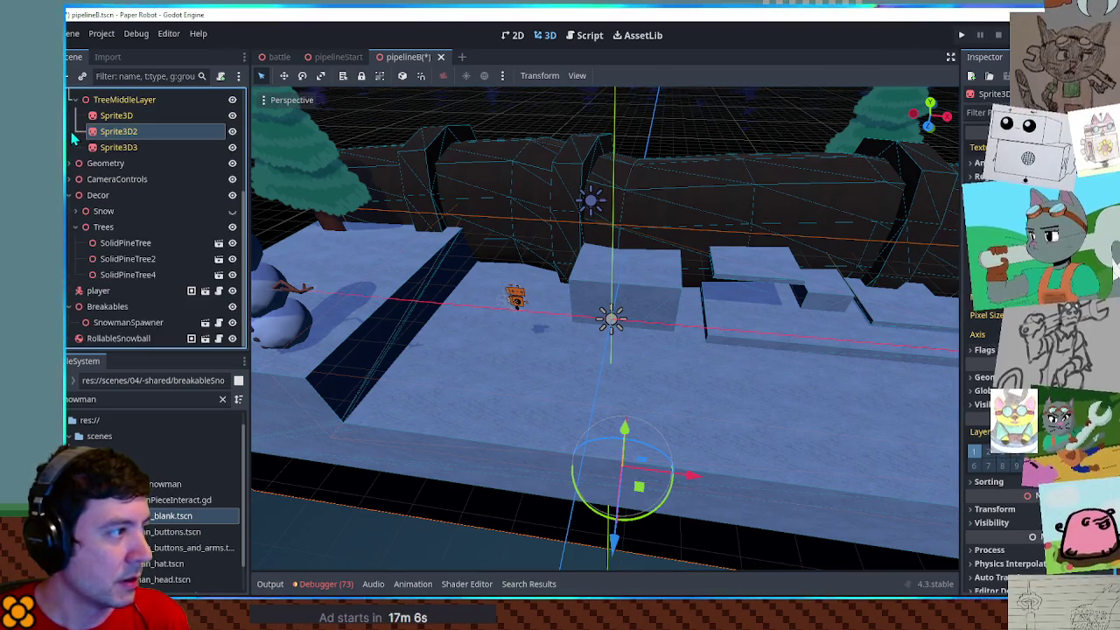
pyautogui.moveTo(394, 289); pyautogui.dragTo(394, 215)
pyautogui.scroll(-5, 396, 220)
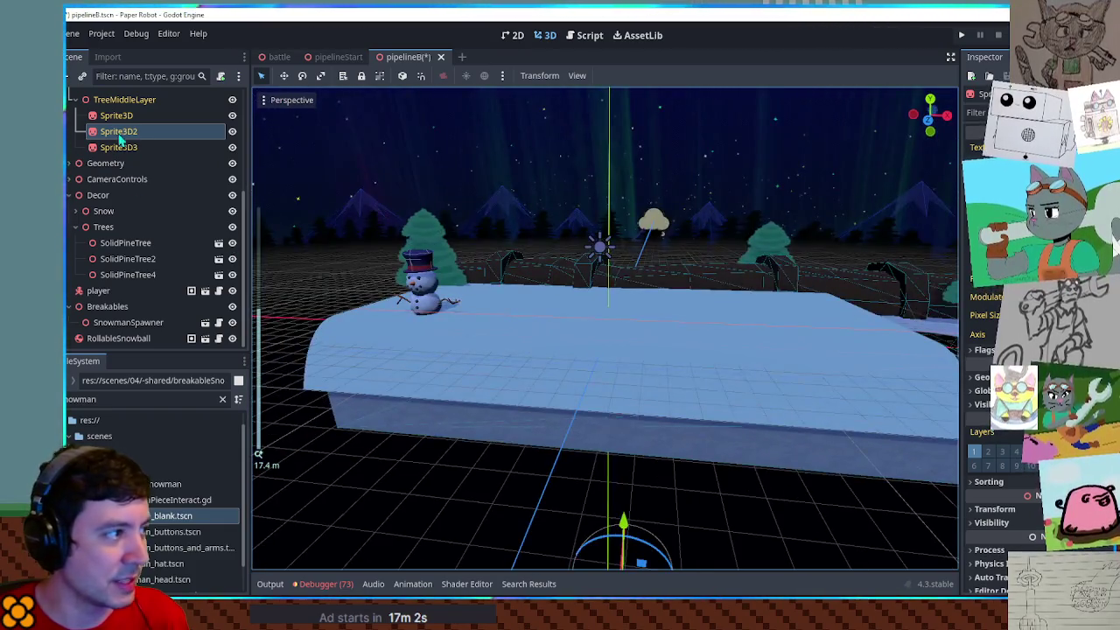
# Expand the Decor > Snow group and inspect SnowTrackHandler and its CSGMesh3D snow mesh
pyautogui.click(103, 212)
pyautogui.click(76, 211)
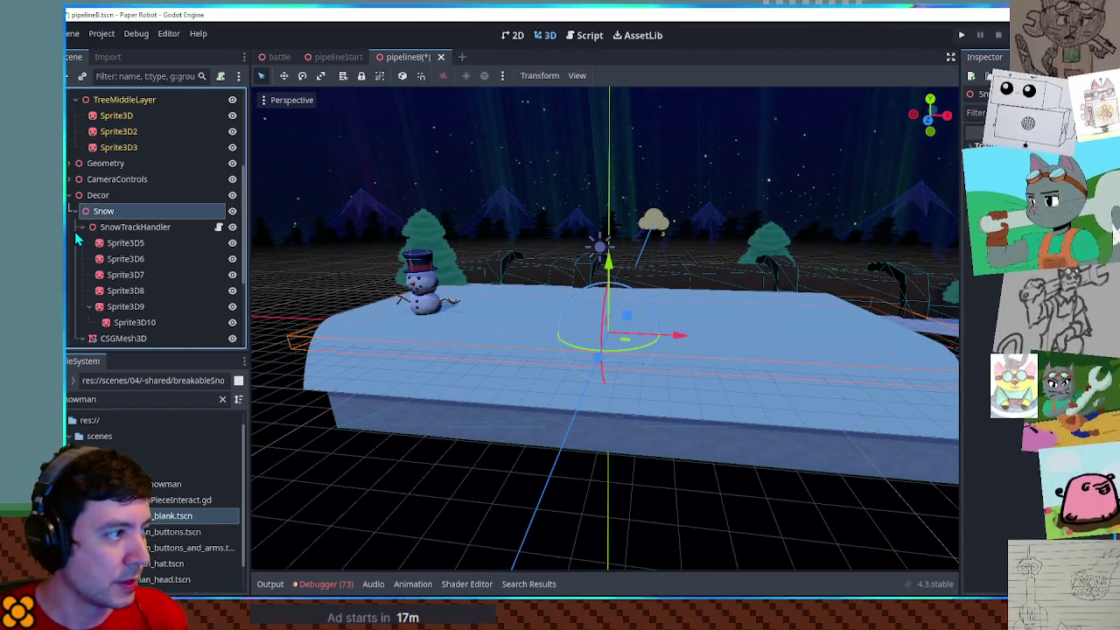
pyautogui.click(75, 211)
pyautogui.click(75, 260)
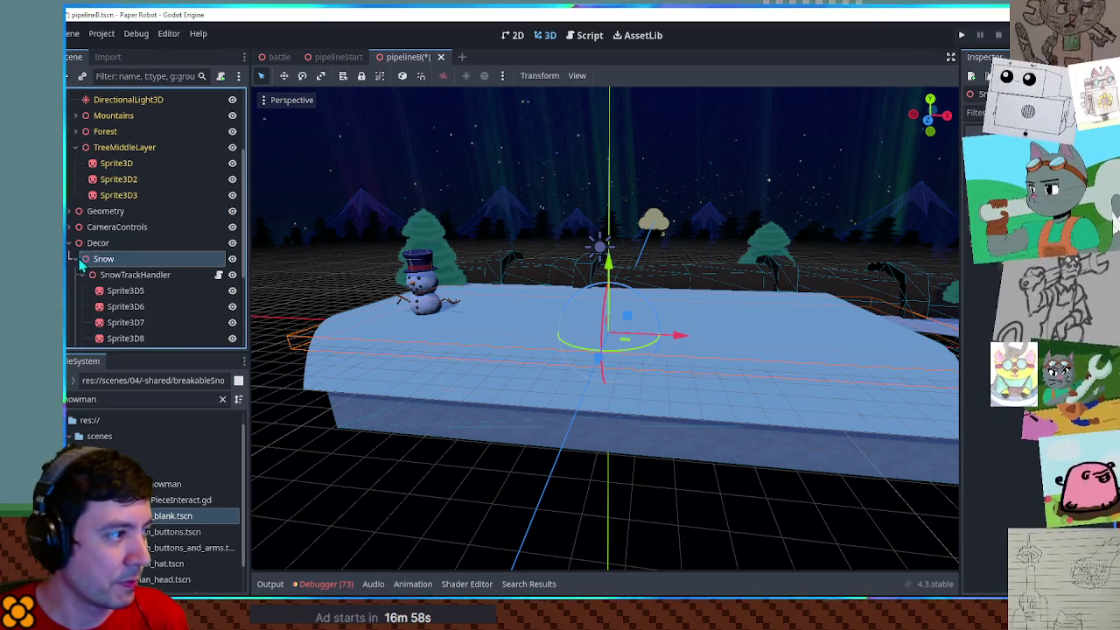
pyautogui.scroll(-3, 118, 261)
pyautogui.click(134, 150)
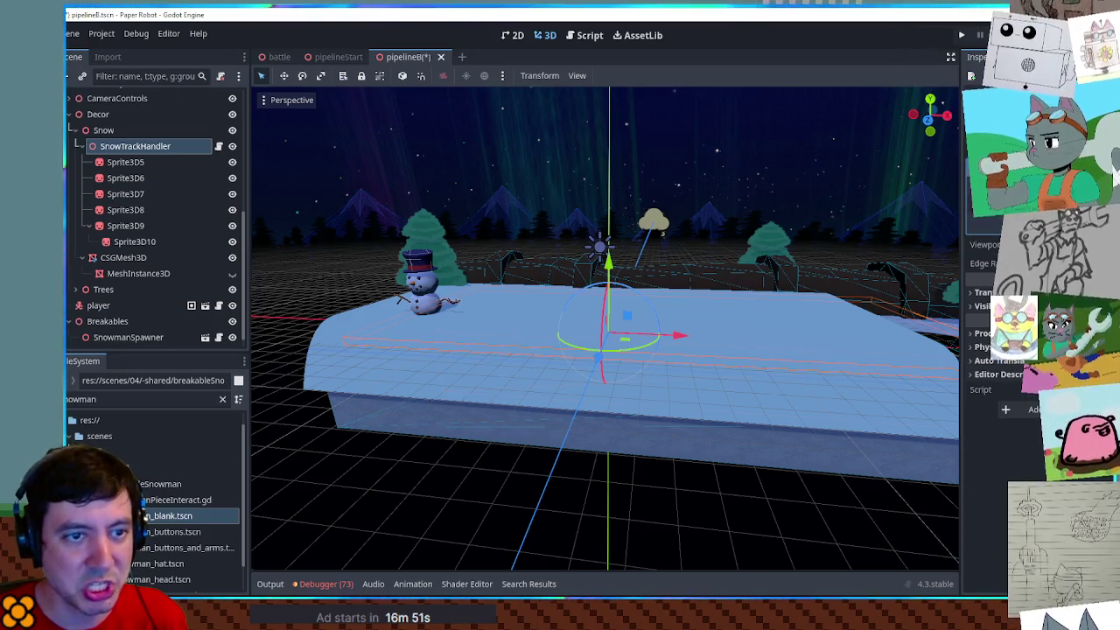
pyautogui.click(123, 257)
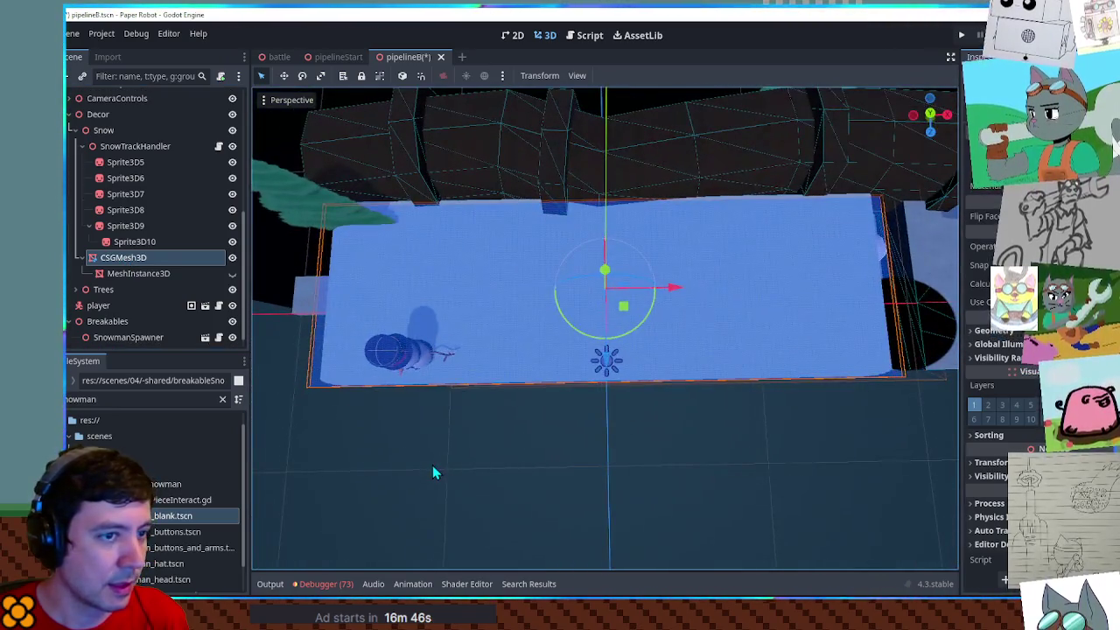
# Hide the Snow group and select the GroundSolidity block beneath it
pyautogui.moveTo(432, 473)
pyautogui.mouseDown()
pyautogui.moveTo(425, 412)
pyautogui.moveTo(380, 368)
pyautogui.moveTo(523, 377)
pyautogui.moveTo(522, 344)
pyautogui.mouseUp()
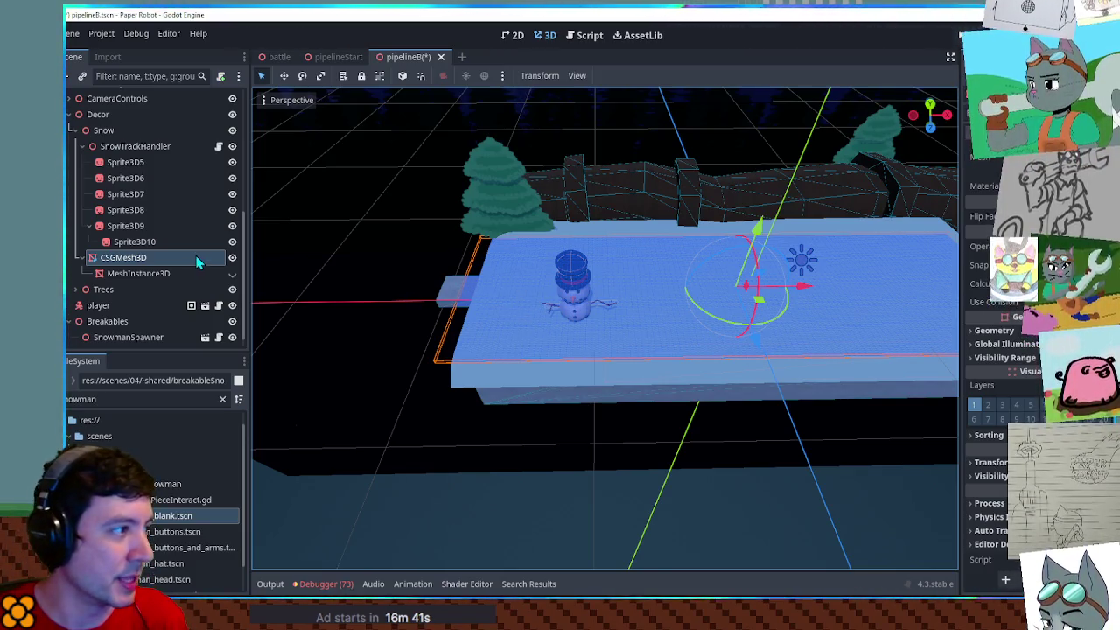
pyautogui.click(232, 130)
pyautogui.moveTo(525, 341); pyautogui.dragTo(564, 335)
pyautogui.click(563, 335)
pyautogui.scroll(3, 578, 333)
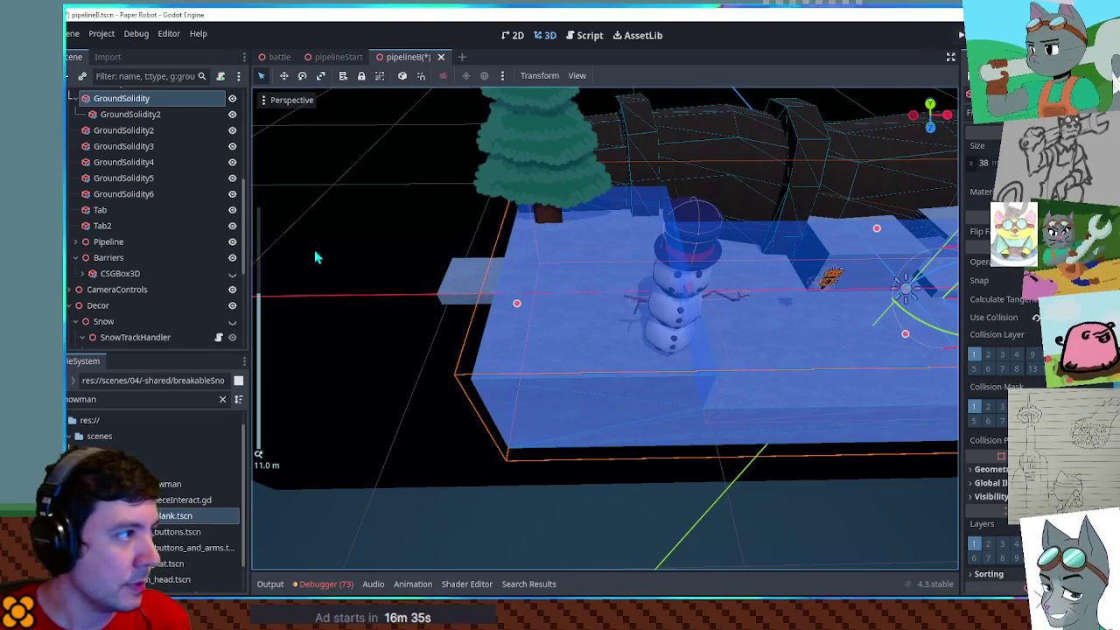
# Widen GroundSolidity2 along X to reach under the snowman, then check the GroundSolidity box
pyautogui.click(132, 114)
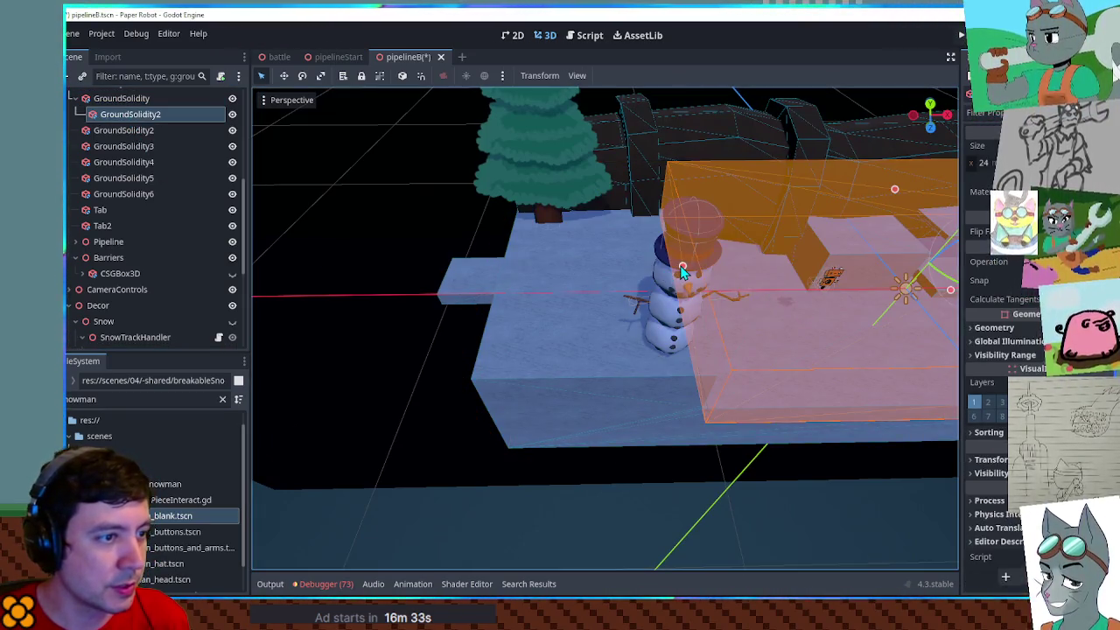
pyautogui.moveTo(683, 268); pyautogui.dragTo(512, 272)
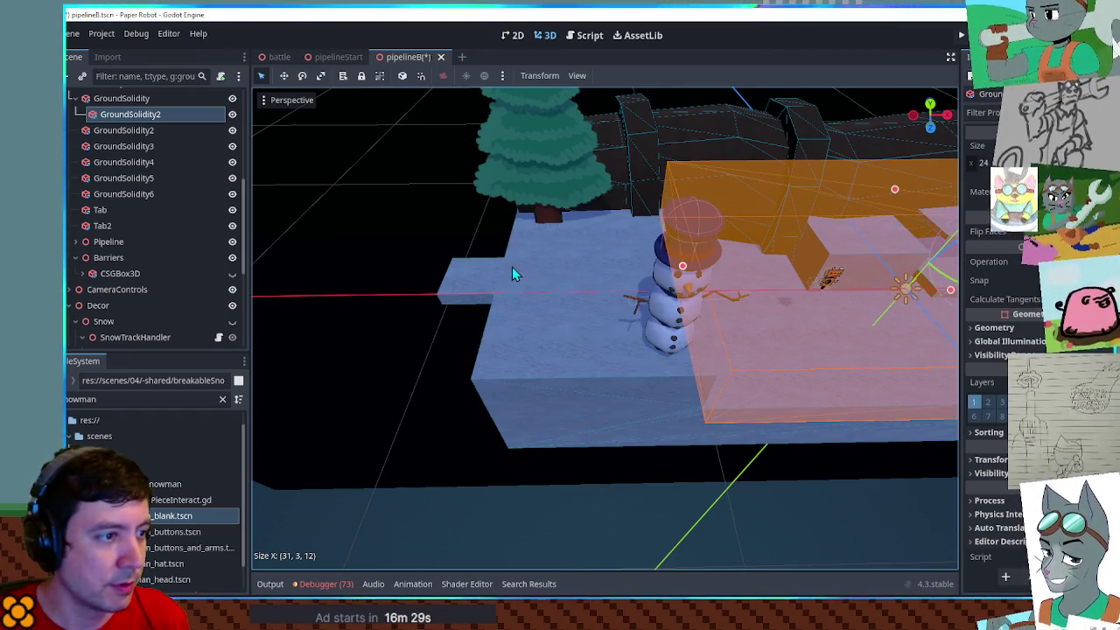
pyautogui.moveTo(707, 525)
pyautogui.mouseDown()
pyautogui.moveTo(650, 408)
pyautogui.moveTo(495, 375)
pyautogui.moveTo(552, 446)
pyautogui.moveTo(715, 460)
pyautogui.moveTo(691, 395)
pyautogui.moveTo(601, 321)
pyautogui.mouseUp()
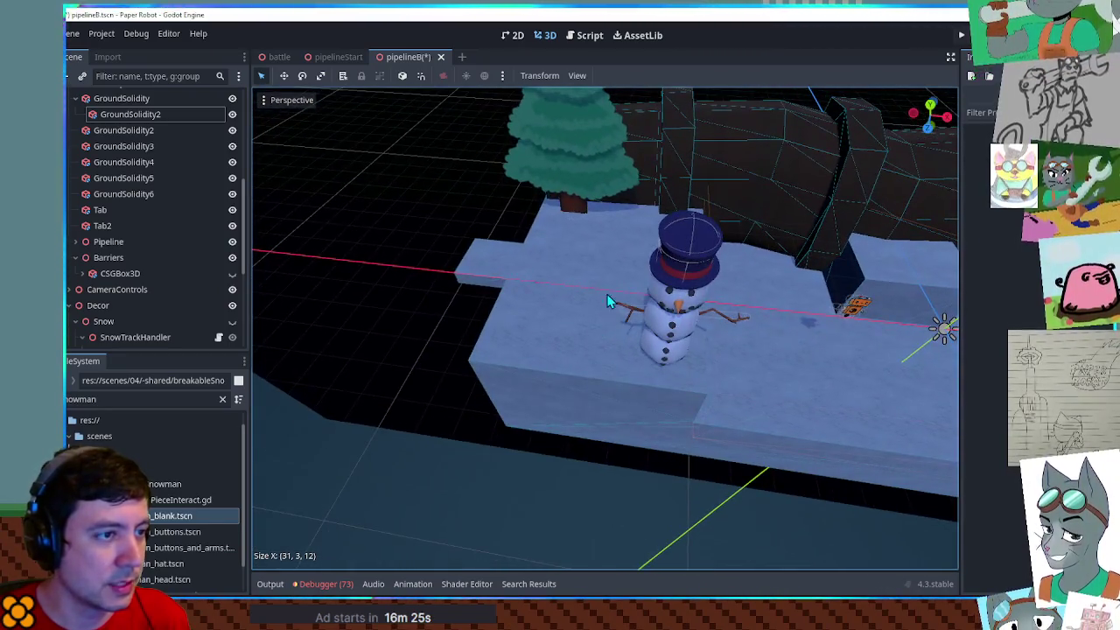
pyautogui.moveTo(648, 223)
pyautogui.mouseDown()
pyautogui.moveTo(537, 259)
pyautogui.moveTo(691, 353)
pyautogui.mouseUp()
pyautogui.click(690, 353)
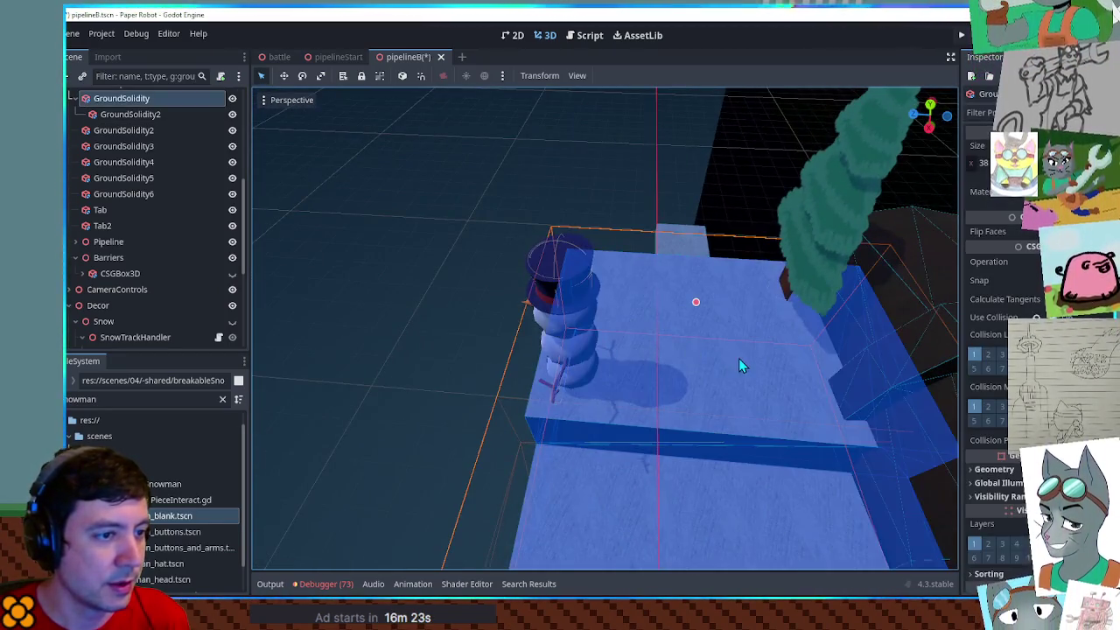
pyautogui.scroll(-3, 740, 368)
pyautogui.moveTo(630, 488)
pyautogui.mouseDown()
pyautogui.moveTo(595, 438)
pyautogui.moveTo(683, 424)
pyautogui.moveTo(688, 443)
pyautogui.moveTo(667, 390)
pyautogui.mouseUp()
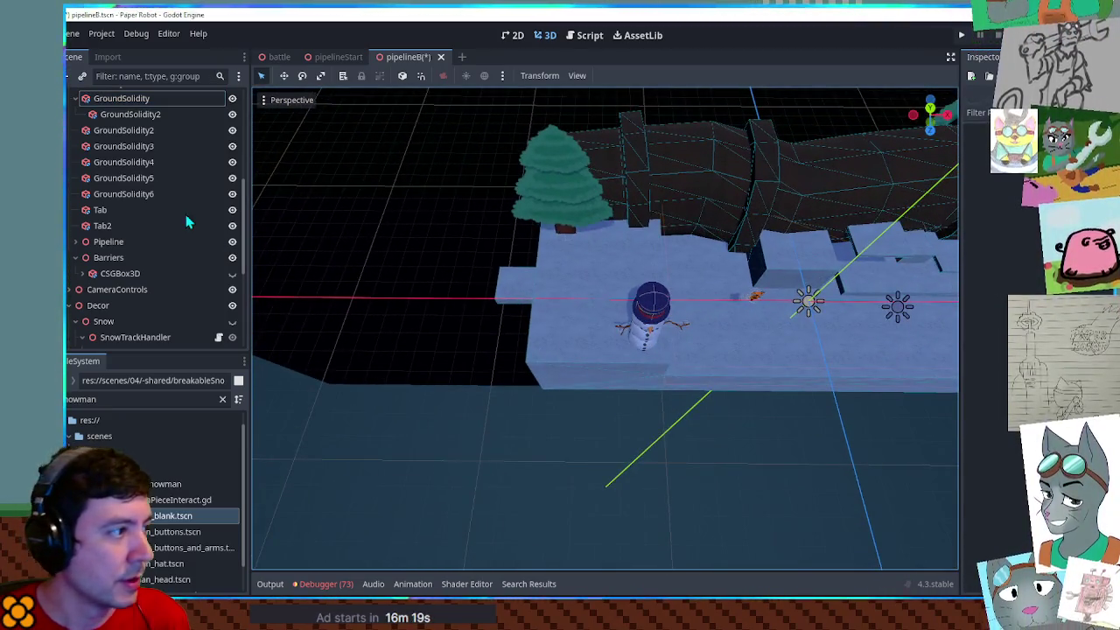
# Compare against the 29-unit ground block in pipelineStart, then return to pipelineB
pyautogui.click(335, 57)
pyautogui.moveTo(678, 330)
pyautogui.mouseDown()
pyautogui.moveTo(583, 333)
pyautogui.moveTo(621, 398)
pyautogui.mouseUp()
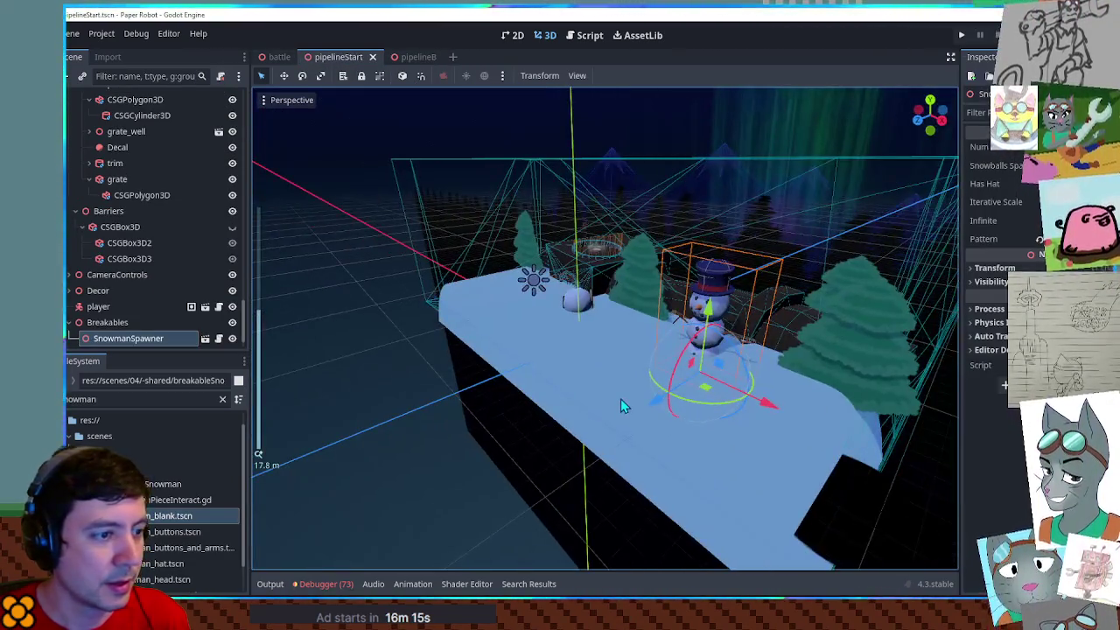
pyautogui.click(620, 398)
pyautogui.moveTo(589, 341)
pyautogui.mouseDown()
pyautogui.moveTo(575, 430)
pyautogui.moveTo(655, 500)
pyautogui.moveTo(694, 513)
pyautogui.moveTo(692, 170)
pyautogui.moveTo(679, 548)
pyautogui.moveTo(696, 147)
pyautogui.moveTo(502, 230)
pyautogui.moveTo(467, 207)
pyautogui.moveTo(631, 298)
pyautogui.moveTo(638, 350)
pyautogui.mouseUp()
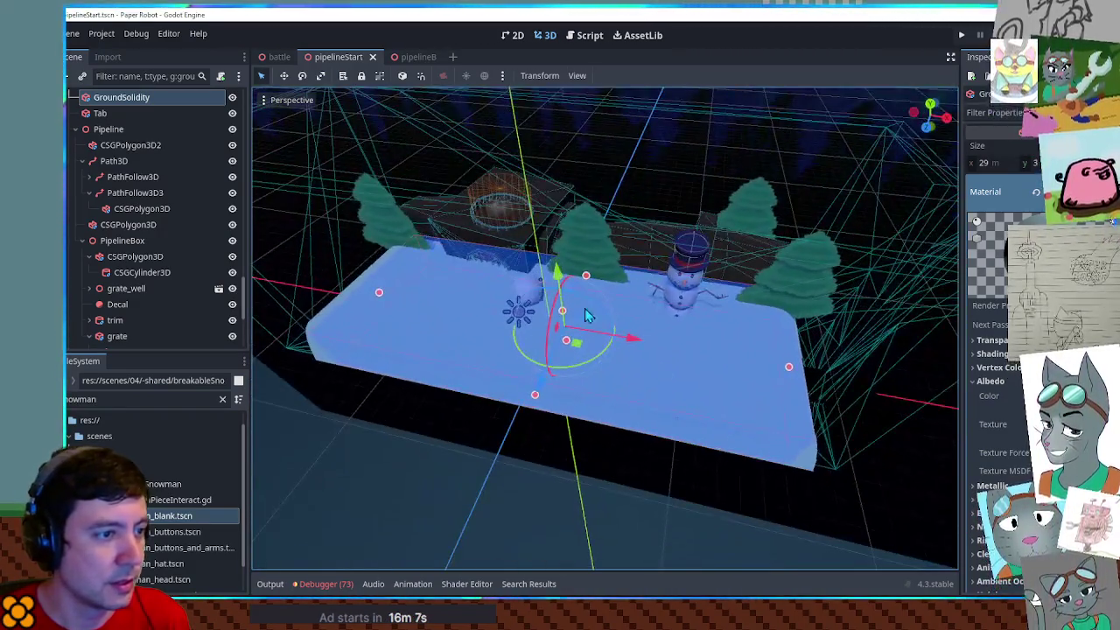
pyautogui.click(413, 56)
pyautogui.scroll(-5, 149, 218)
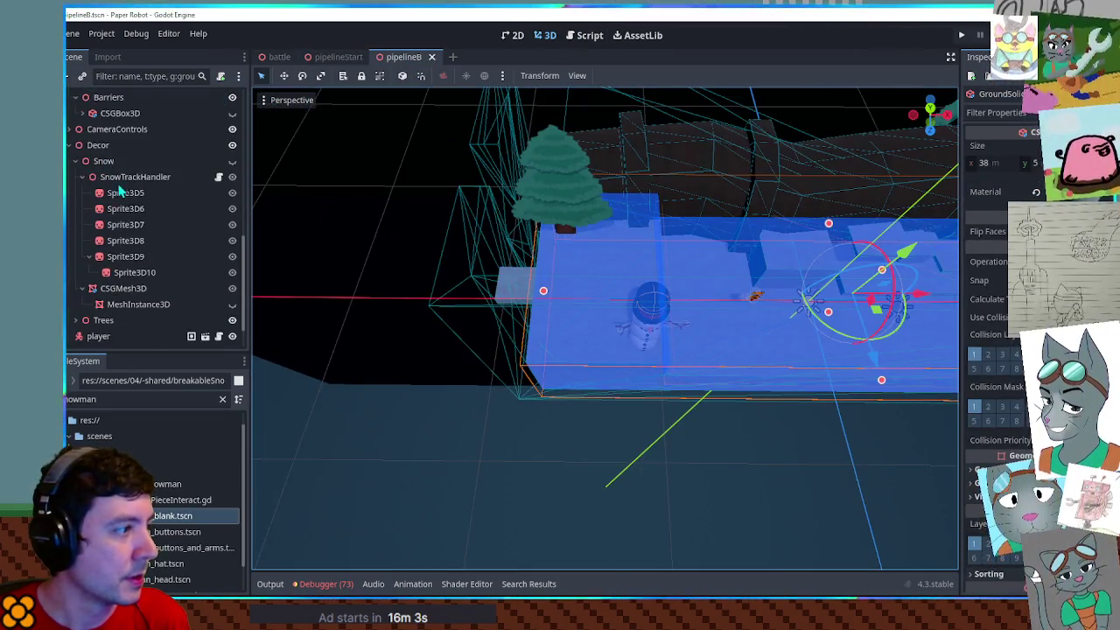
# Paste a duplicate MeshInstance3D2 under the snow nodes and delete it again
pyautogui.click(133, 304)
pyautogui.click(129, 291)
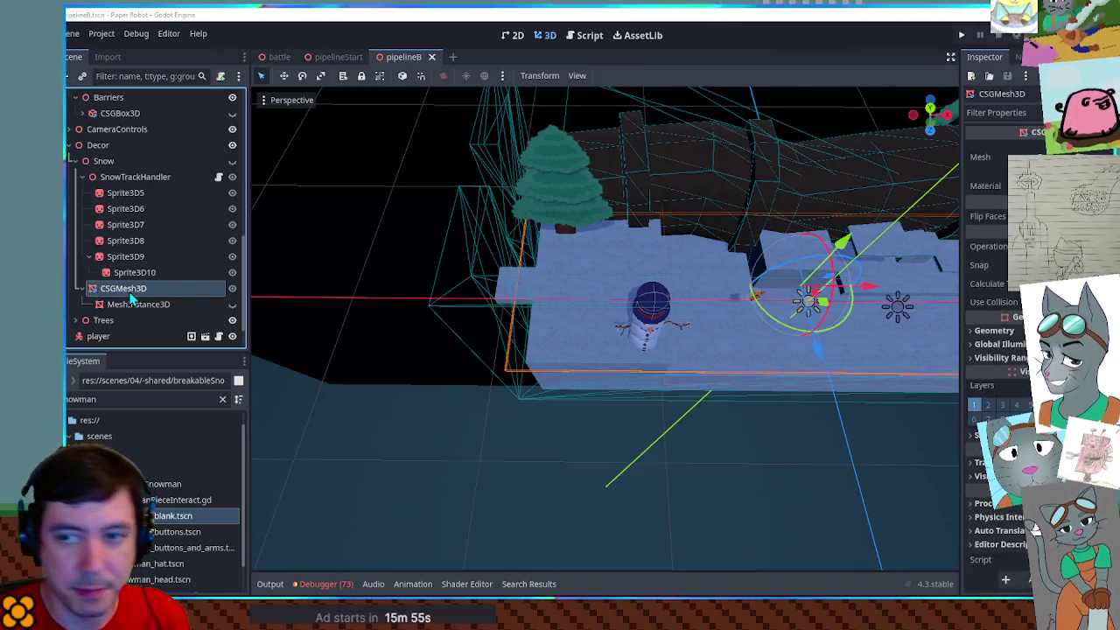
pyautogui.hotkey('ctrl', 'v')
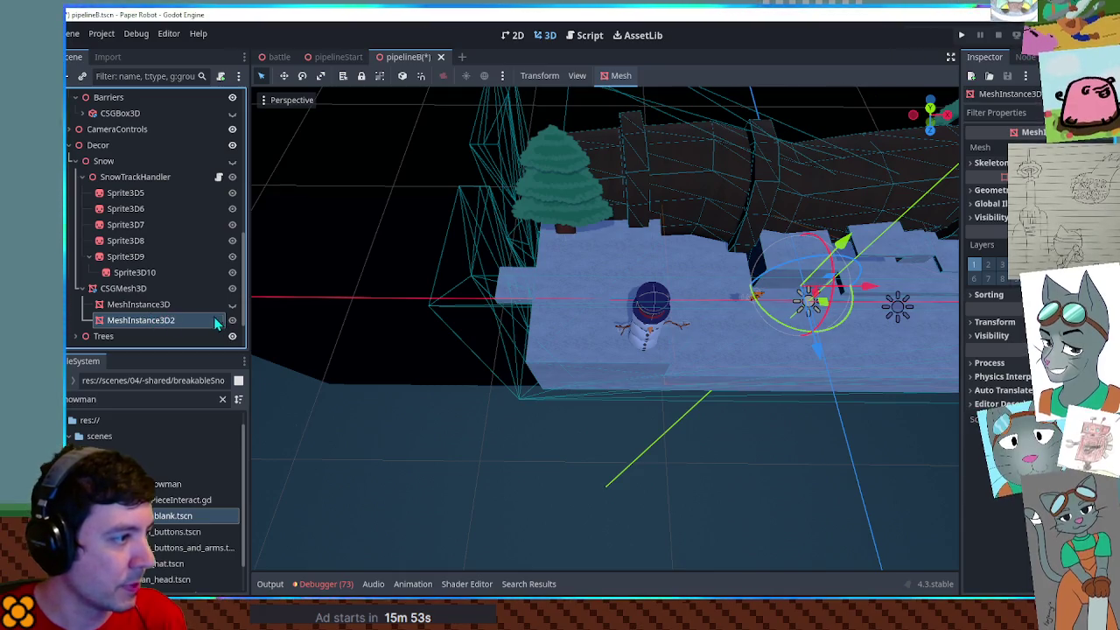
pyautogui.doubleClick(154, 320)
pyautogui.press('Escape')
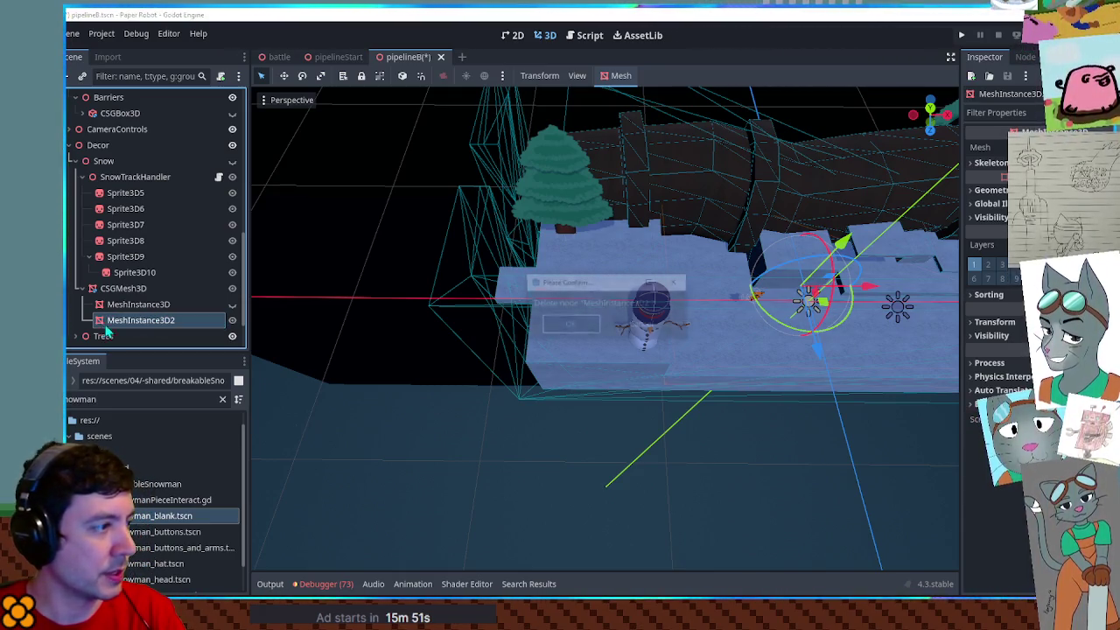
pyautogui.press('Delete')
# Raise the MeshInstance3D plane 4 units, resize its mesh, shift it 13 units left, and hide it
pyautogui.press('f')
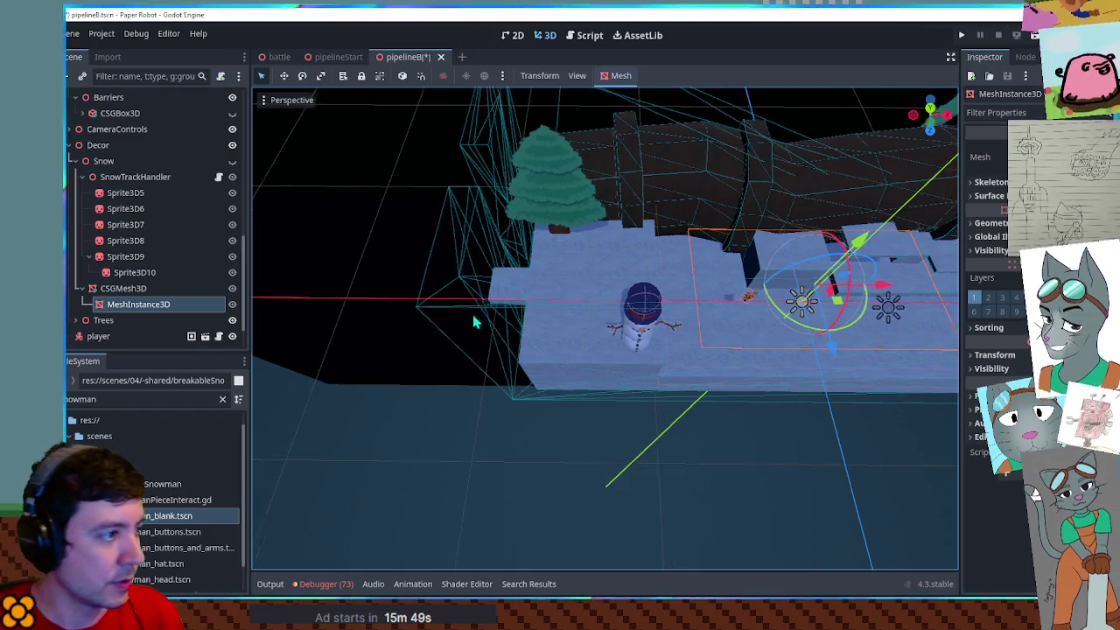
pyautogui.moveTo(624, 255); pyautogui.dragTo(626, 194)
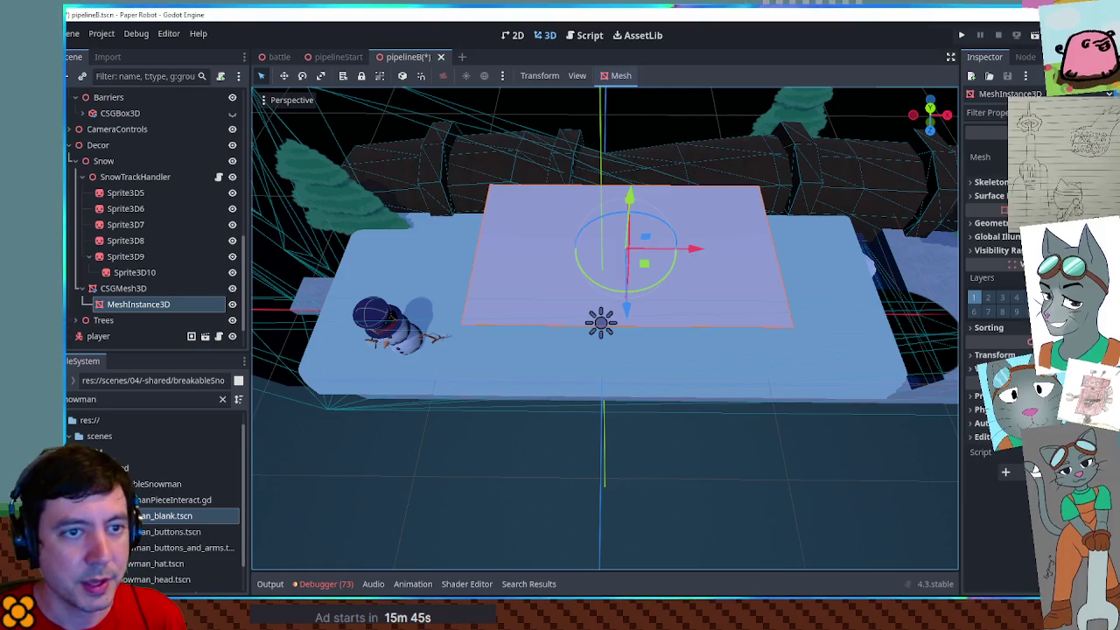
pyautogui.click(1006, 156)
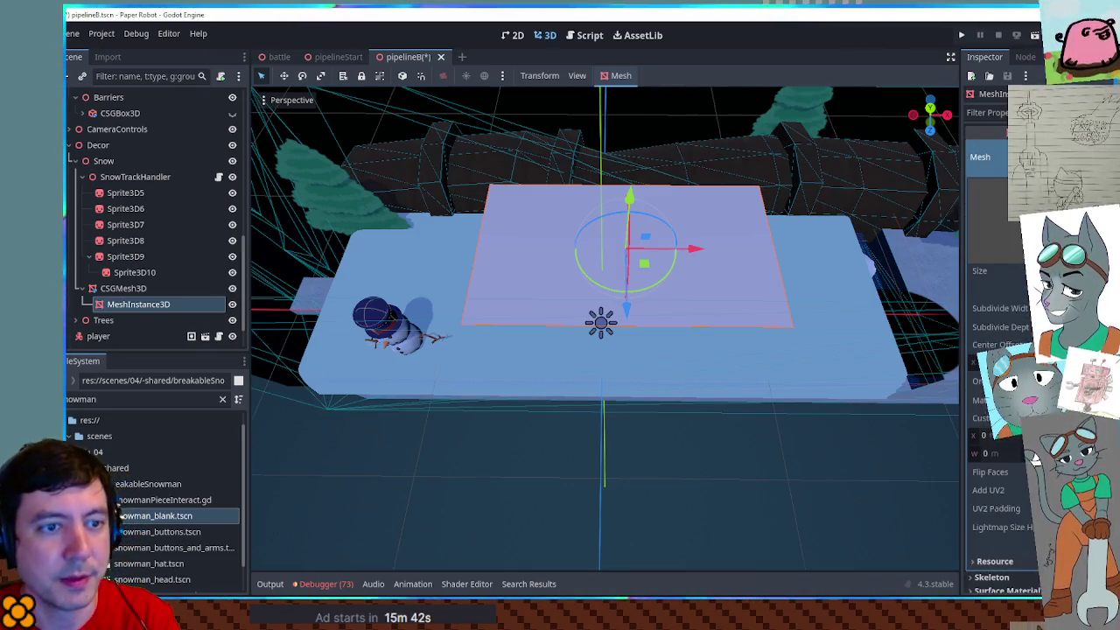
pyautogui.moveTo(760, 243); pyautogui.dragTo(760, 344)
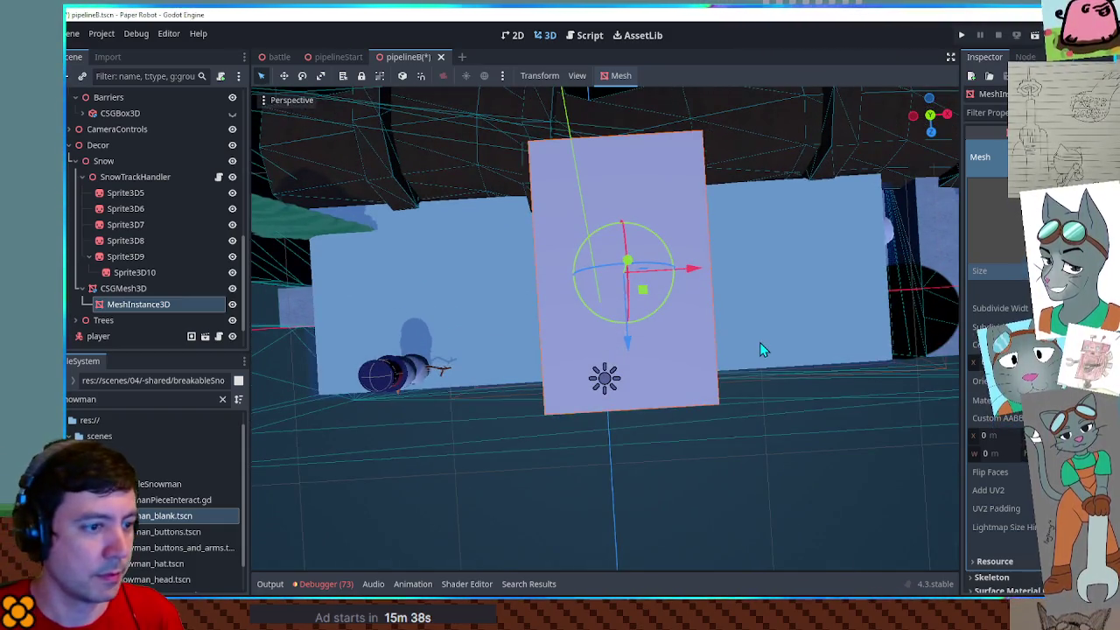
pyautogui.click(770, 487)
pyautogui.press('KP_7')
pyautogui.click(662, 310)
pyautogui.moveTo(696, 286)
pyautogui.mouseDown()
pyautogui.moveTo(440, 277)
pyautogui.moveTo(691, 285)
pyautogui.mouseUp()
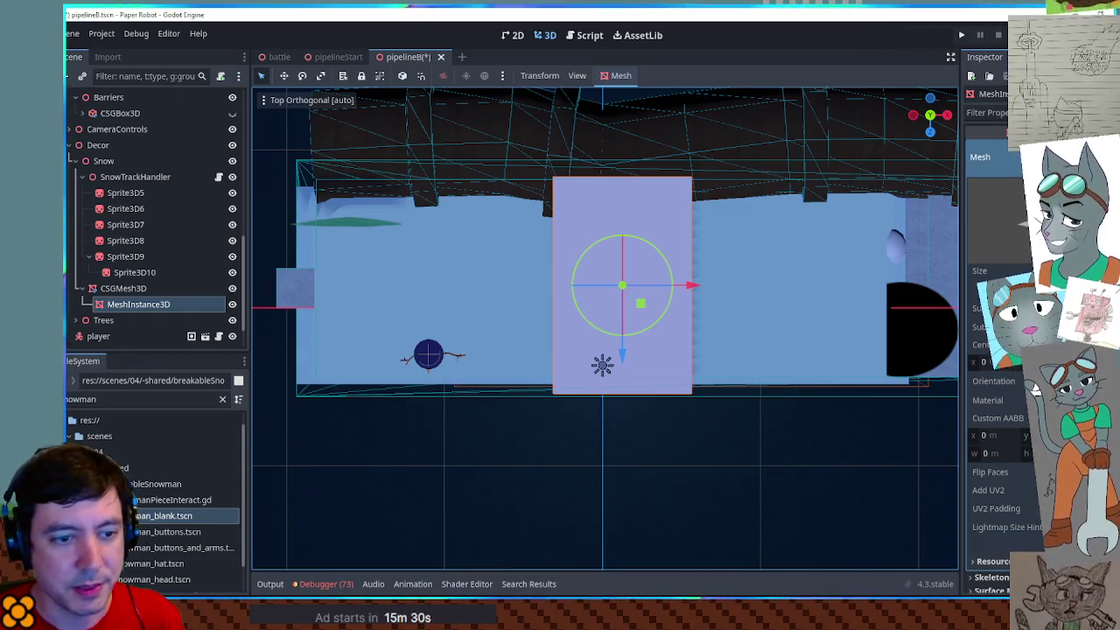
pyautogui.click(231, 304)
# Move the CSGMesh3D snow mesh to the level's left end, check Front view, and save
pyautogui.click(140, 289)
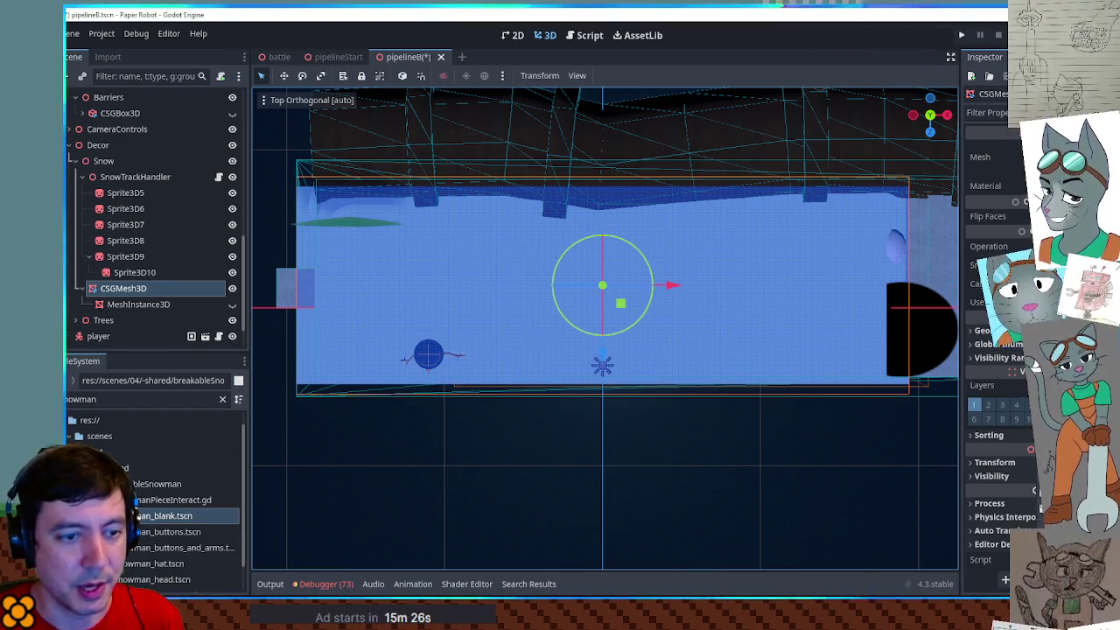
pyautogui.moveTo(675, 287); pyautogui.dragTo(454, 278)
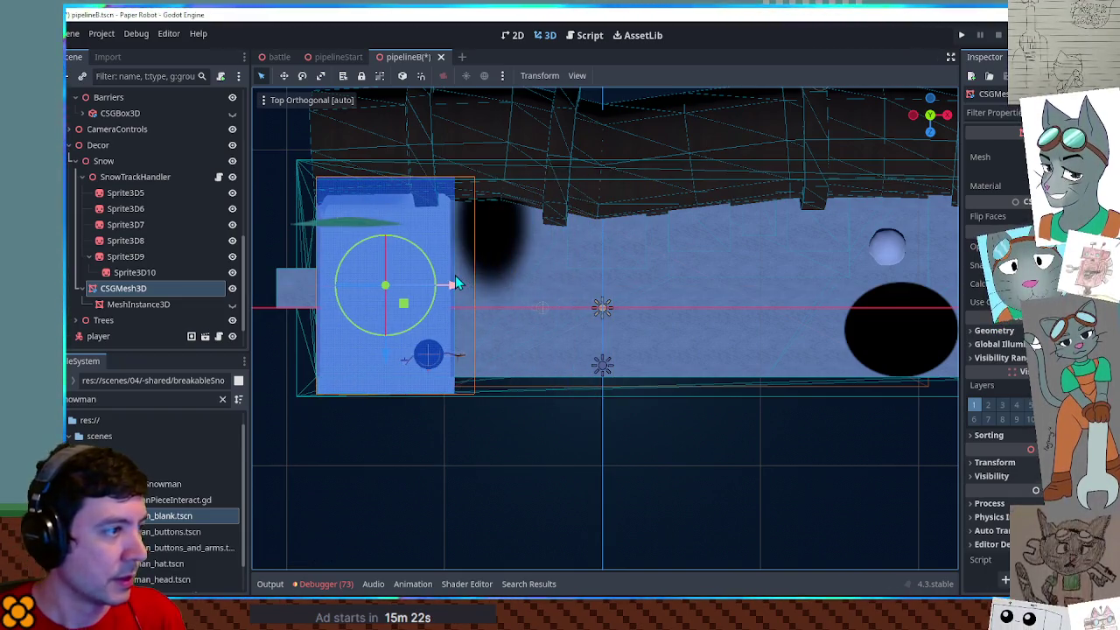
pyautogui.press('KP_2')
pyautogui.press('KP_2')
pyautogui.press('KP_7')
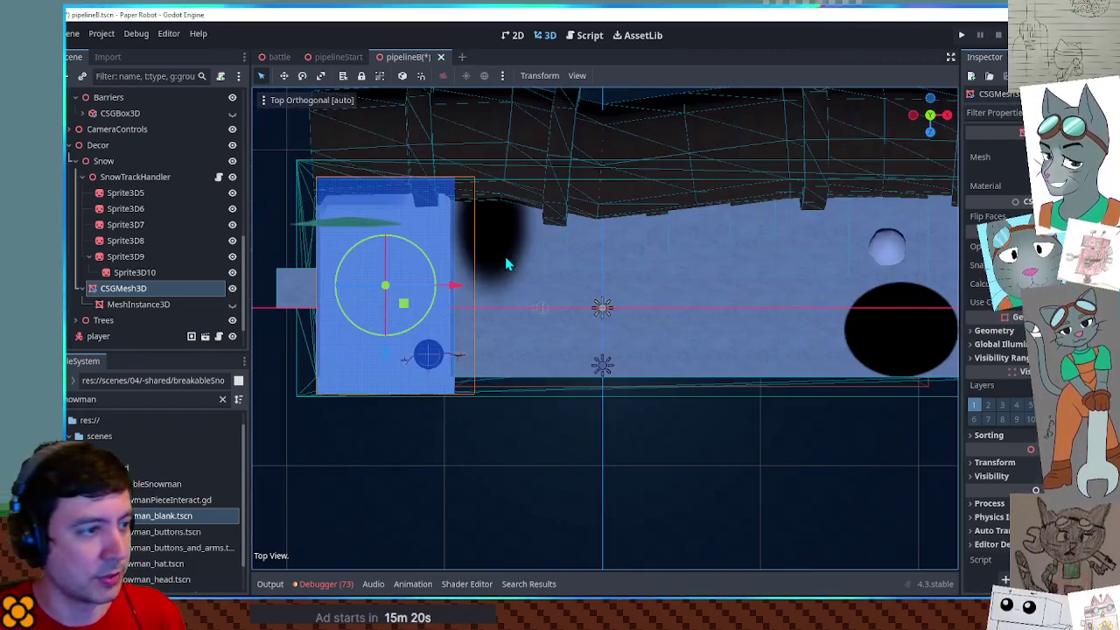
pyautogui.press('KP_1')
pyautogui.scroll(4, 613, 279)
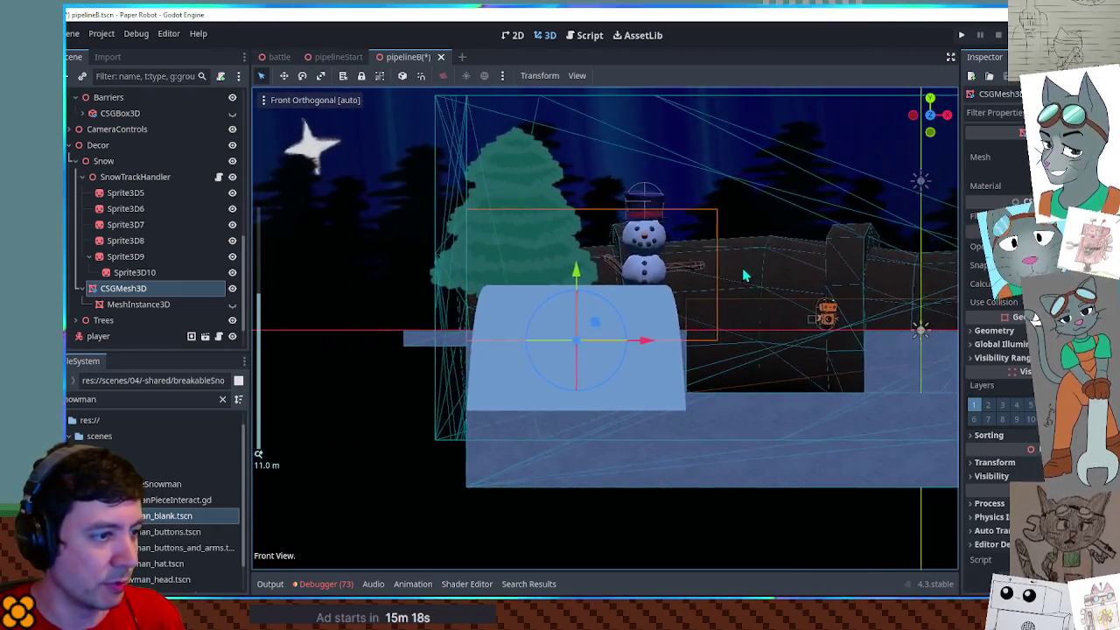
pyautogui.scroll(3, 691, 341)
pyautogui.hotkey('ctrl', 's')
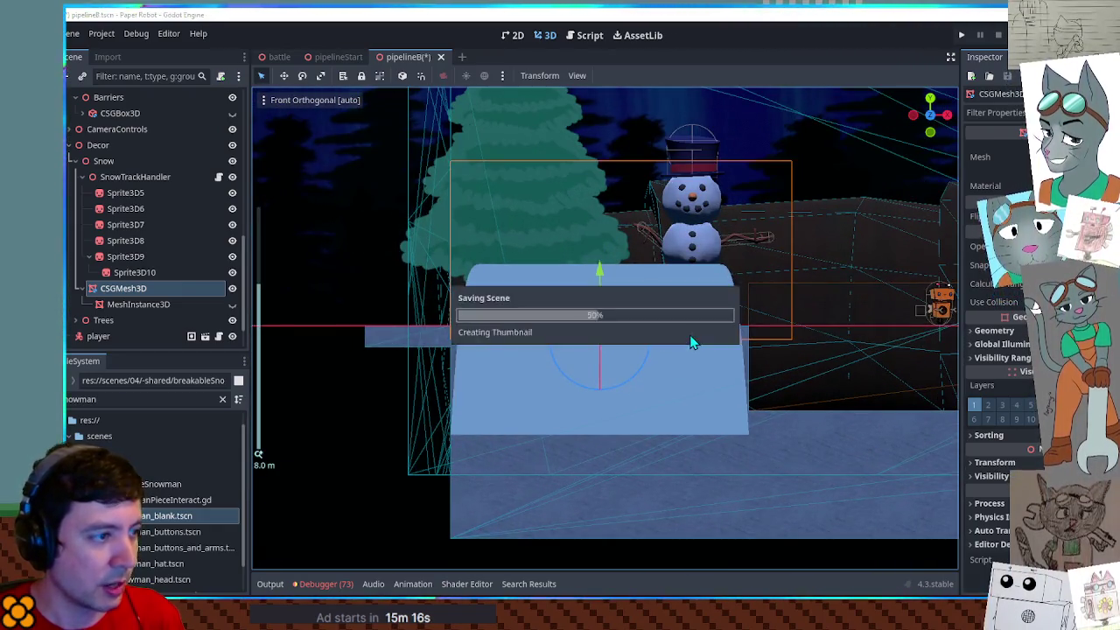
# Run the pipelineB scene with F6 and jump the robot beside the snowman
pyautogui.press('F6')
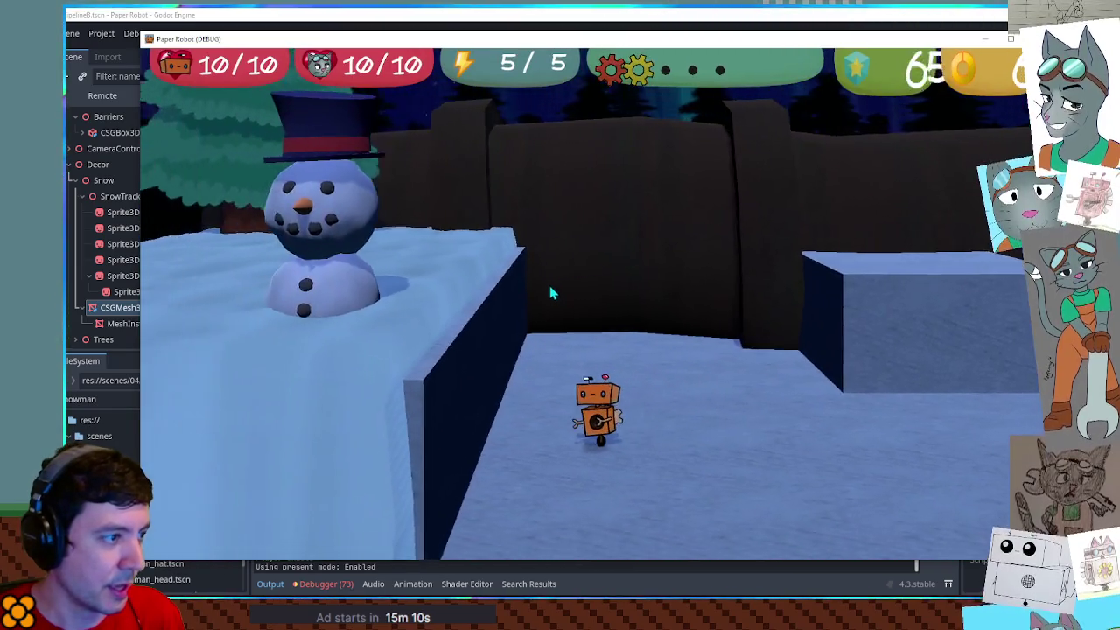
pyautogui.press('space')
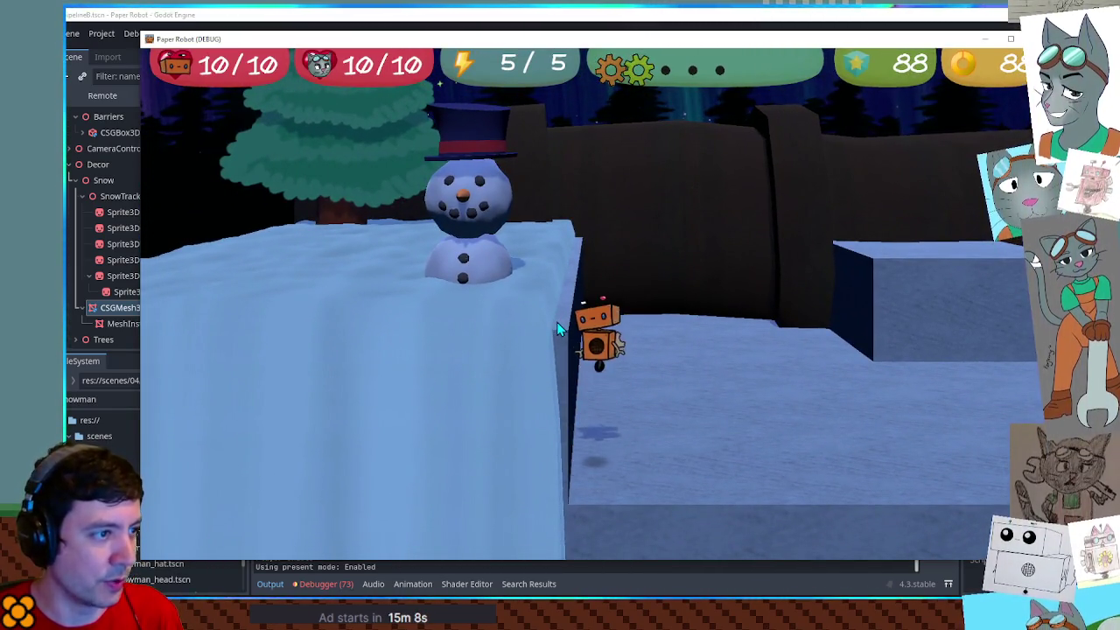
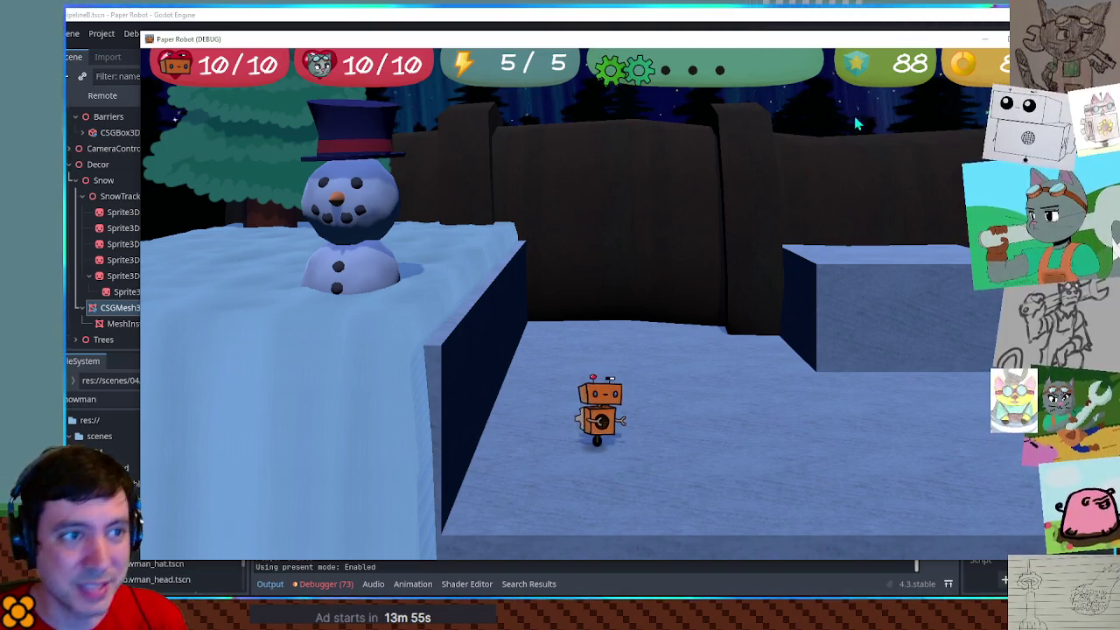
# Stop the game and inspect the snowman area, selecting the CSGMesh3D snow node
pyautogui.press('F8')
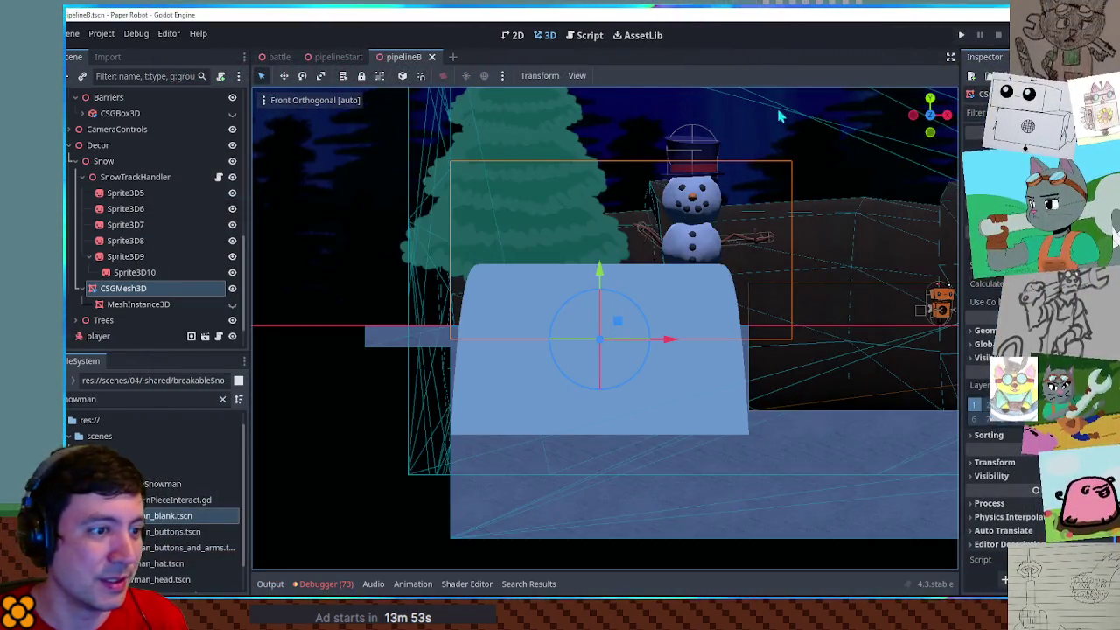
pyautogui.press('KP_5')
pyautogui.moveTo(665, 218)
pyautogui.mouseDown()
pyautogui.moveTo(742, 203)
pyautogui.moveTo(726, 188)
pyautogui.moveTo(661, 215)
pyautogui.moveTo(643, 179)
pyautogui.mouseUp()
pyautogui.click(158, 308)
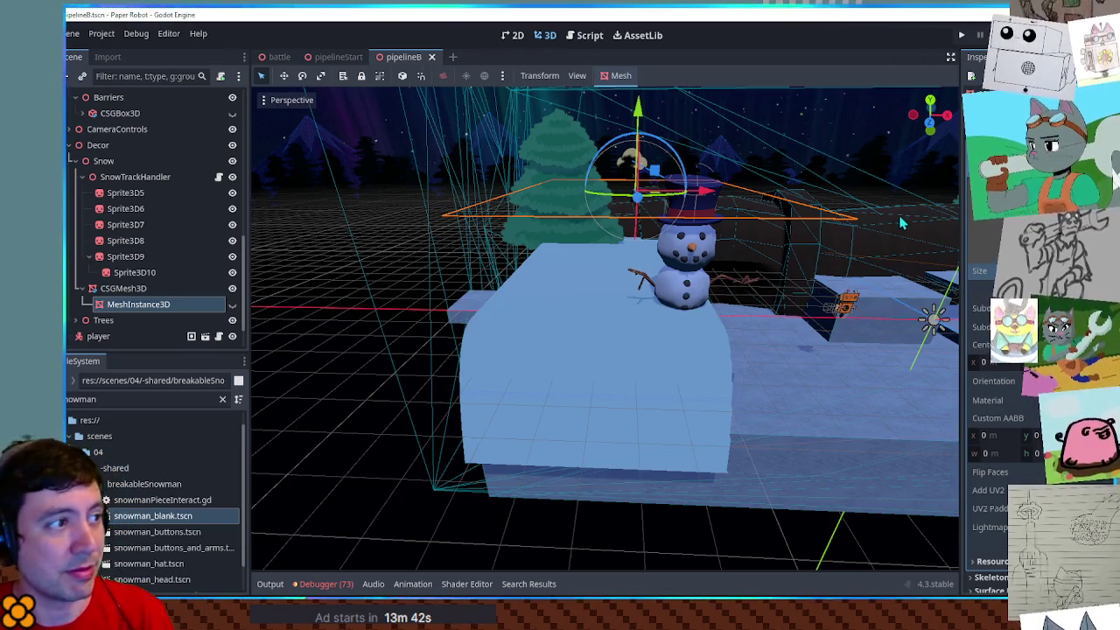
pyautogui.moveTo(936, 212)
pyautogui.mouseDown()
pyautogui.moveTo(671, 207)
pyautogui.moveTo(823, 215)
pyautogui.mouseUp()
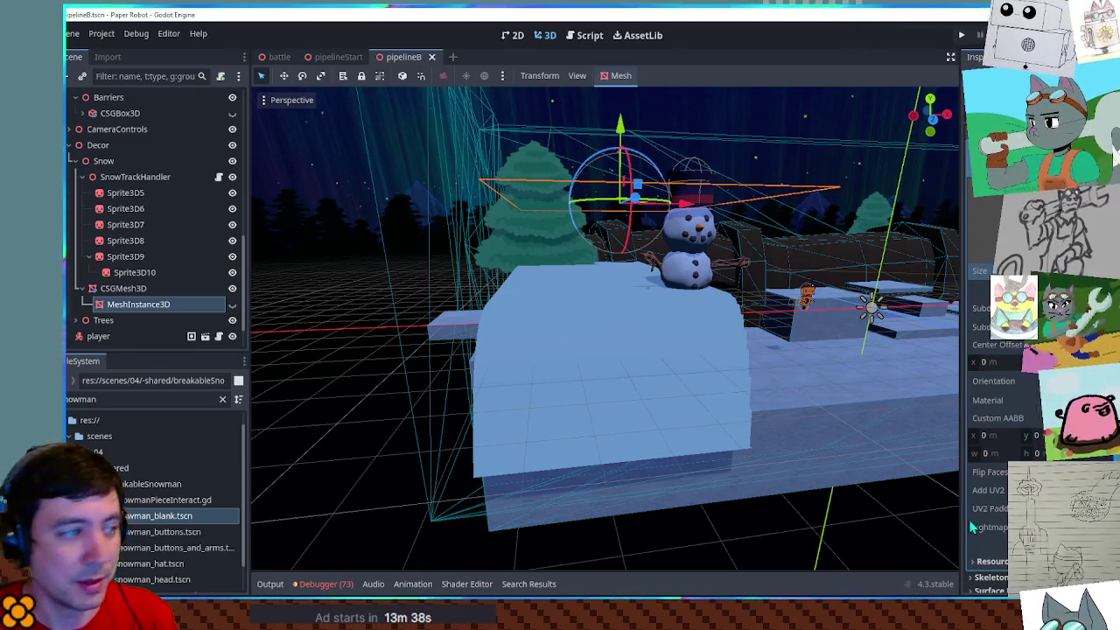
pyautogui.click(162, 290)
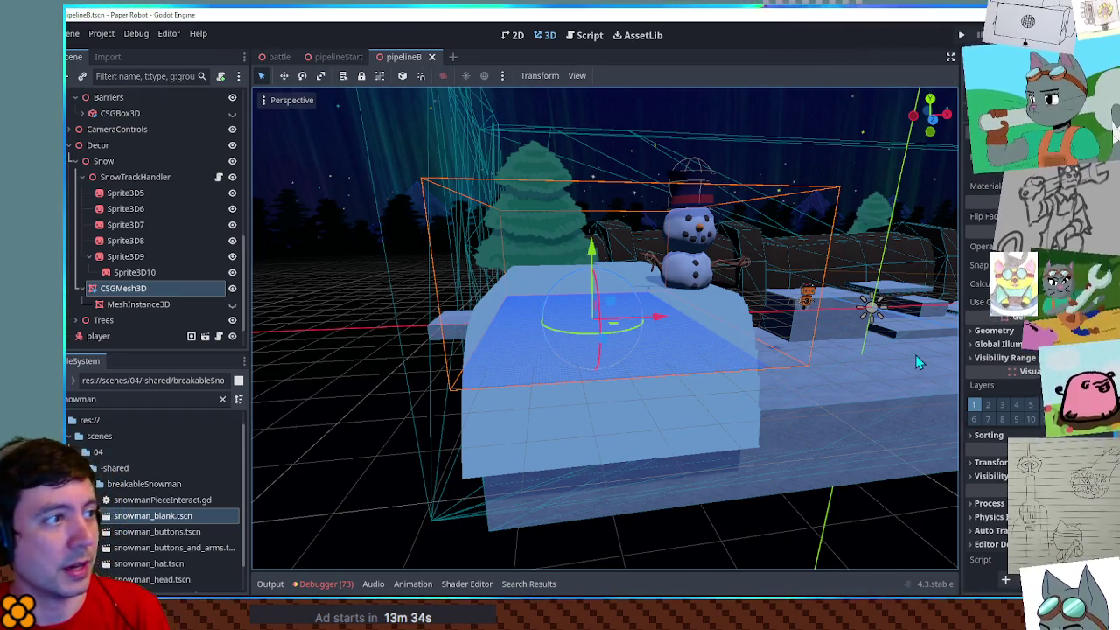
# Launch the game, walk the robot left, right, forward and back through the snow, then stop it
pyautogui.press('F6')
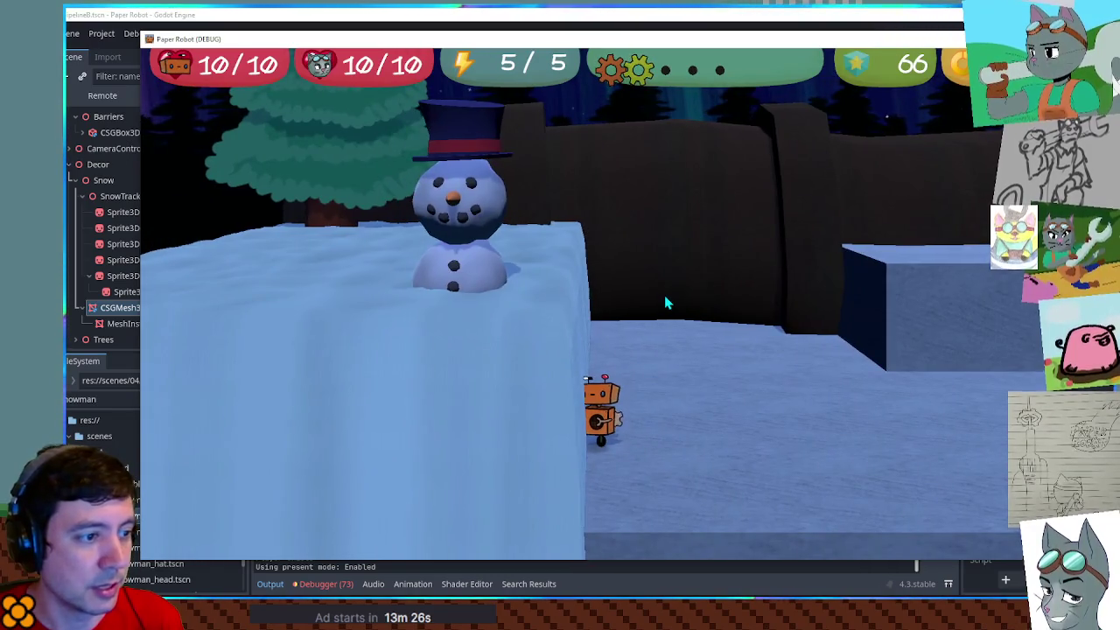
pyautogui.press('d')
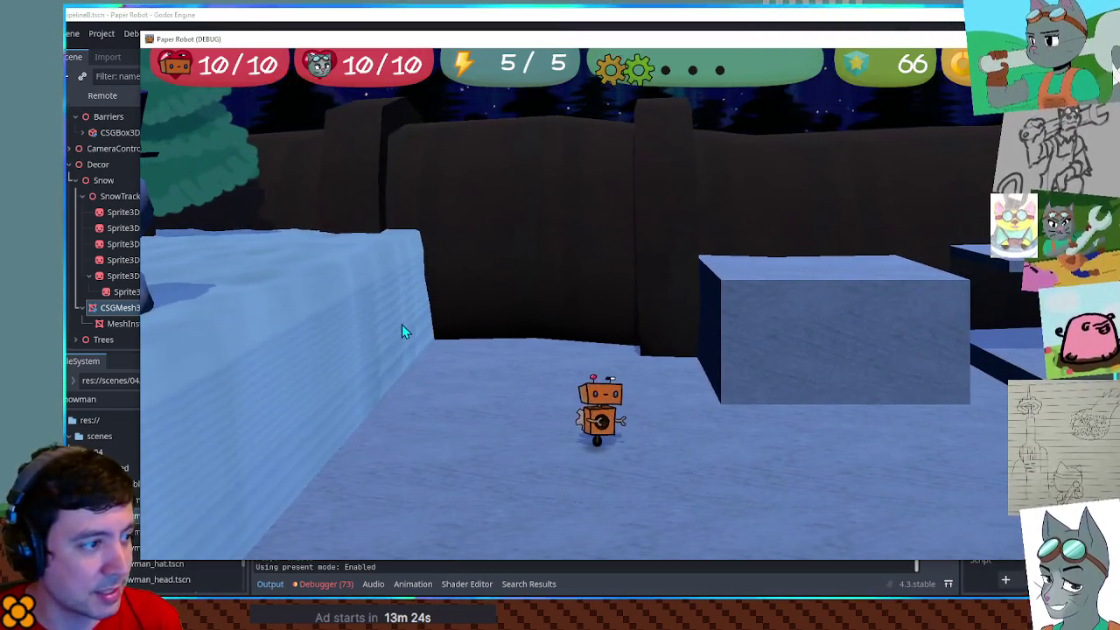
pyautogui.press('d')
pyautogui.press('a')
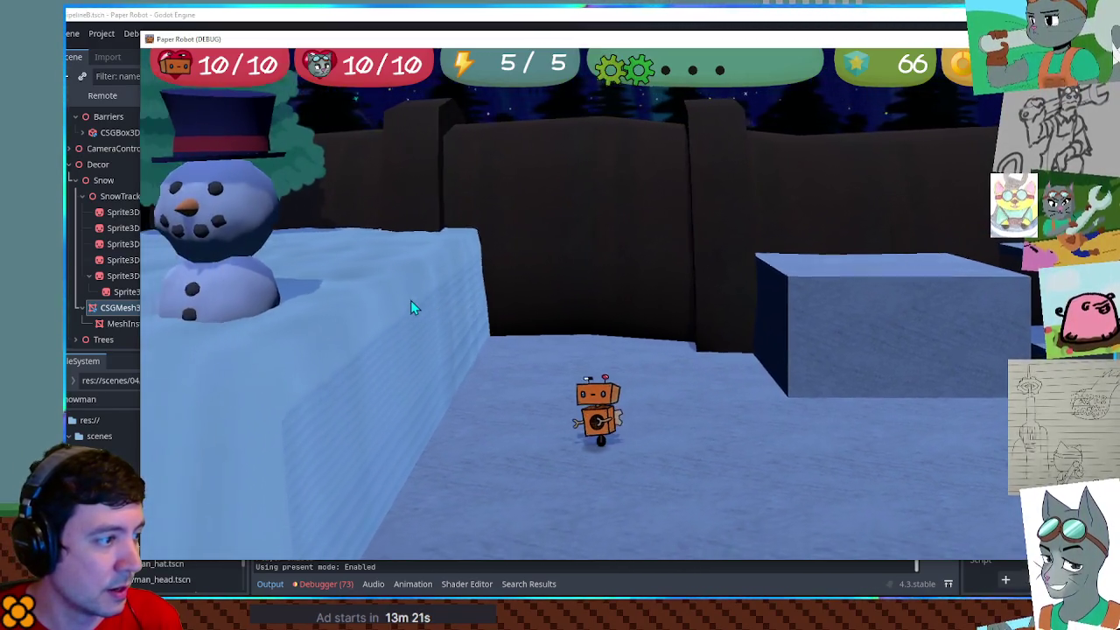
pyautogui.press('a')
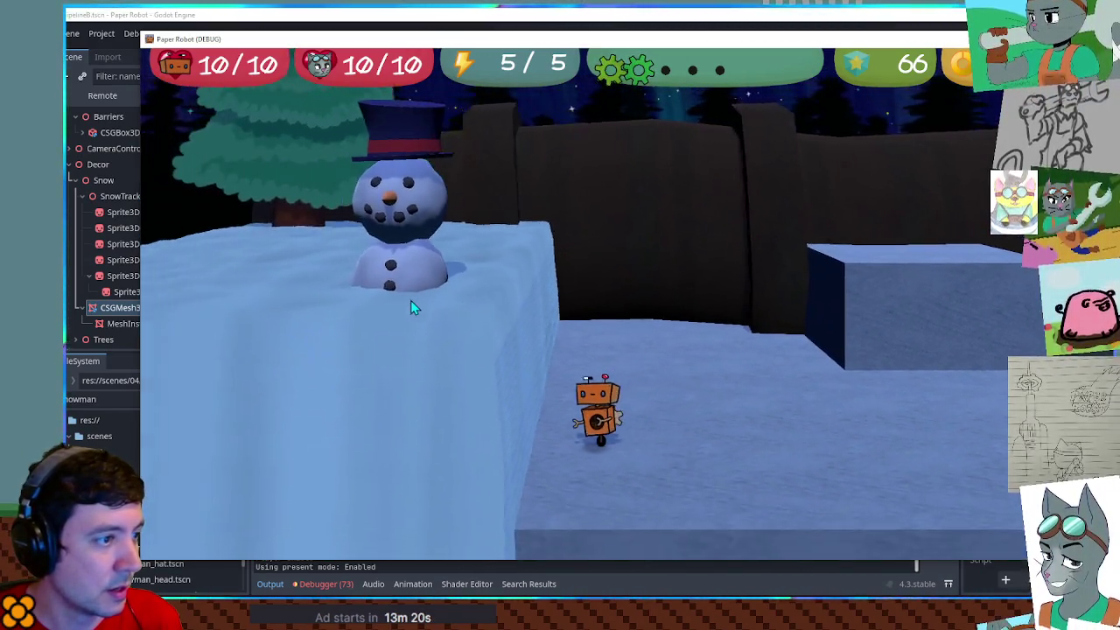
pyautogui.press('d')
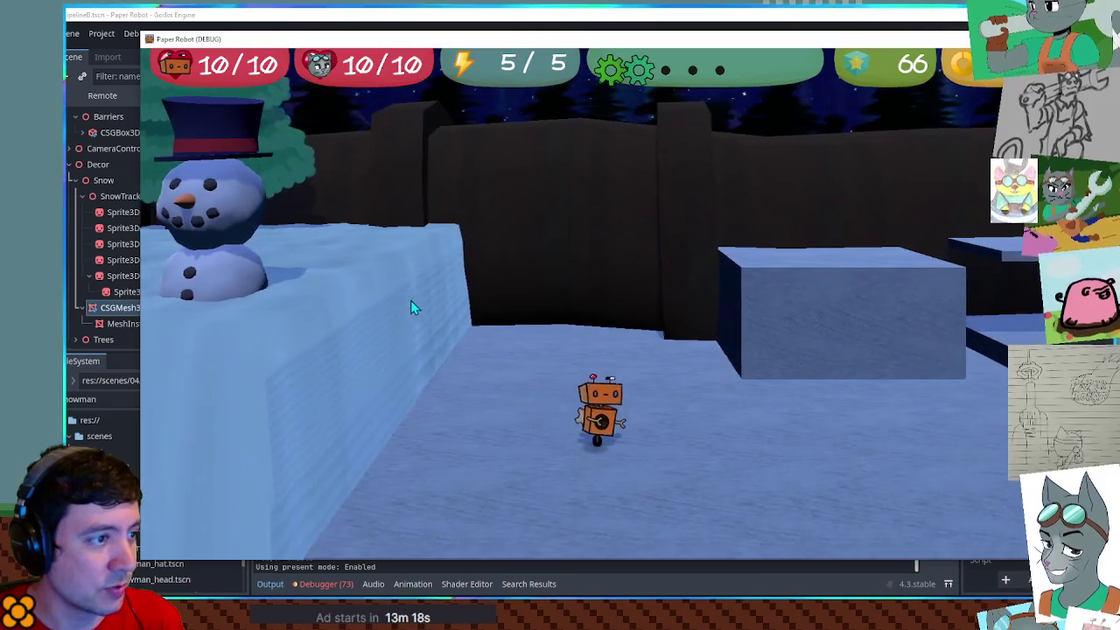
pyautogui.press('space')
pyautogui.press('a')
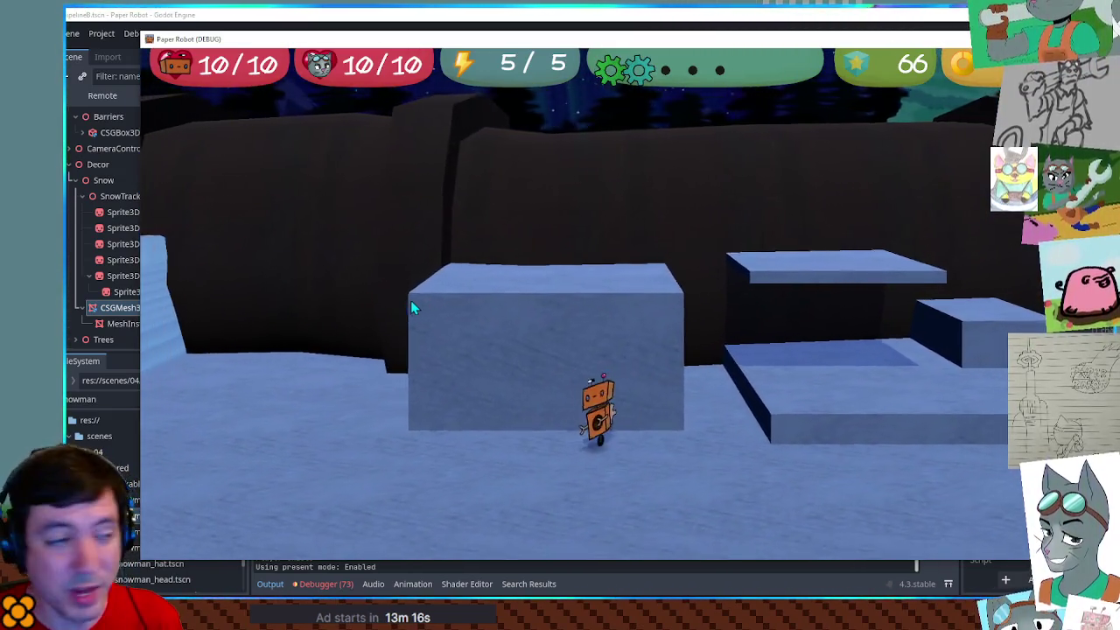
pyautogui.press('w')
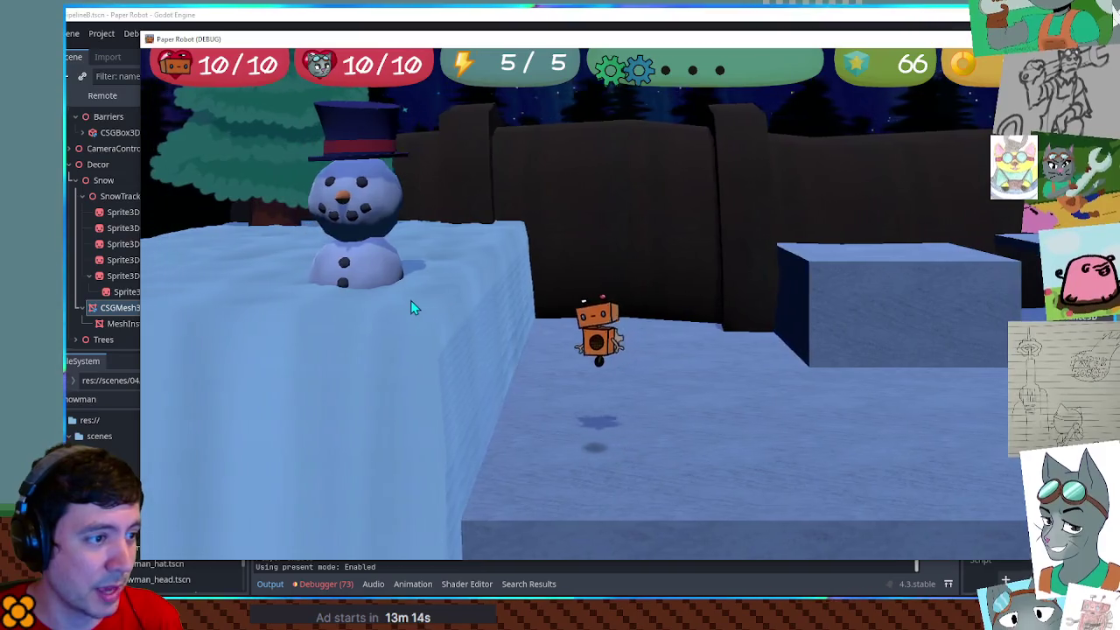
pyautogui.press('s')
pyautogui.press('d')
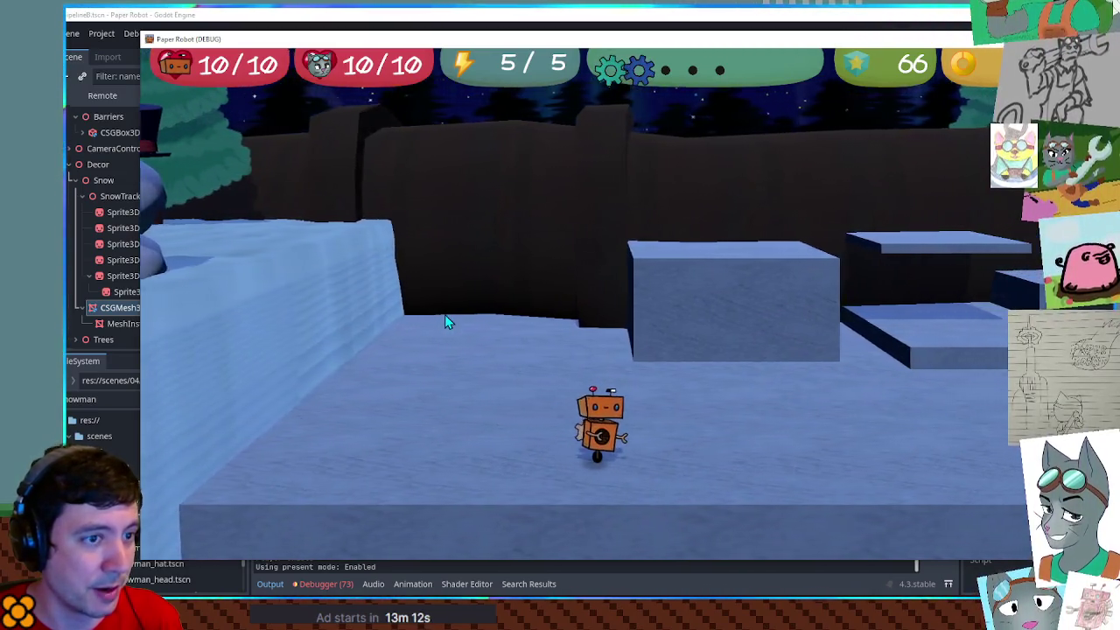
pyautogui.press('F8')
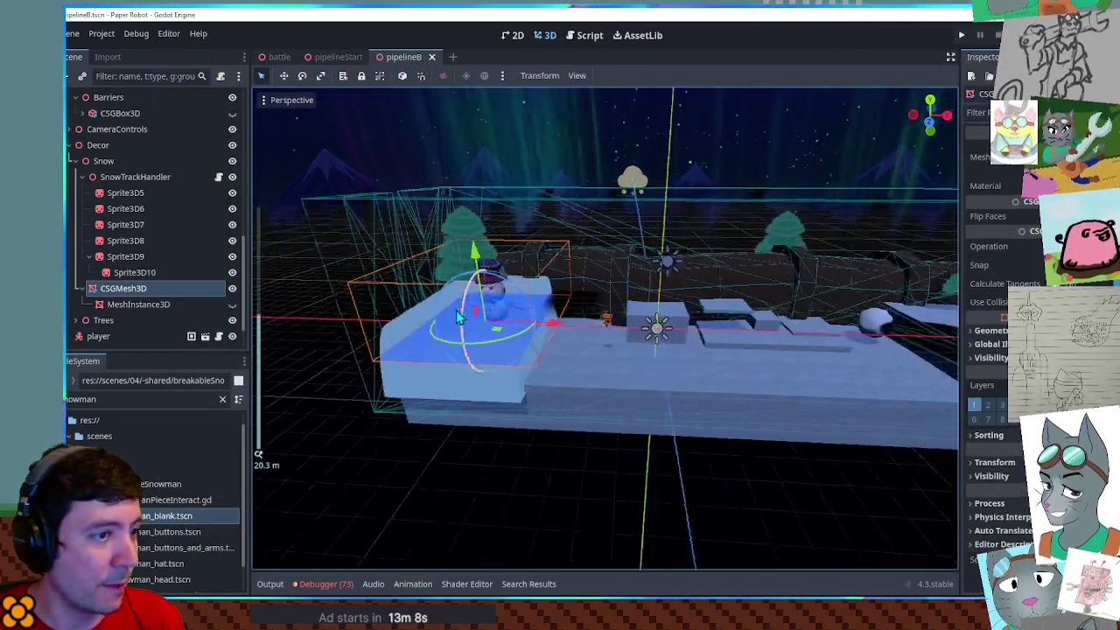
# Duplicate the CSGMesh3D snow mesh and look over the track sprites
pyautogui.hotkey('ctrl', 'd')
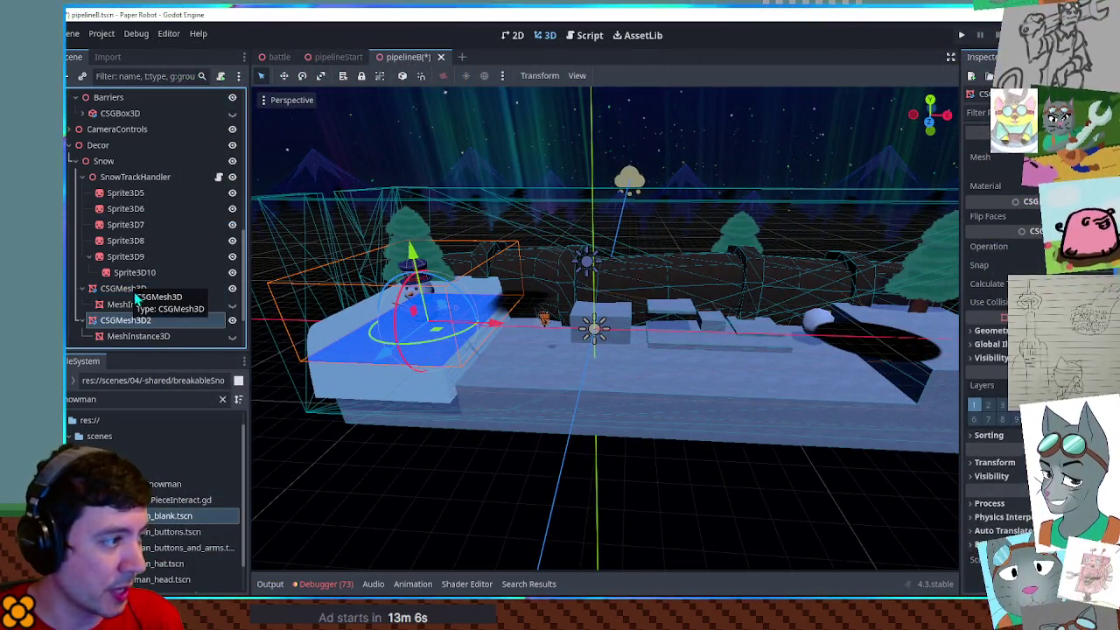
pyautogui.click(138, 336)
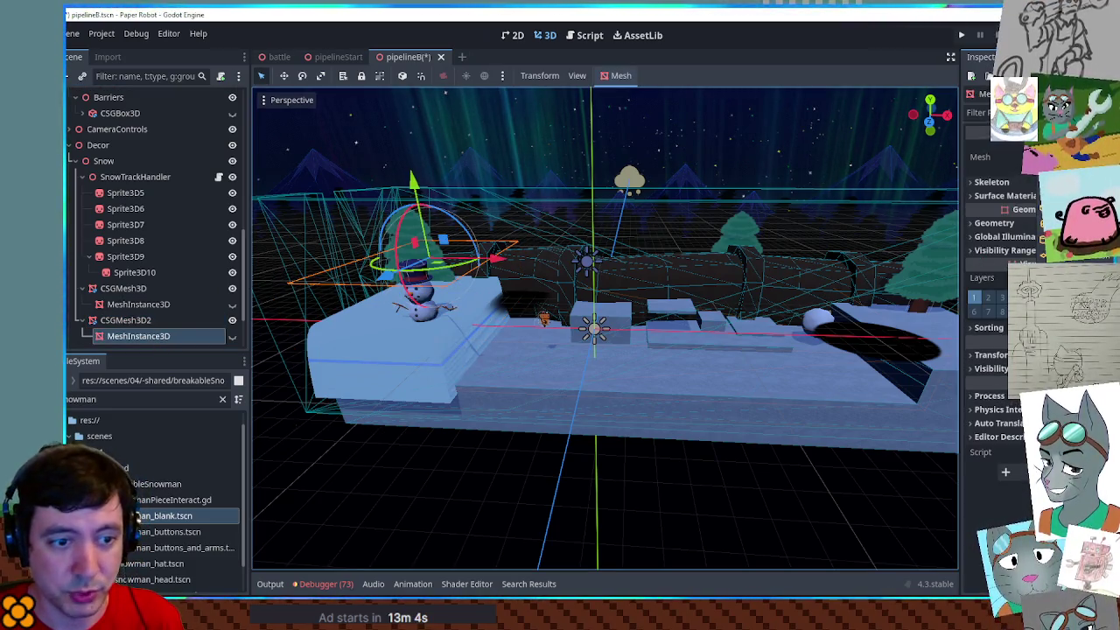
pyautogui.doubleClick(125, 192)
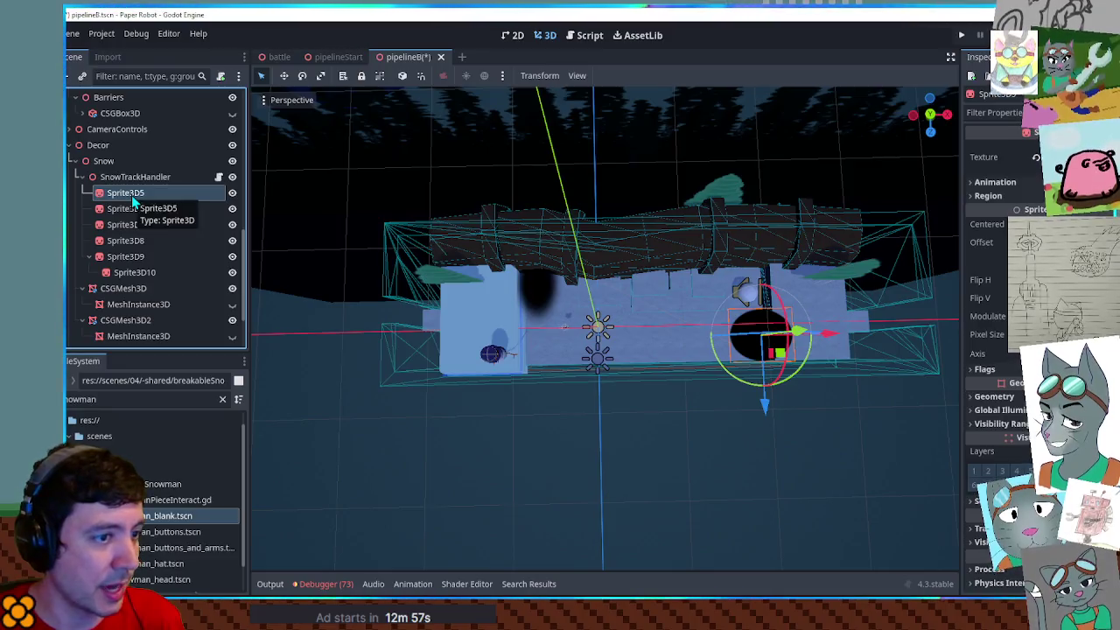
pyautogui.click(552, 302)
pyautogui.moveTo(560, 299)
pyautogui.mouseDown()
pyautogui.moveTo(467, 322)
pyautogui.moveTo(560, 298)
pyautogui.mouseUp()
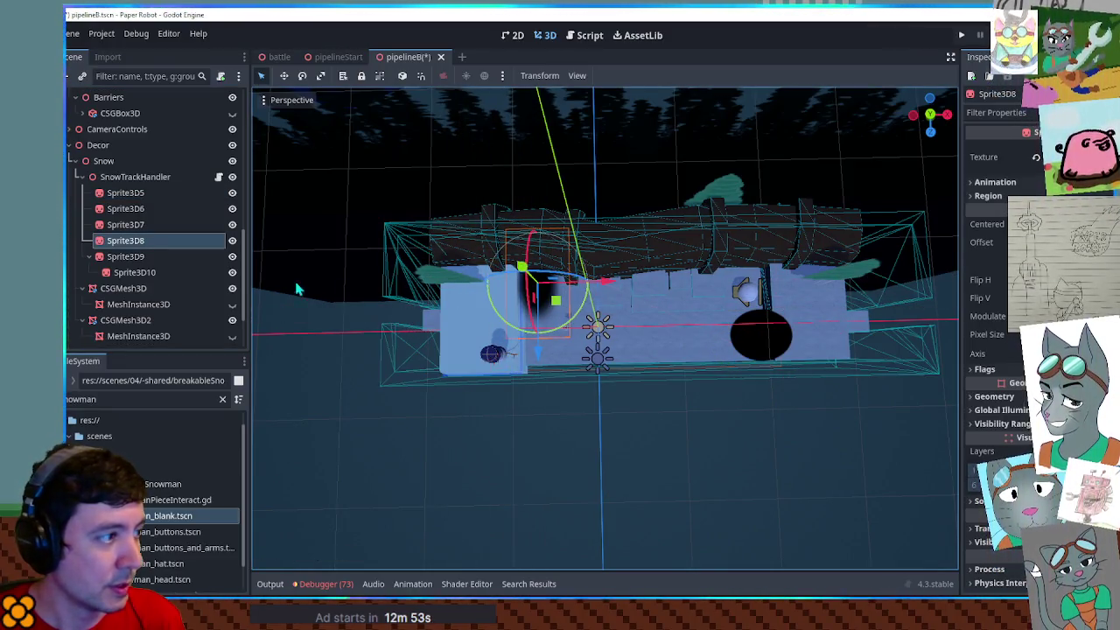
# Move Sprite3D5 to the left over the snow, adjusting it along X from the top view
pyautogui.click(155, 255)
pyautogui.click(150, 240)
pyautogui.click(149, 225)
pyautogui.click(150, 208)
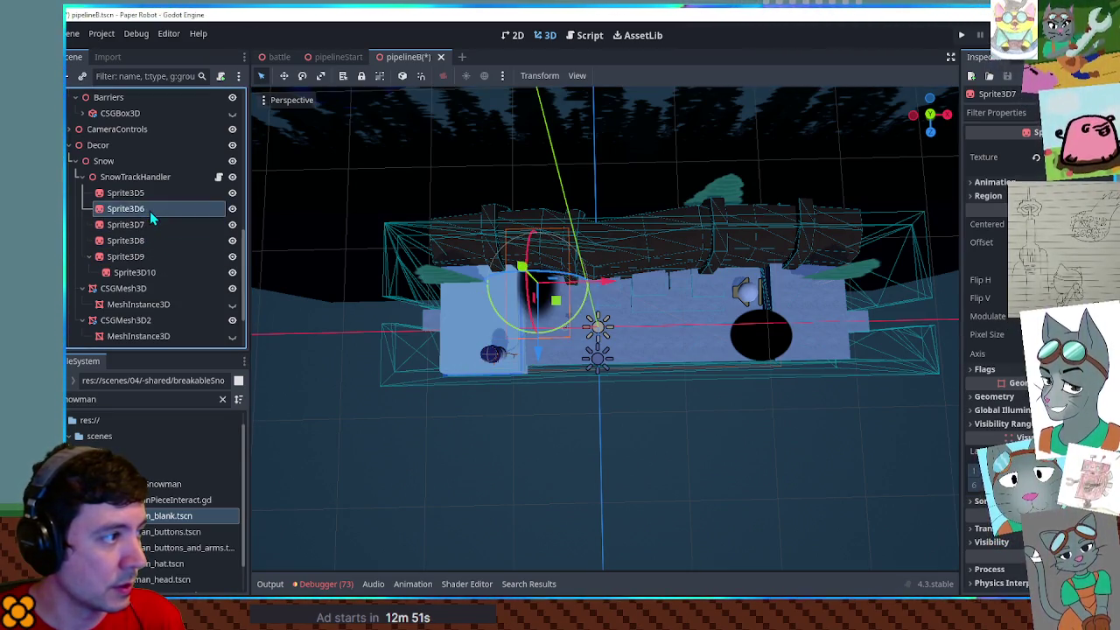
pyautogui.click(144, 225)
pyautogui.click(145, 193)
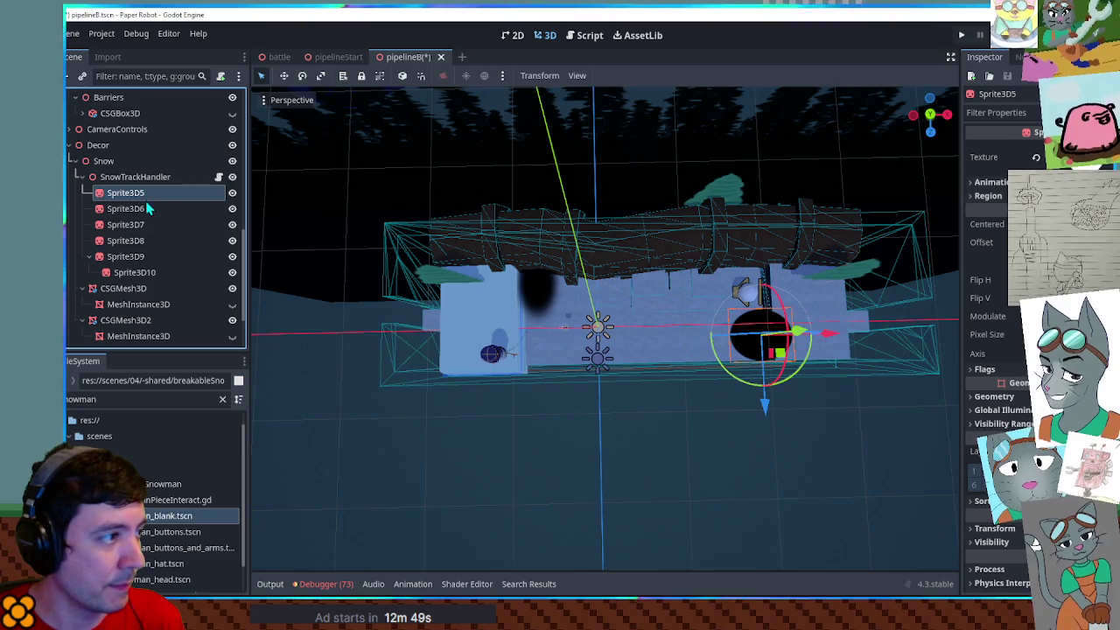
pyautogui.moveTo(785, 352)
pyautogui.mouseDown()
pyautogui.moveTo(452, 340)
pyautogui.moveTo(450, 359)
pyautogui.moveTo(650, 151)
pyautogui.moveTo(660, 152)
pyautogui.moveTo(488, 444)
pyautogui.mouseUp()
pyautogui.press('KP_7')
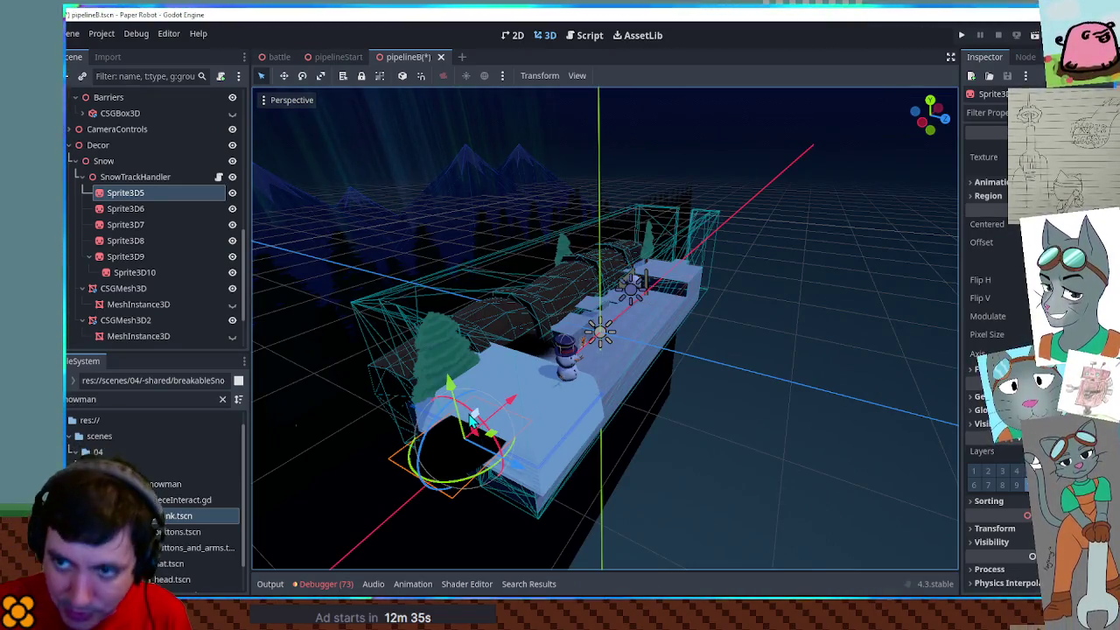
pyautogui.moveTo(507, 400); pyautogui.dragTo(514, 405)
pyautogui.click(731, 466)
pyautogui.moveTo(731, 466); pyautogui.dragTo(657, 446)
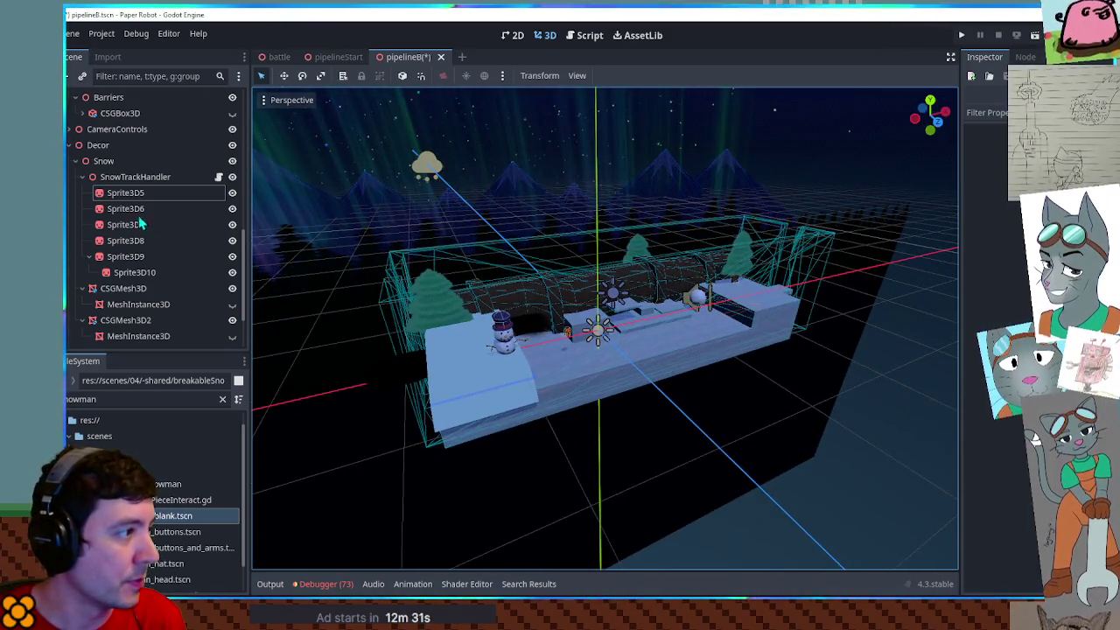
# Move Sprite3D6–Sprite3D8 far off to the right and hide them
pyautogui.click(133, 207)
pyautogui.keyDown('shift'); pyautogui.click(133, 238); pyautogui.keyUp('shift')
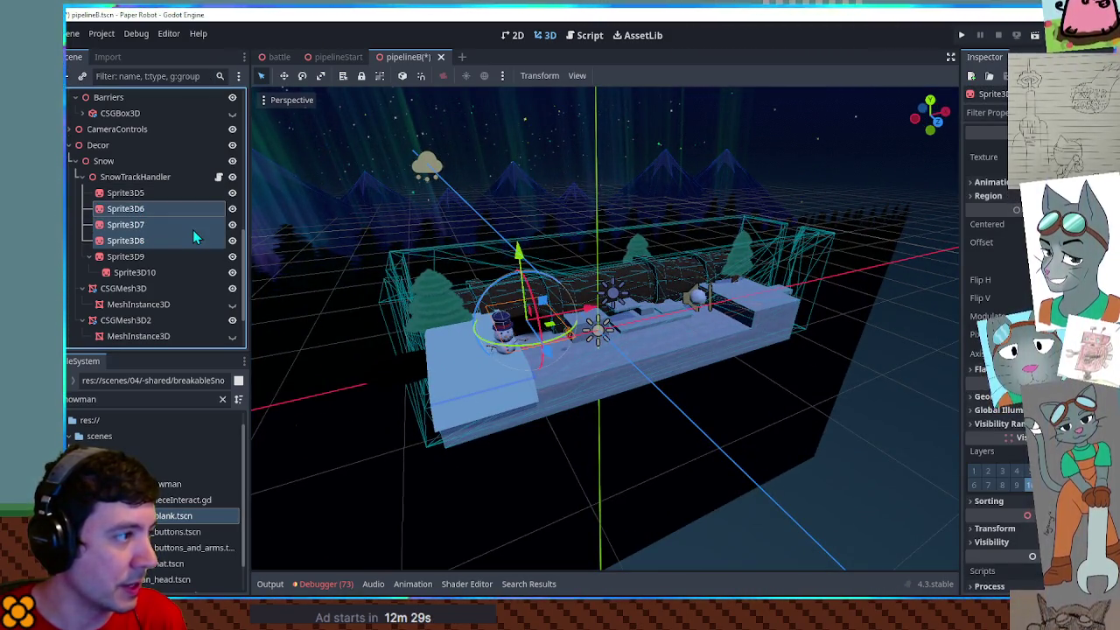
pyautogui.moveTo(555, 340)
pyautogui.mouseDown()
pyautogui.moveTo(470, 469)
pyautogui.moveTo(900, 458)
pyautogui.moveTo(950, 445)
pyautogui.moveTo(956, 398)
pyautogui.mouseUp()
pyautogui.click(232, 208)
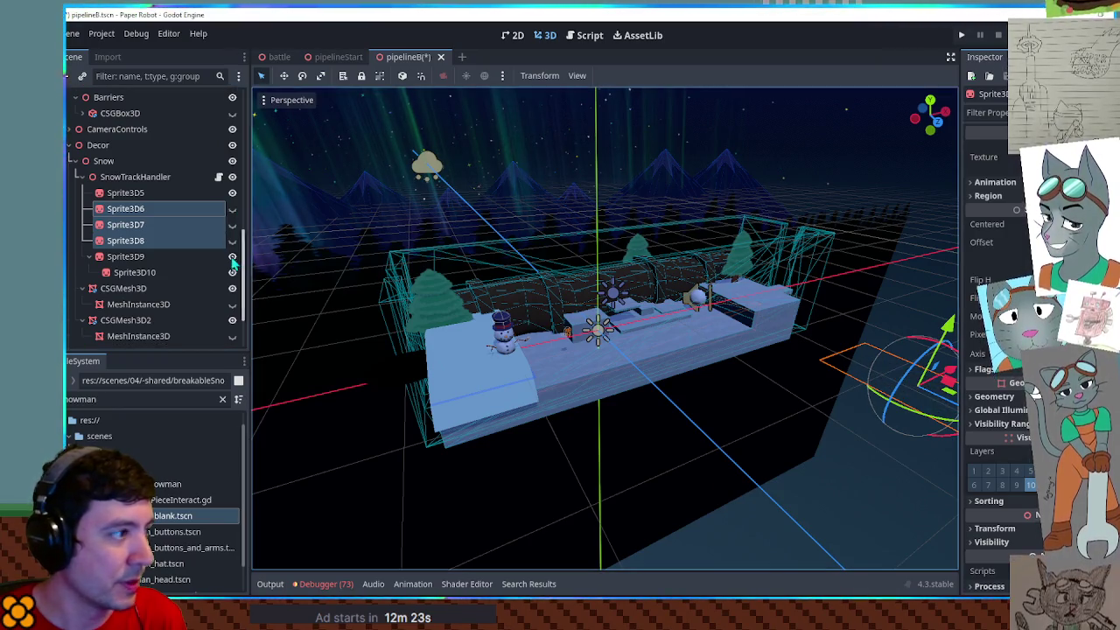
# Delete Sprite3D9 together with its child sprite
pyautogui.doubleClick(131, 256)
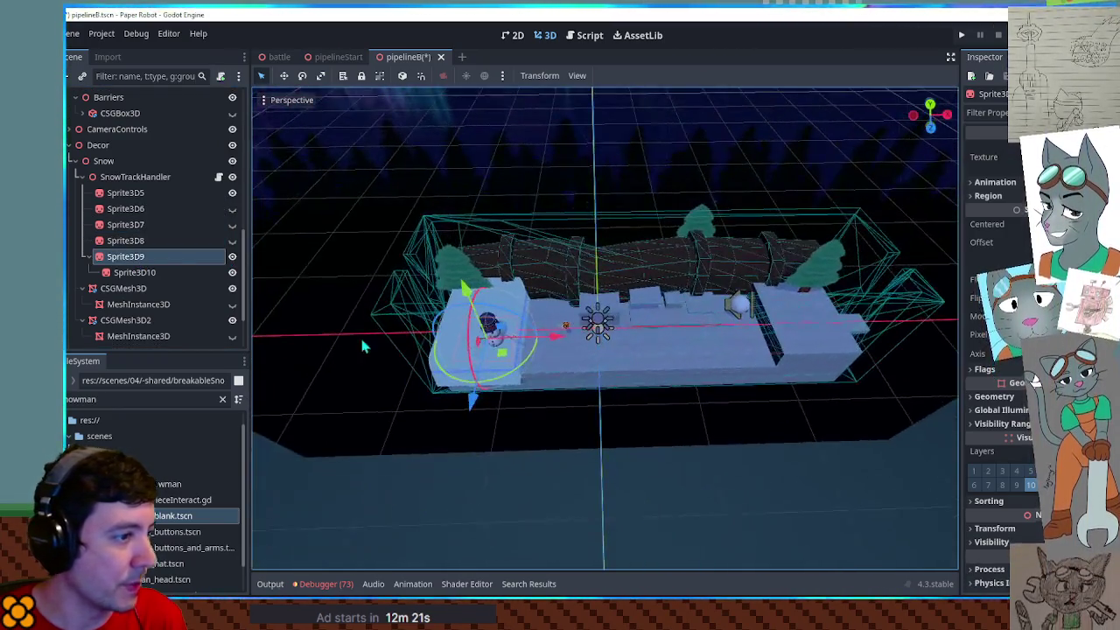
pyautogui.press('Delete')
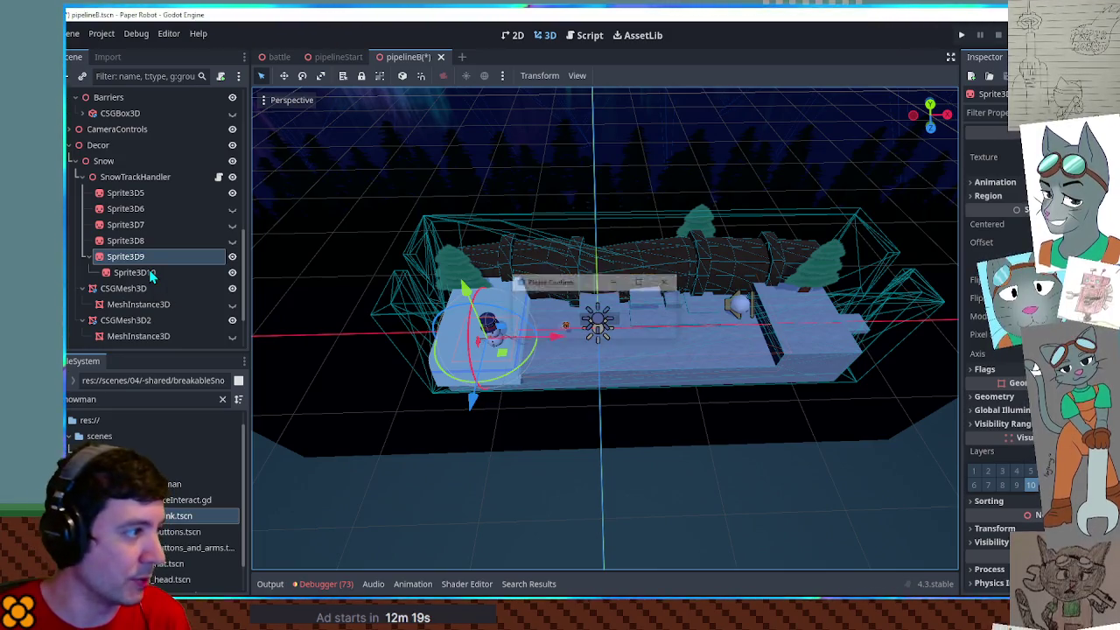
pyautogui.press('Return')
pyautogui.scroll(5, 675, 334)
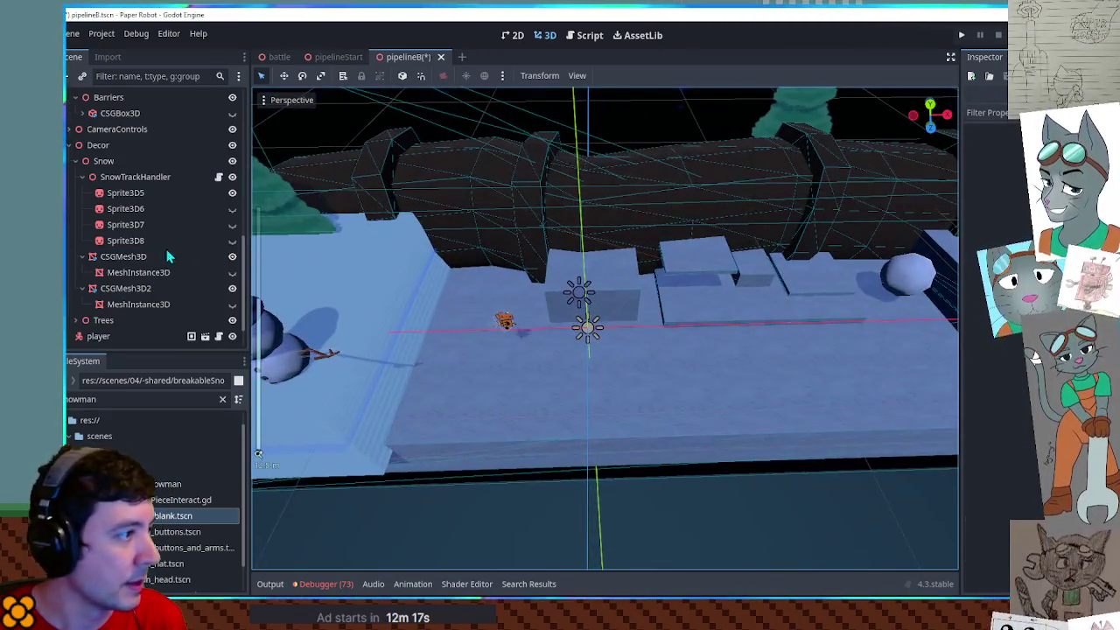
# Shift the MeshInstance3D under CSGMesh3D2 sideways along X
pyautogui.click(129, 304)
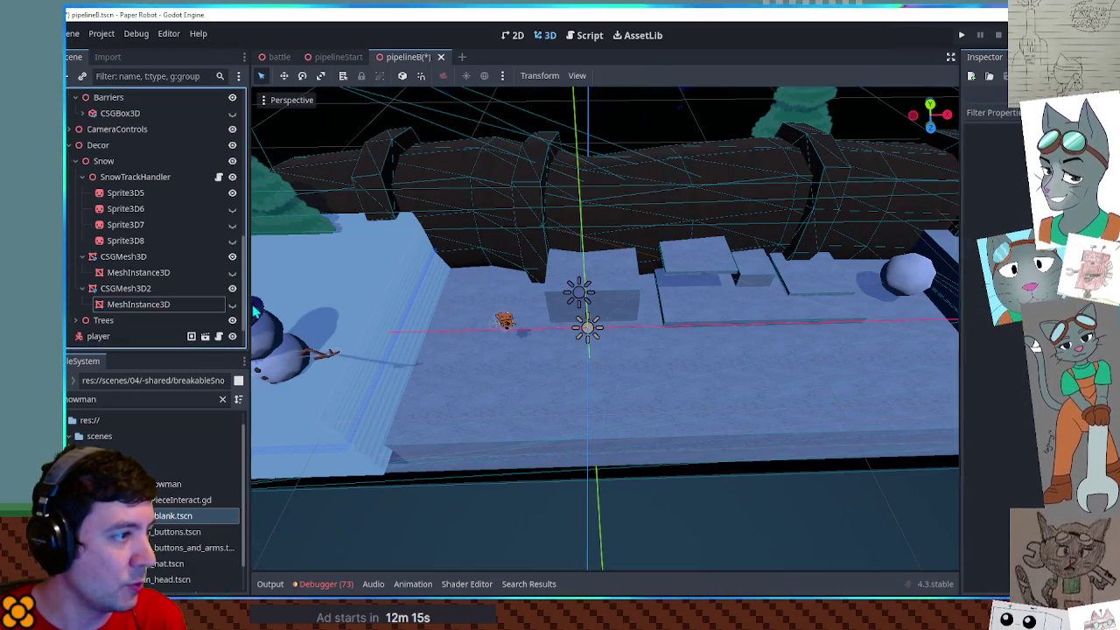
pyautogui.press('KP_7')
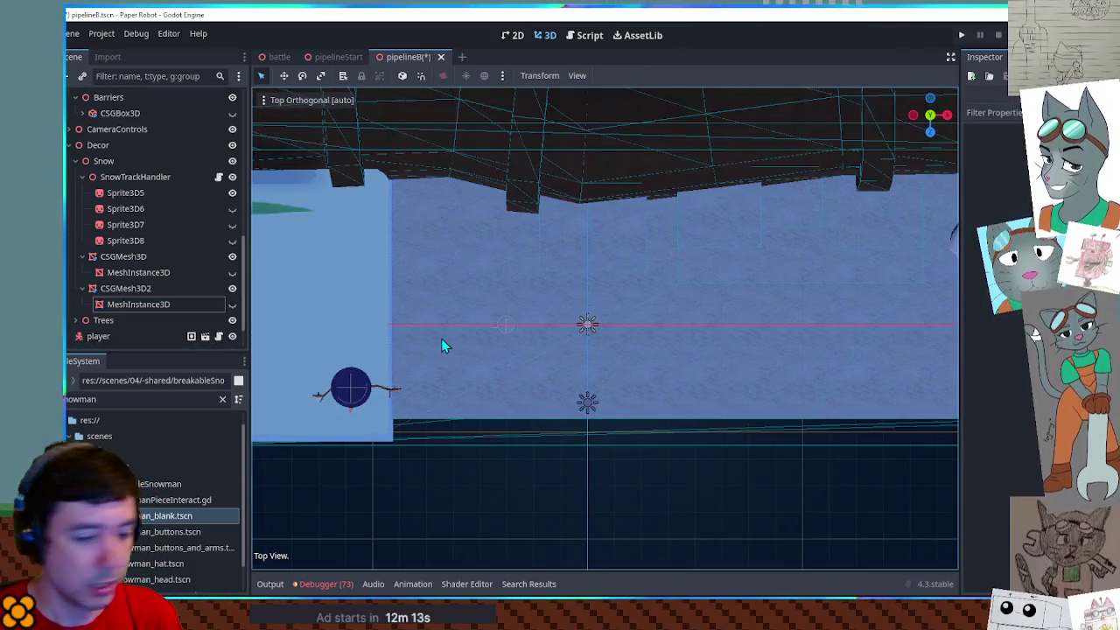
pyautogui.press('KP_1')
pyautogui.scroll(-3, 494, 321)
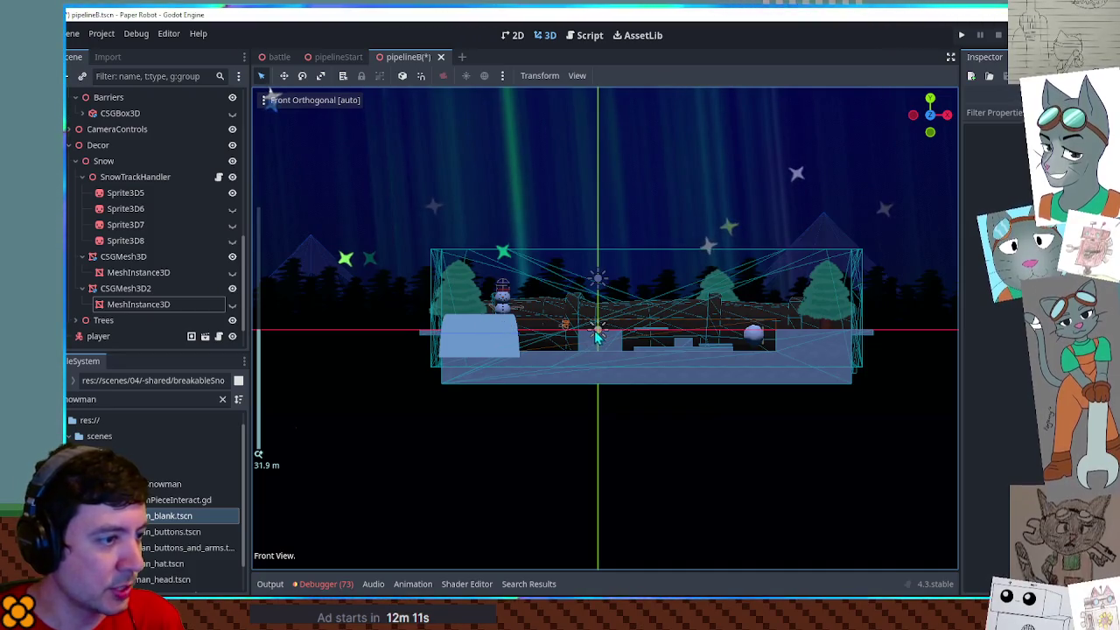
pyautogui.scroll(3, 597, 337)
pyautogui.click(178, 304)
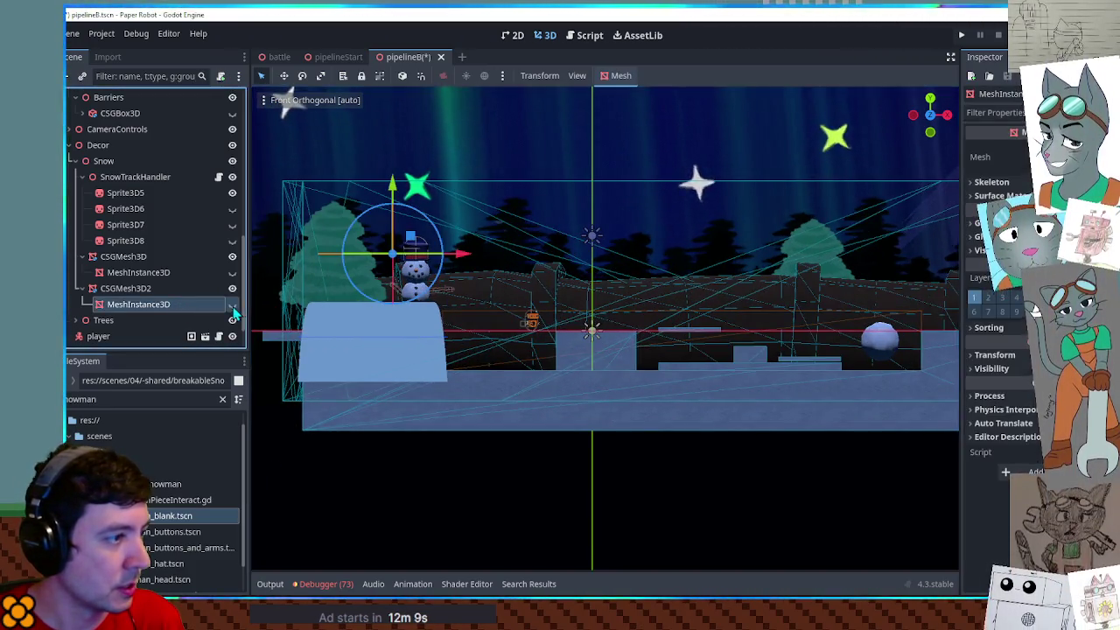
pyautogui.press('g')
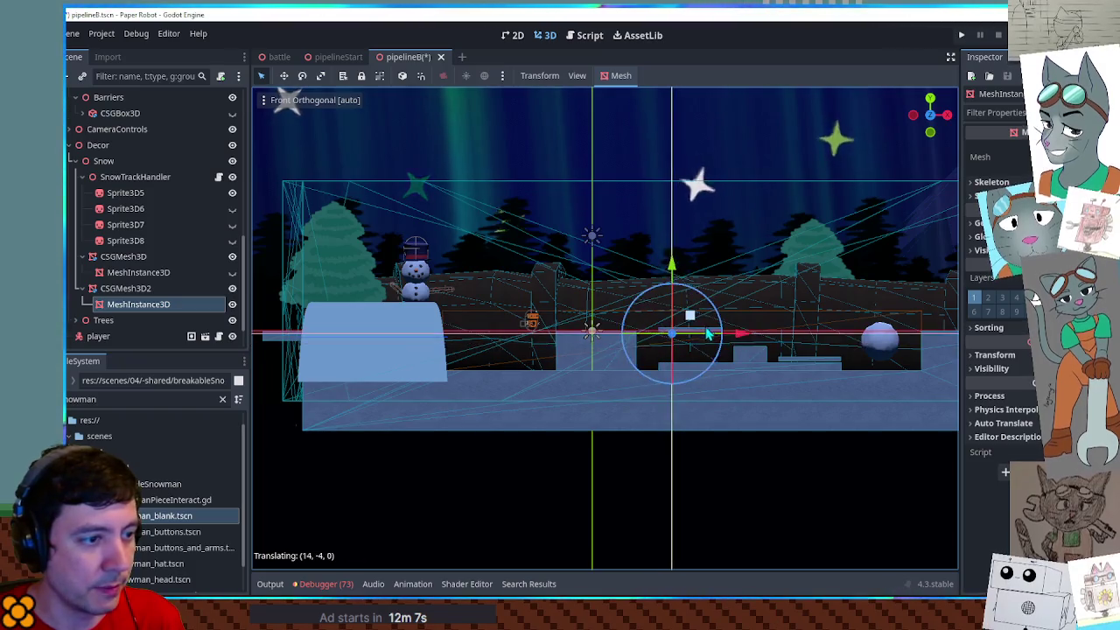
pyautogui.click(687, 354)
# Increase the PlaneMesh Size X and check that it covers the snow area
pyautogui.click(1007, 132)
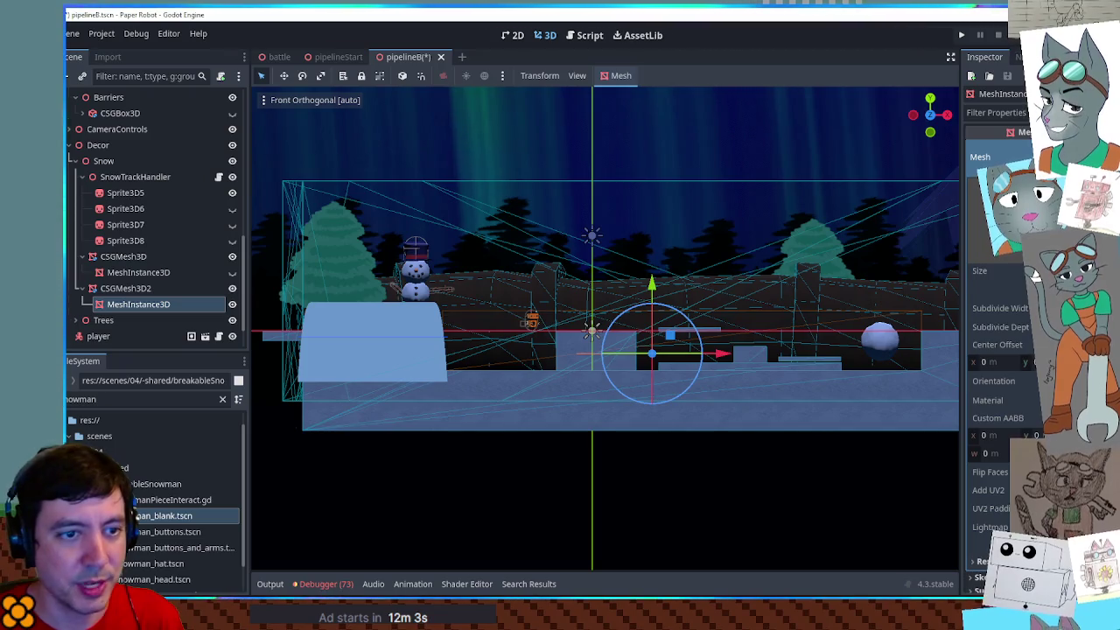
pyautogui.moveTo(839, 272); pyautogui.dragTo(761, 352)
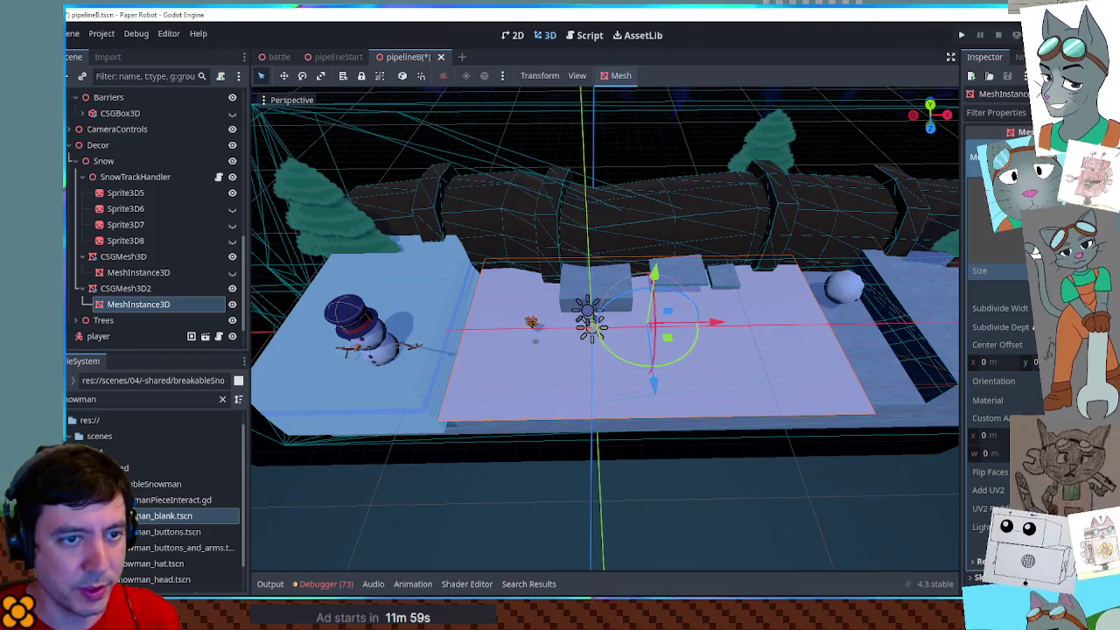
pyautogui.press('Return')
pyautogui.moveTo(690, 376)
pyautogui.mouseDown()
pyautogui.moveTo(737, 355)
pyautogui.moveTo(722, 338)
pyautogui.moveTo(760, 335)
pyautogui.mouseUp()
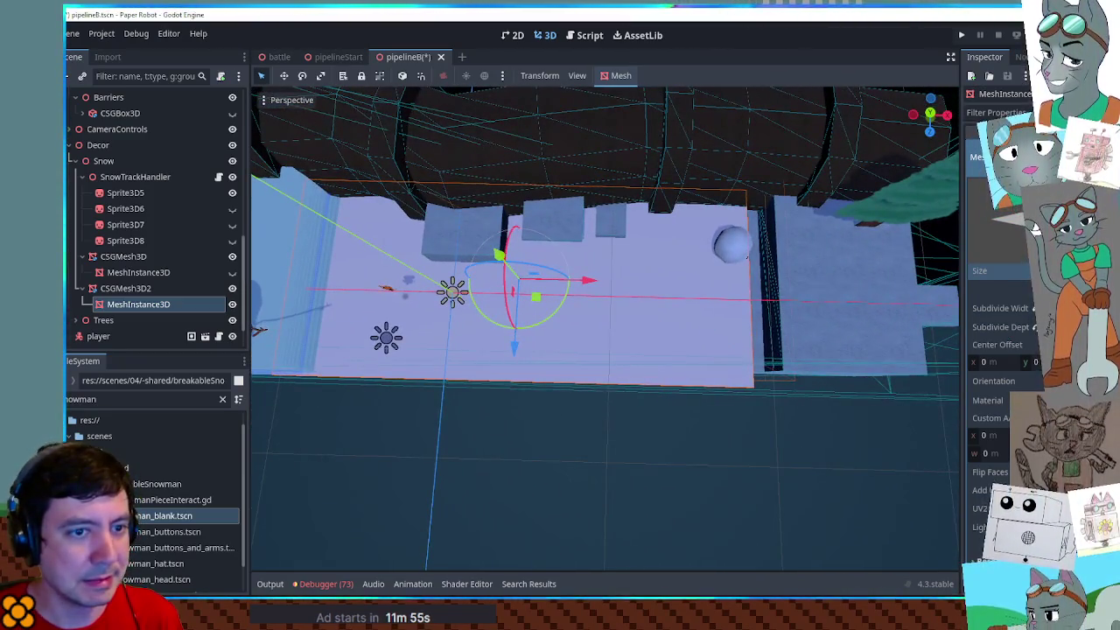
pyautogui.moveTo(573, 331)
pyautogui.mouseDown()
pyautogui.moveTo(750, 267)
pyautogui.moveTo(663, 284)
pyautogui.moveTo(713, 276)
pyautogui.mouseUp()
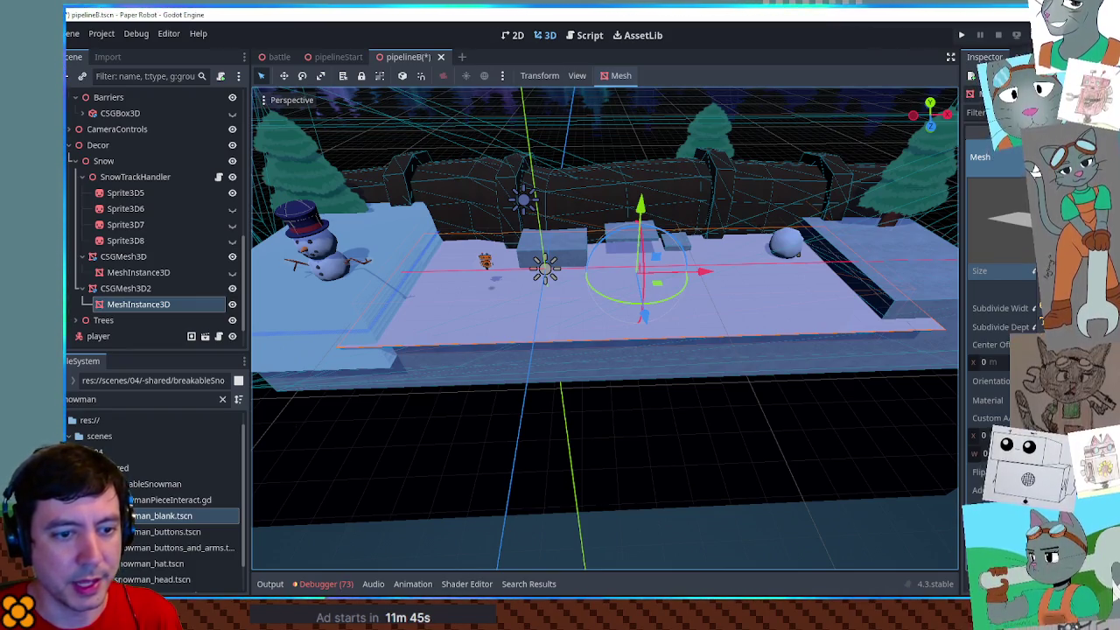
# Enlarge the CSGMesh3D2 snow mesh toward the right
pyautogui.click(136, 290)
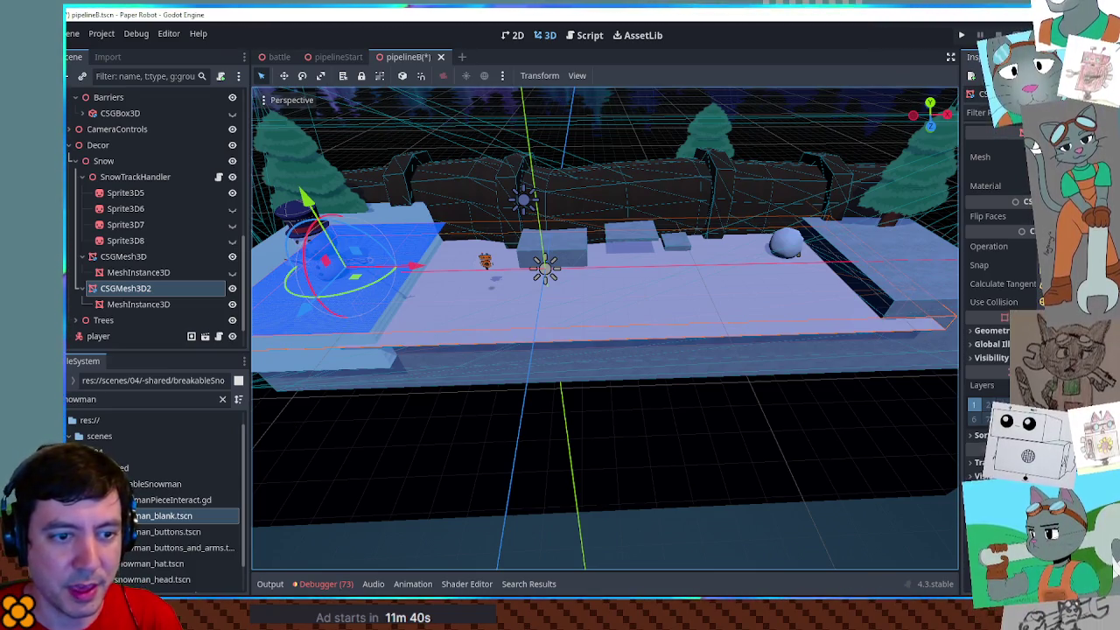
pyautogui.hotkey('ctrl', 'z')
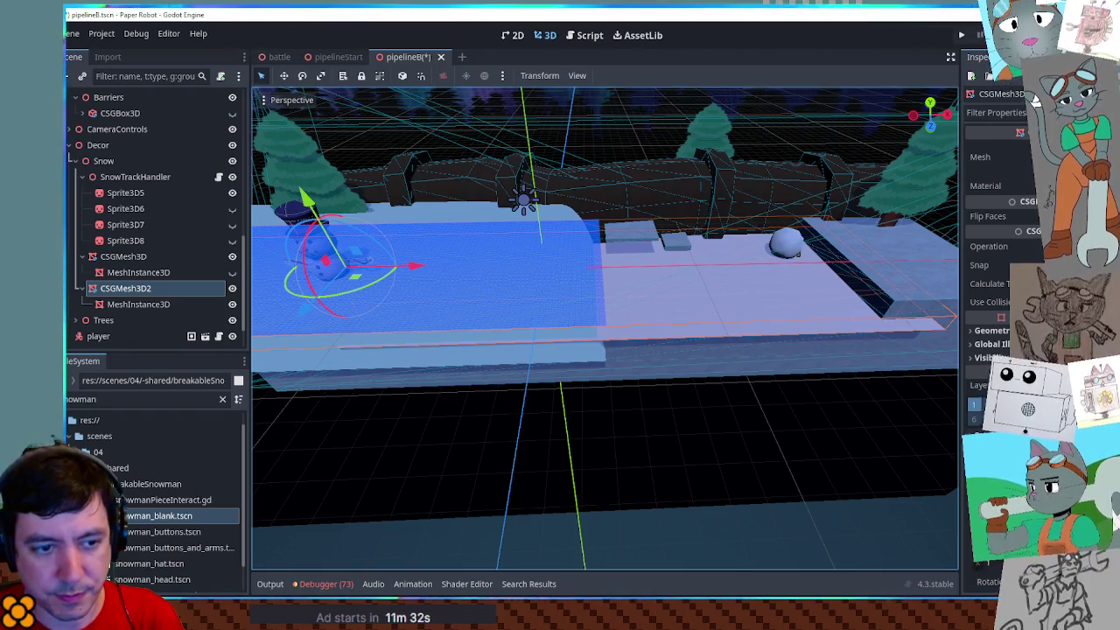
pyautogui.press('f')
pyautogui.scroll(-5, 739, 374)
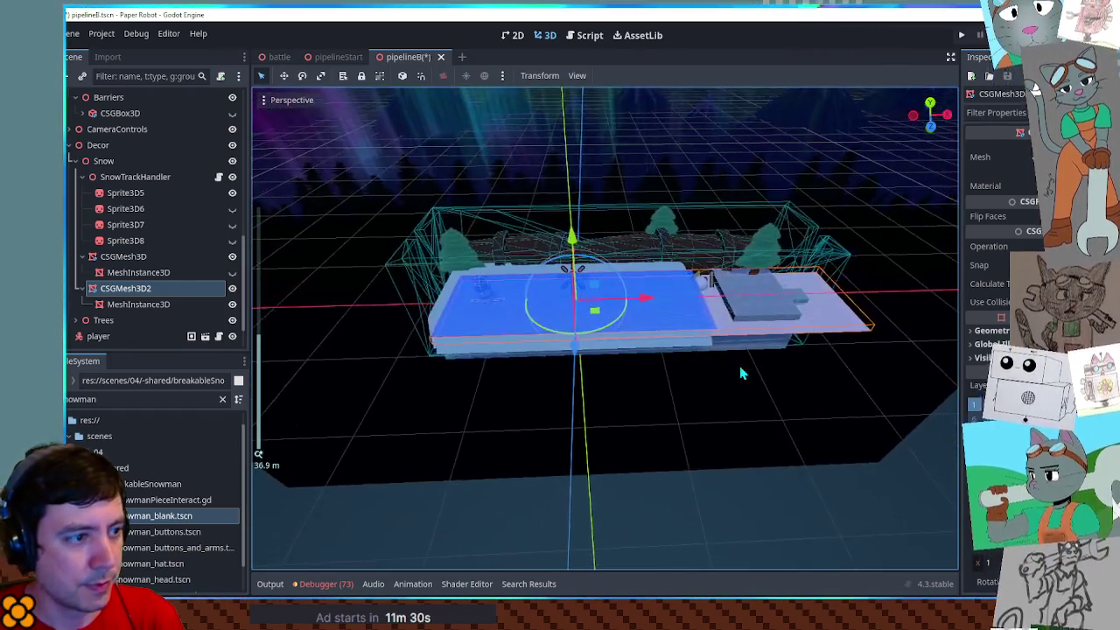
pyautogui.moveTo(716, 370)
pyautogui.mouseDown()
pyautogui.moveTo(702, 362)
pyautogui.moveTo(692, 300)
pyautogui.mouseUp()
# Slide CSGMesh3D2 right along X in Front view, save the scene and run the game
pyautogui.press('KP_1')
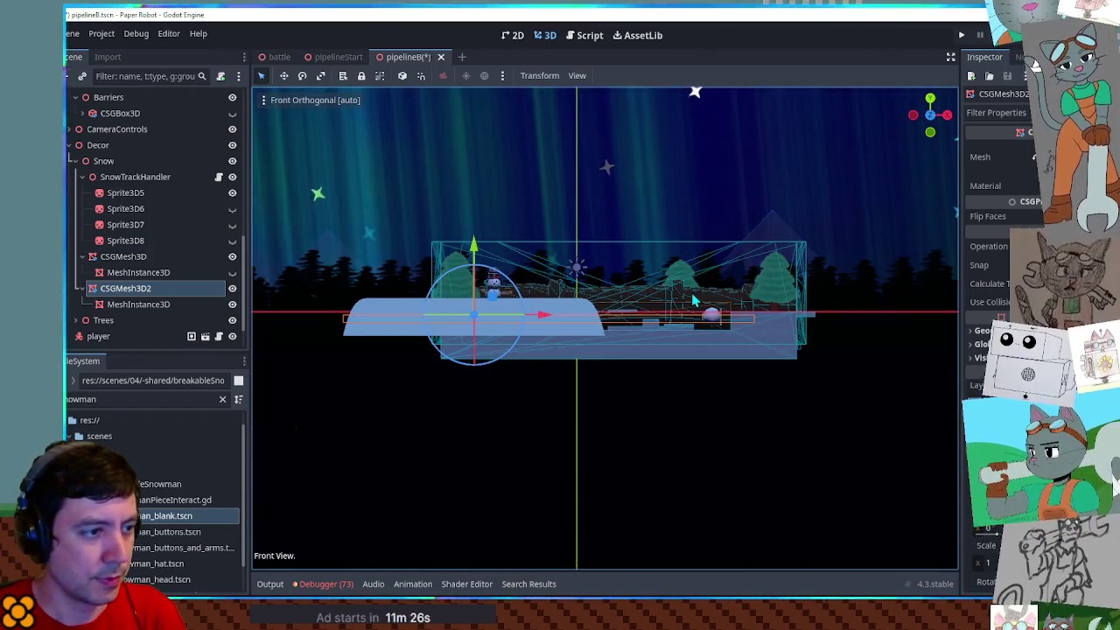
pyautogui.moveTo(496, 300)
pyautogui.mouseDown()
pyautogui.moveTo(697, 298)
pyautogui.moveTo(645, 320)
pyautogui.moveTo(665, 523)
pyautogui.mouseUp()
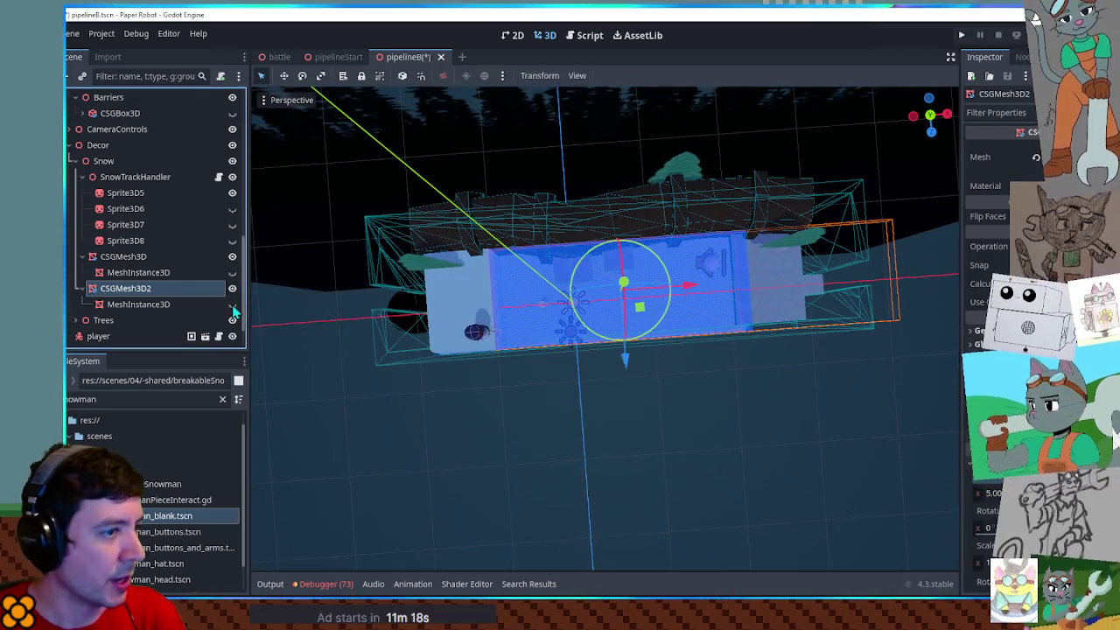
pyautogui.moveTo(460, 409); pyautogui.dragTo(427, 368)
pyautogui.click(133, 177)
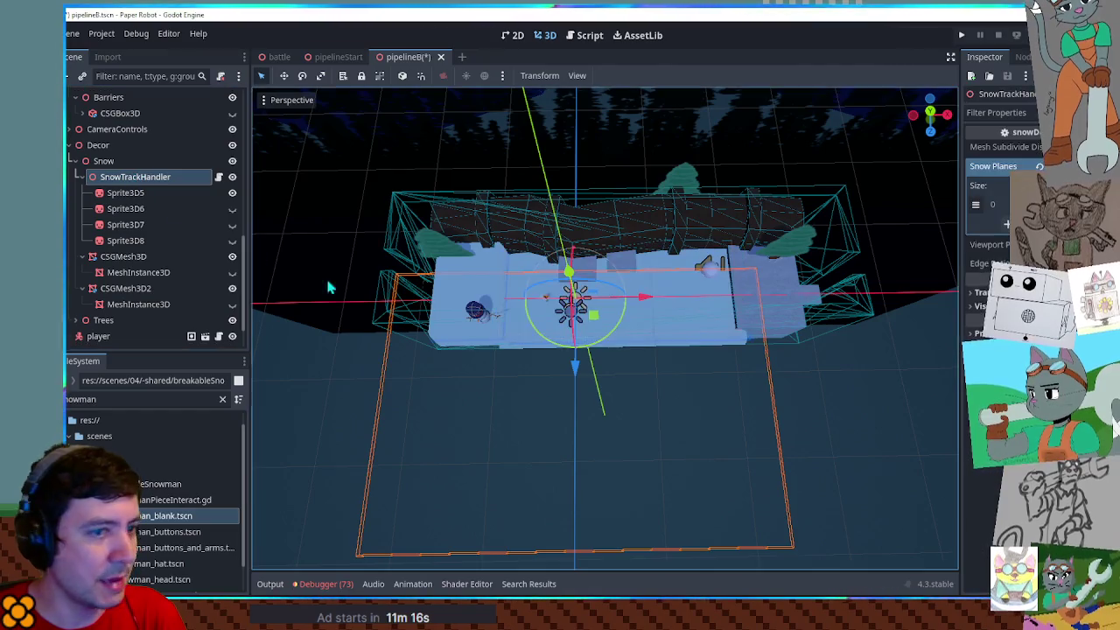
pyautogui.click(127, 289)
pyautogui.hotkey('ctrl', 's')
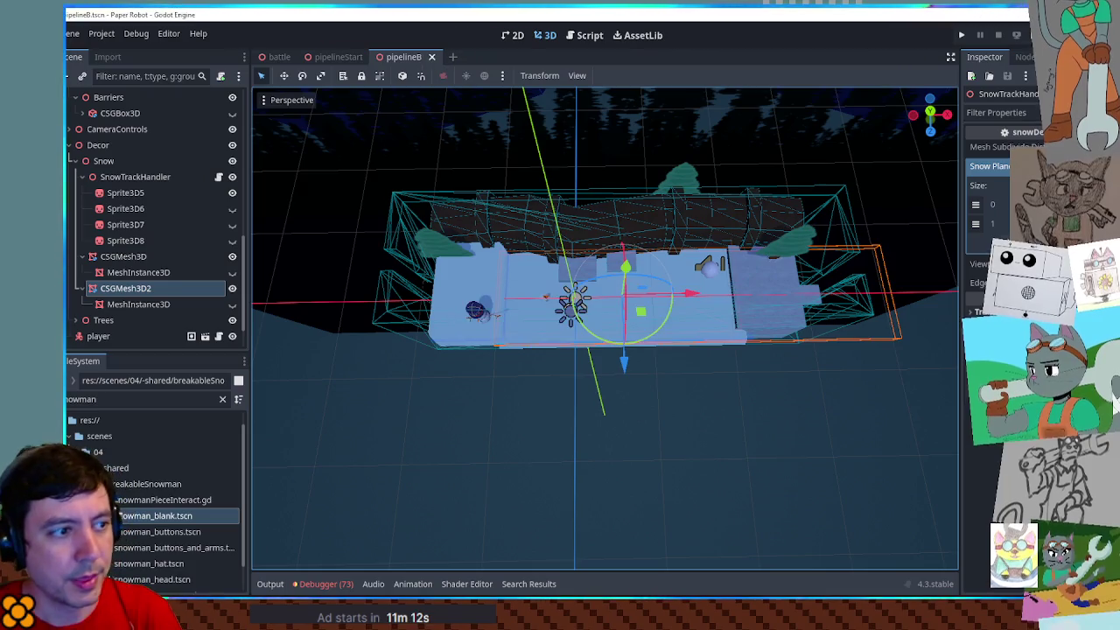
pyautogui.press('F6')
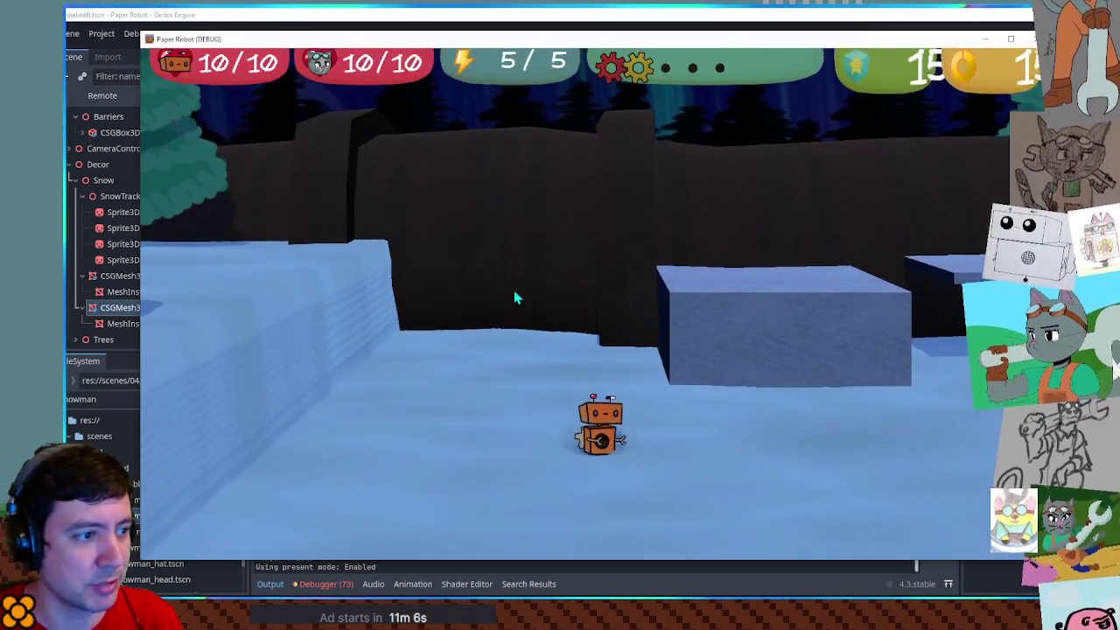
# Walk the robot toward the snowman, swing the camera right and back left, then stop the game
pyautogui.press('a')
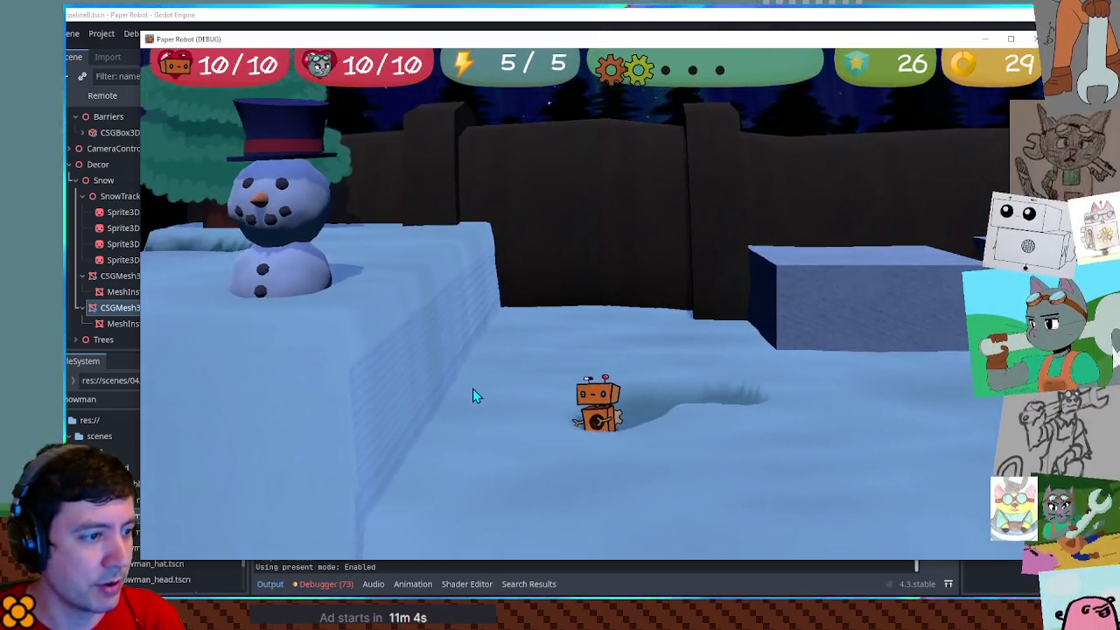
pyautogui.press('a')
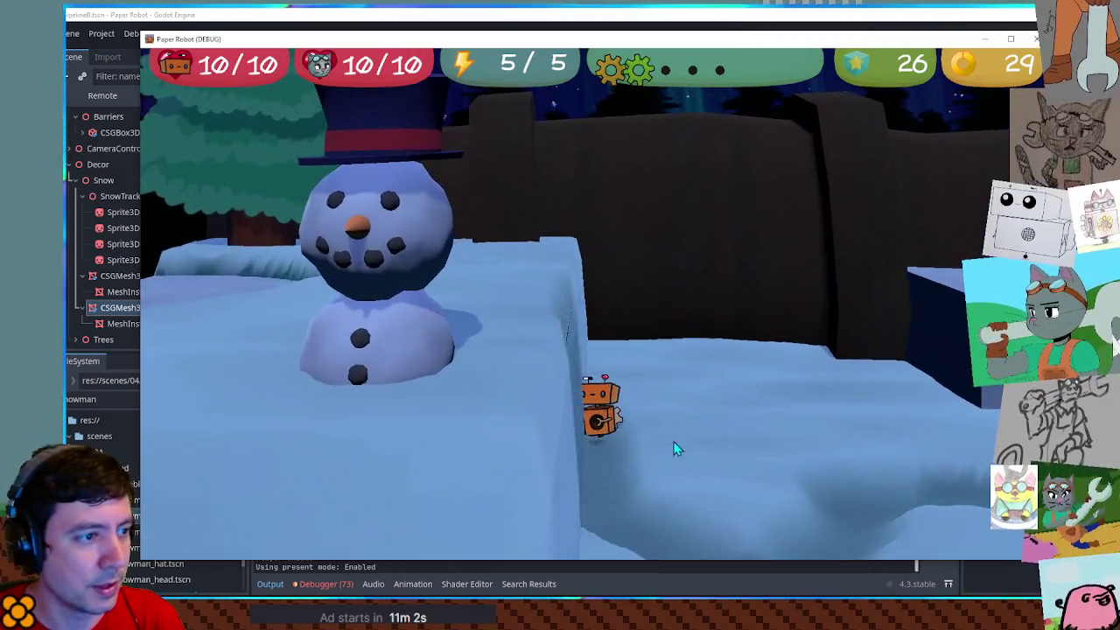
pyautogui.press('a')
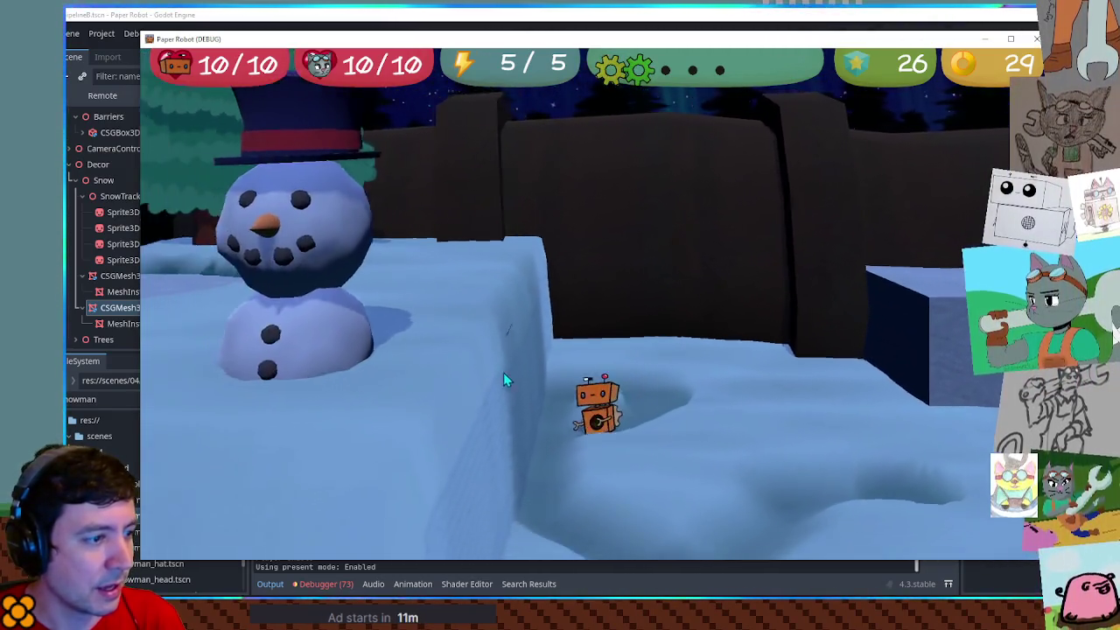
pyautogui.press('d')
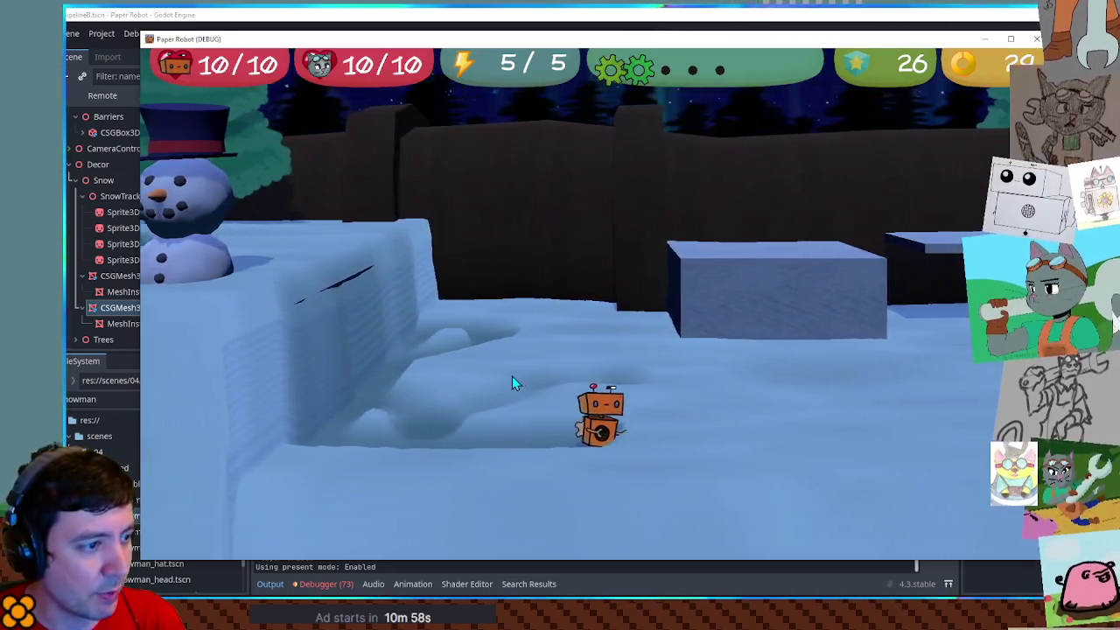
pyautogui.press('d')
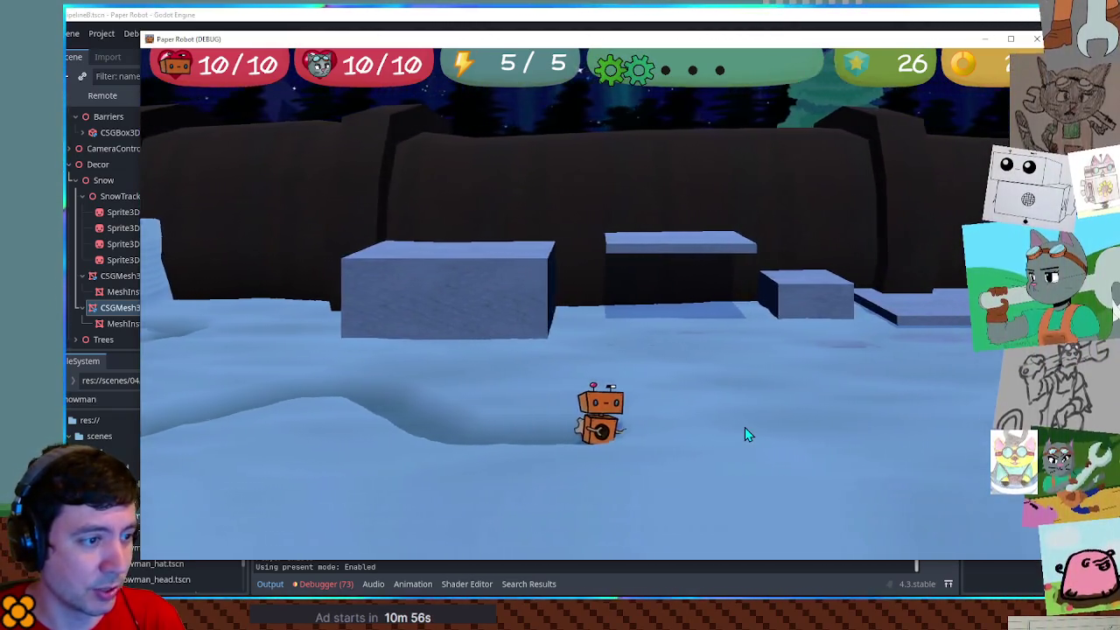
pyautogui.press('d')
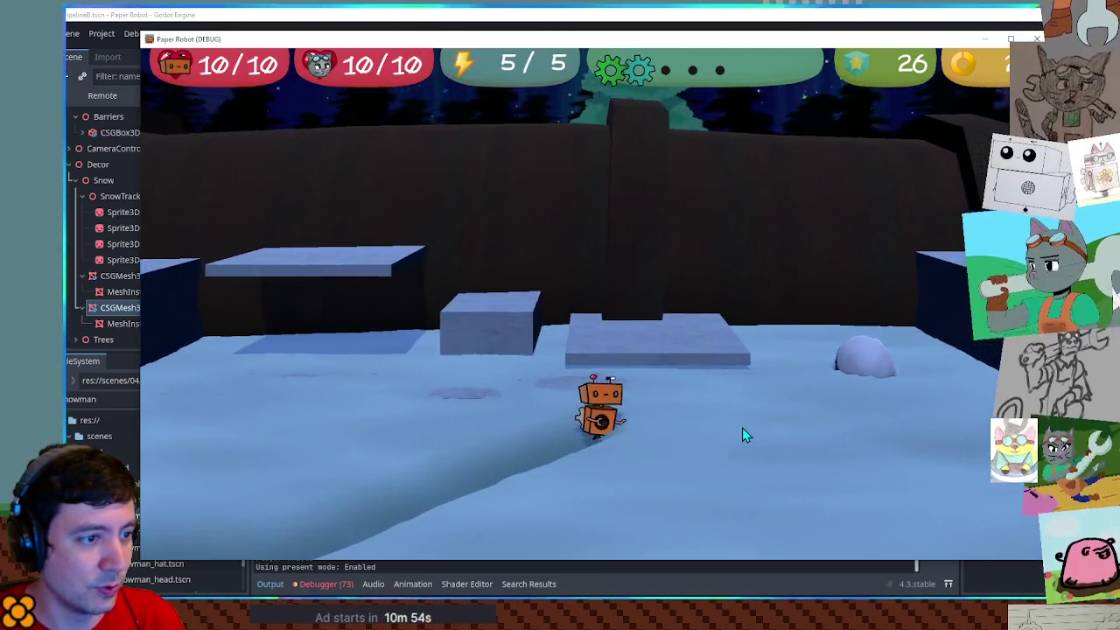
pyautogui.press('s')
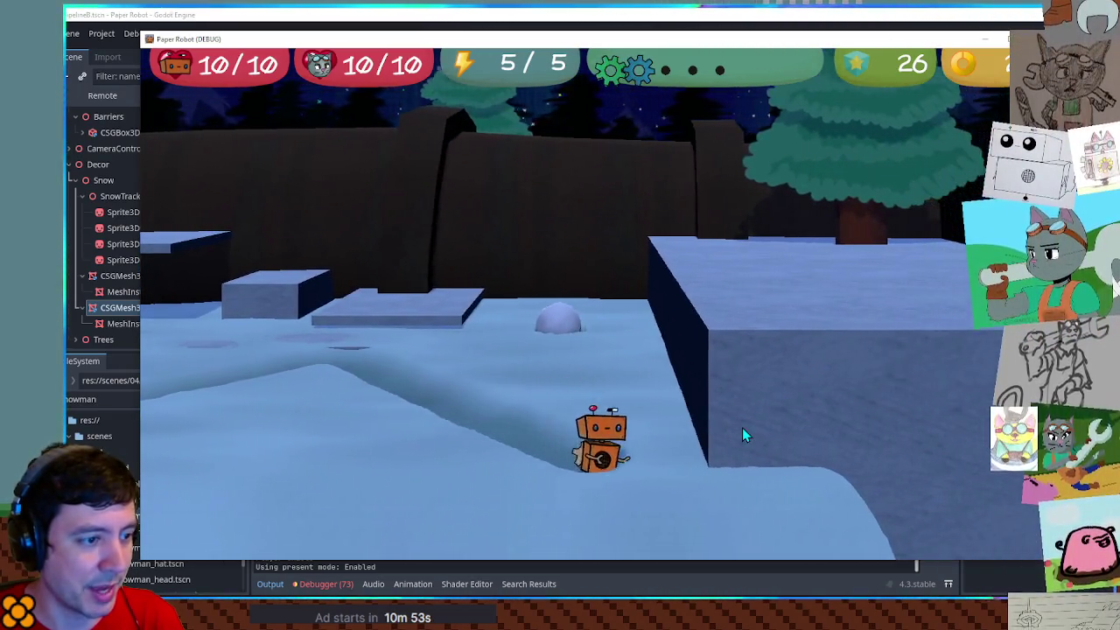
pyautogui.press('a')
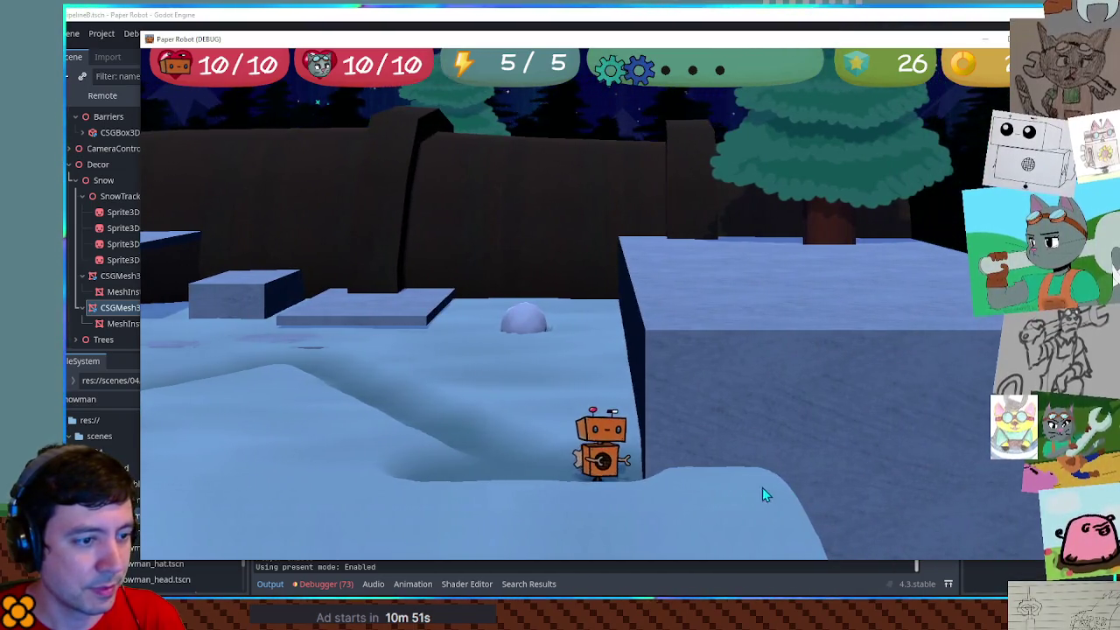
pyautogui.press('a')
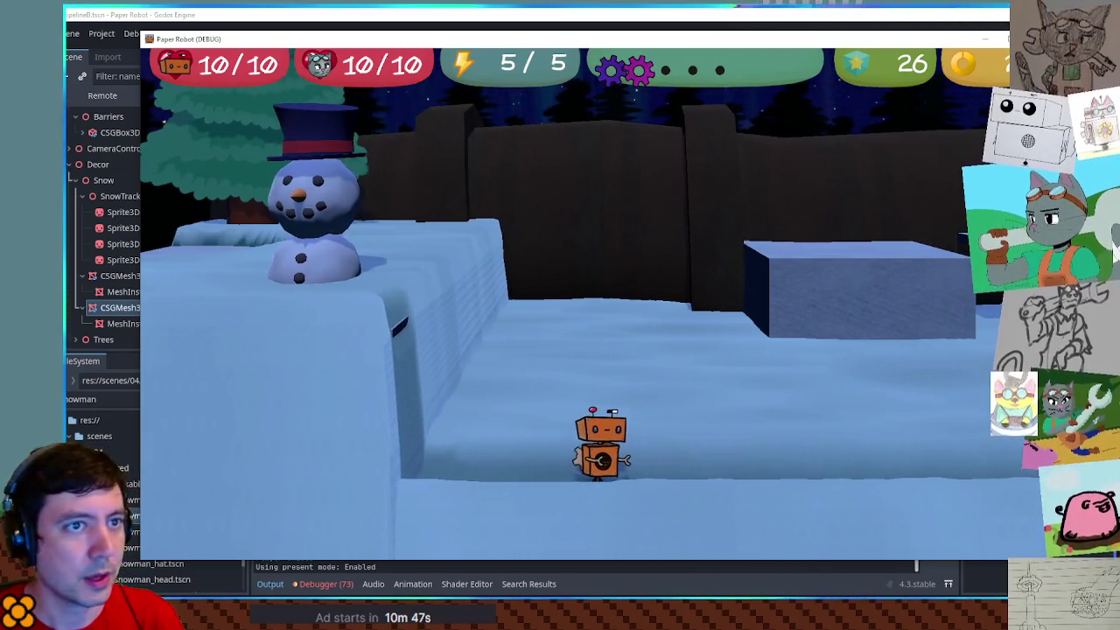
pyautogui.press('F8')
pyautogui.scroll(4, 567, 344)
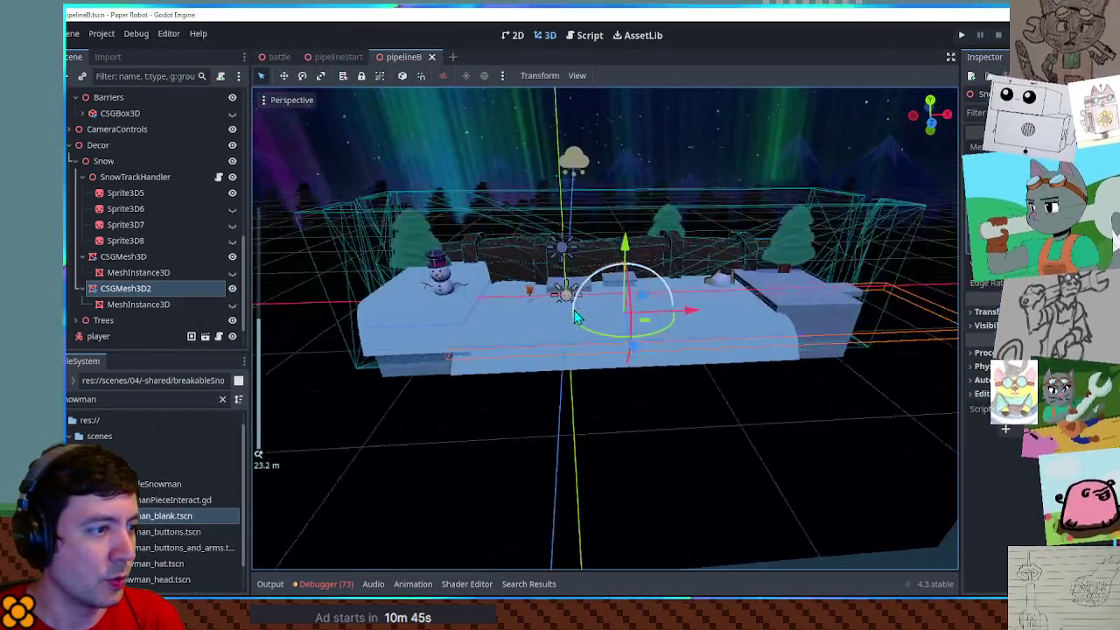
# Duplicate SnowTrackHandler as SnowTrackHandler2, trying and undoing a first sprite deletion
pyautogui.click(112, 178)
pyautogui.hotkey('ctrl', 'd')
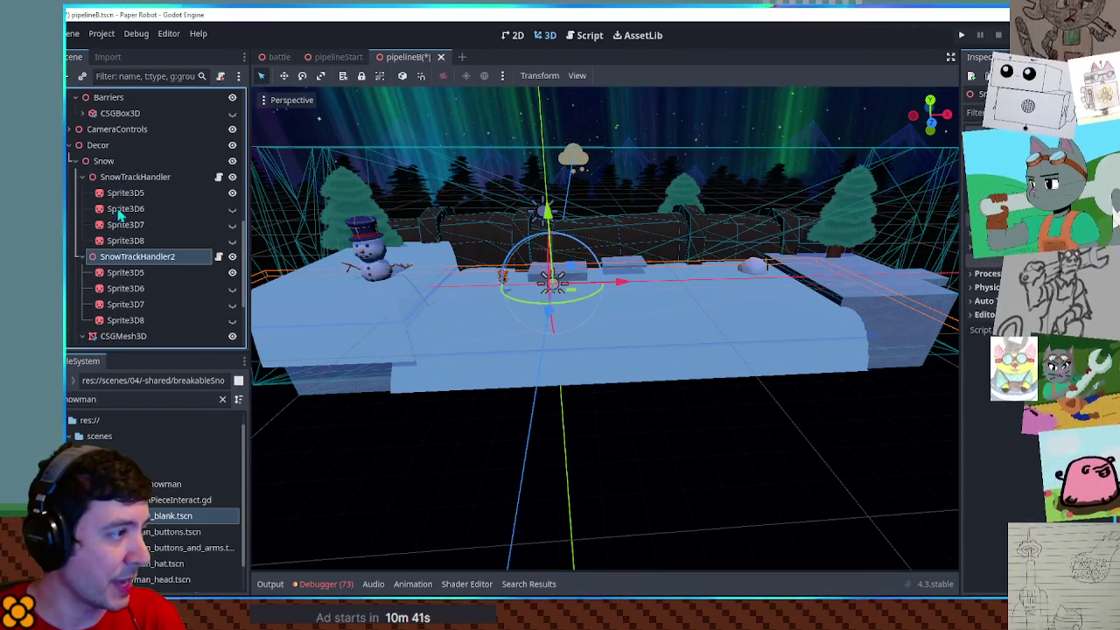
pyautogui.click(80, 259)
pyautogui.click(79, 261)
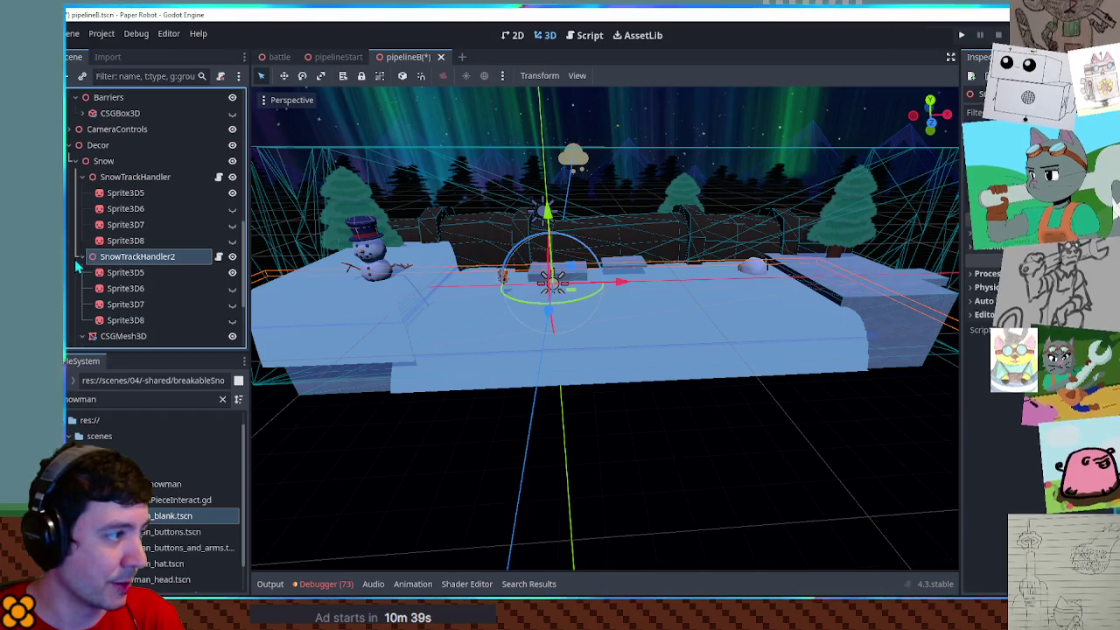
pyautogui.click(124, 273)
pyautogui.keyDown('shift'); pyautogui.click(125, 317); pyautogui.keyUp('shift')
pyautogui.press('Delete')
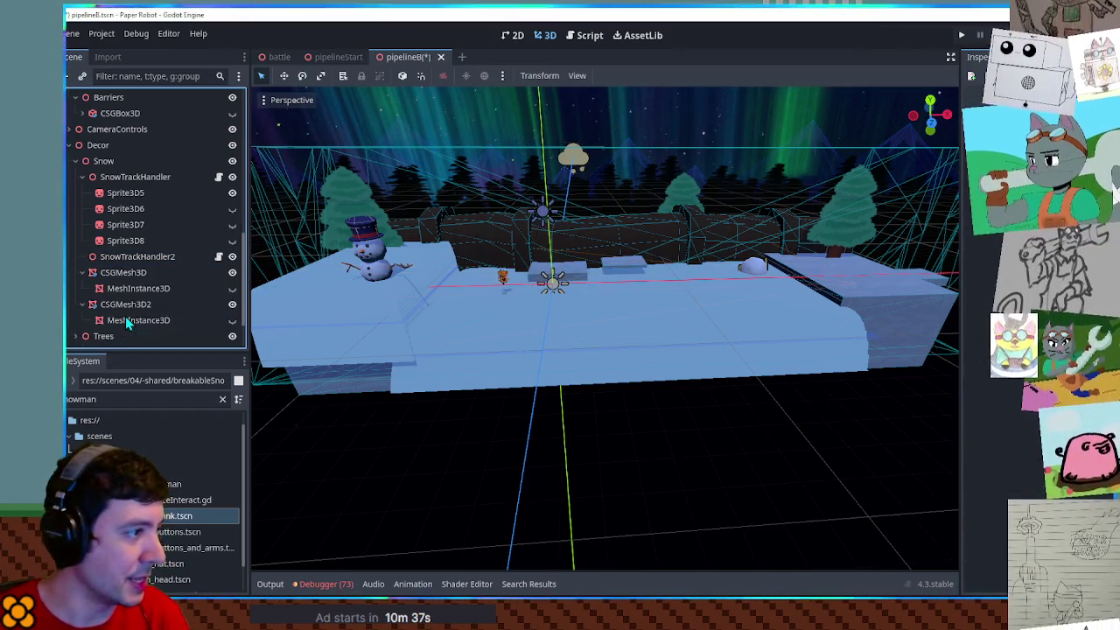
pyautogui.hotkey('ctrl', 'z')
# Delete SnowTrackHandler2's copied Sprite3D5–Sprite3D8 children and run the game again
pyautogui.click(114, 263)
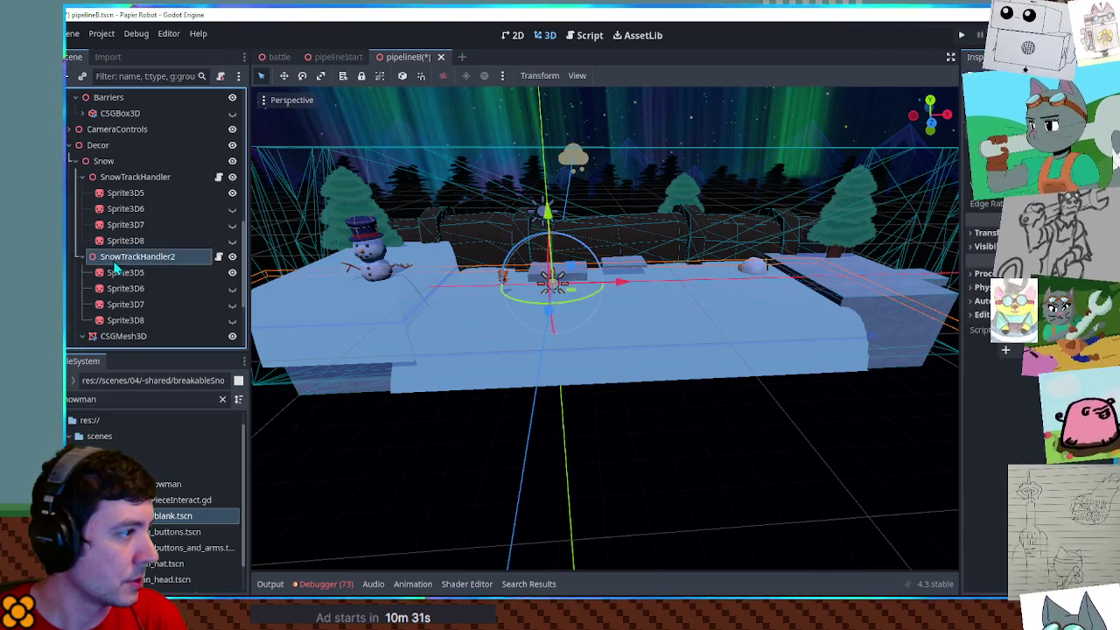
pyautogui.click(118, 274)
pyautogui.keyDown('shift'); pyautogui.click(126, 321); pyautogui.keyUp('shift')
pyautogui.press('Delete')
pyautogui.press('Return')
pyautogui.click(136, 179)
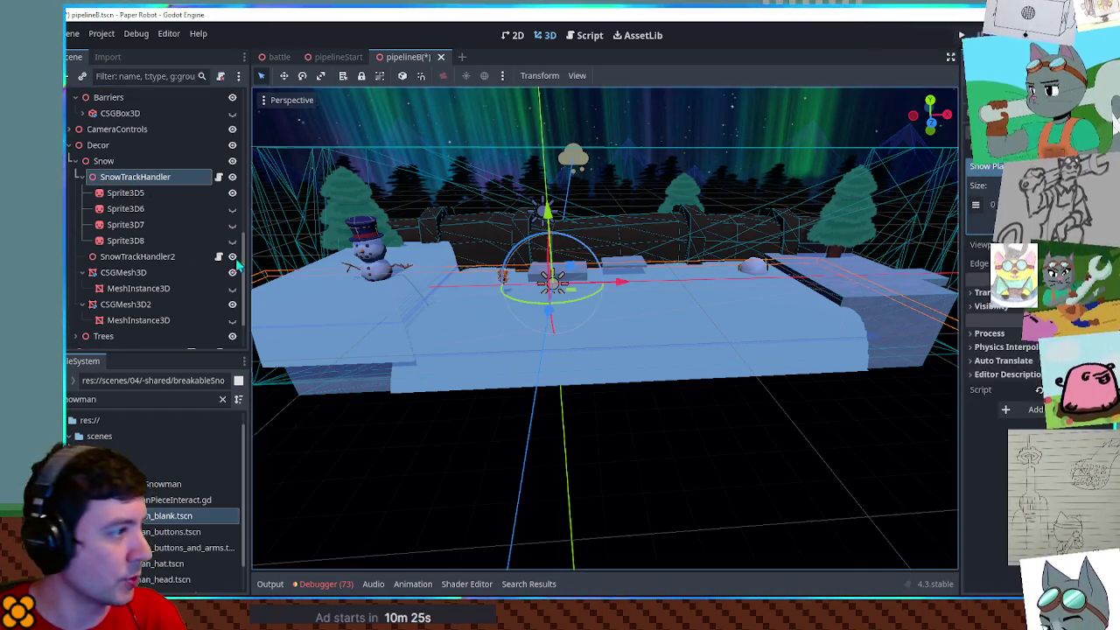
pyautogui.click(131, 256)
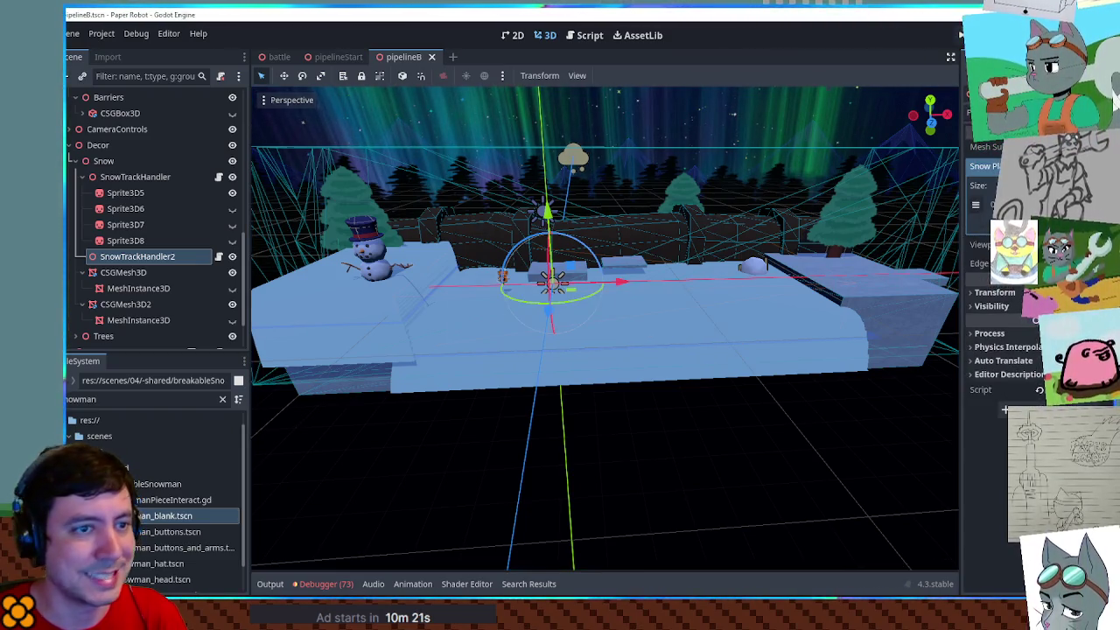
pyautogui.press('F6')
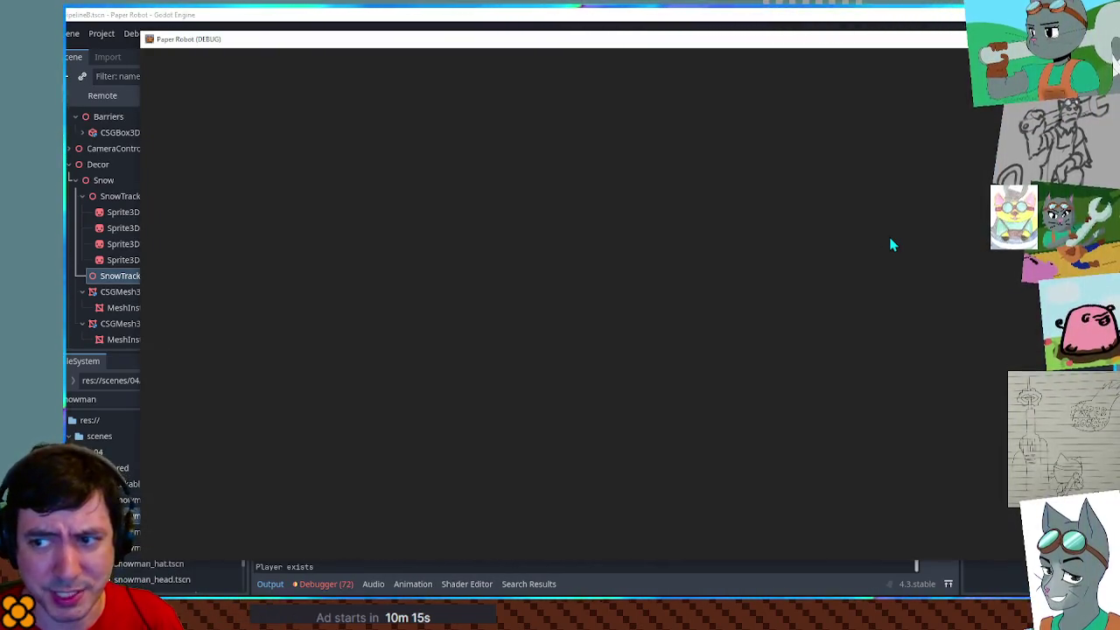
# Walk the robot left, right and toward the camera to test the snow tracks
pyautogui.press('a')
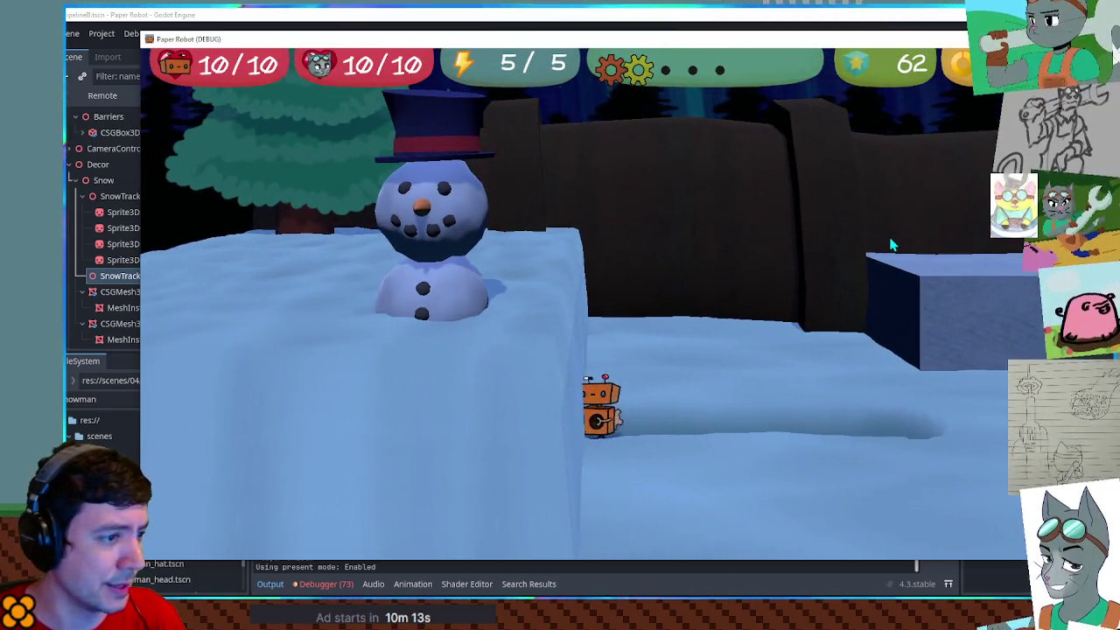
pyautogui.press('s')
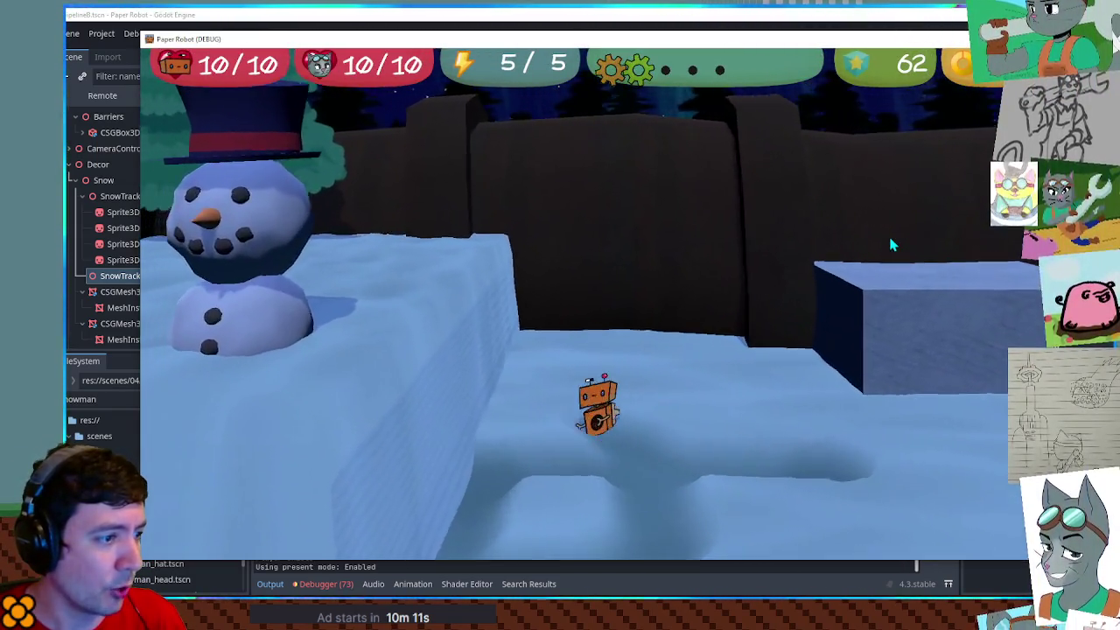
pyautogui.press('d')
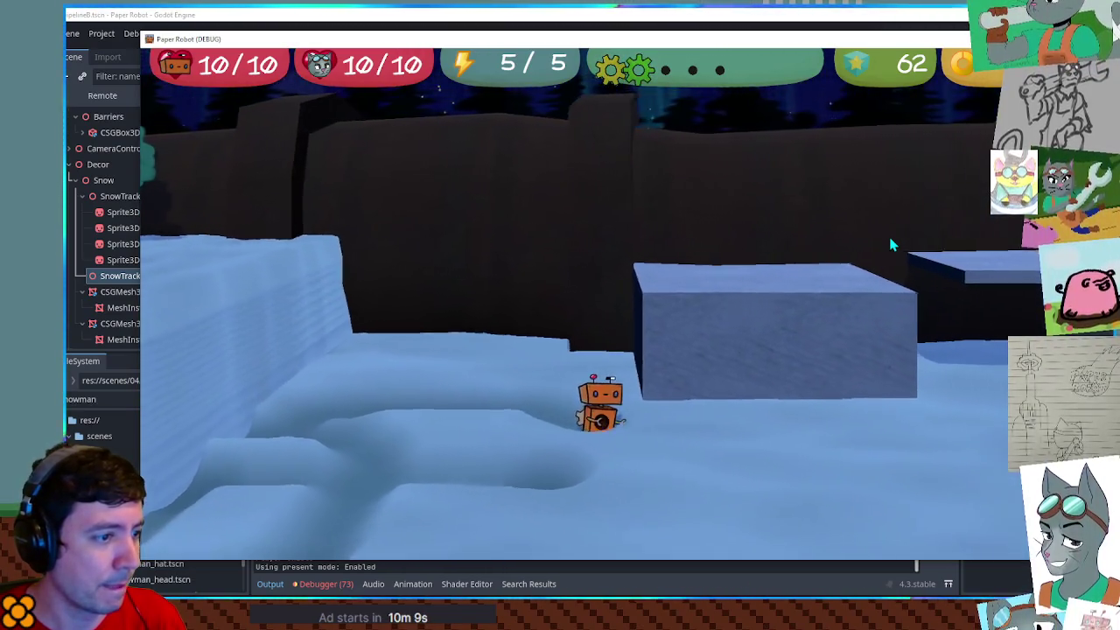
pyautogui.press('s')
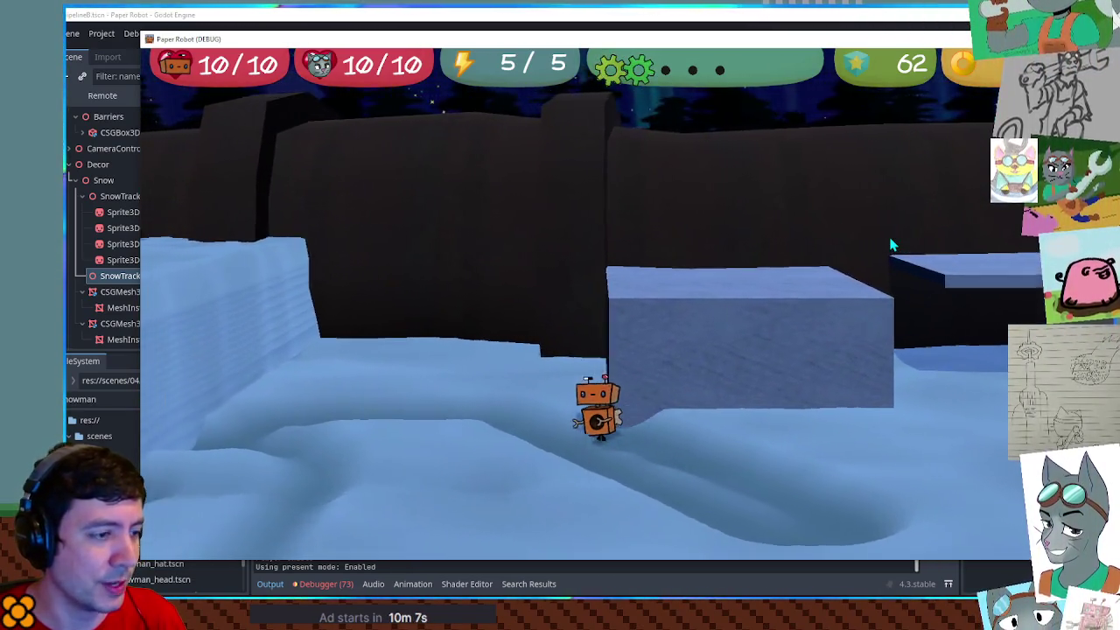
pyautogui.press('a')
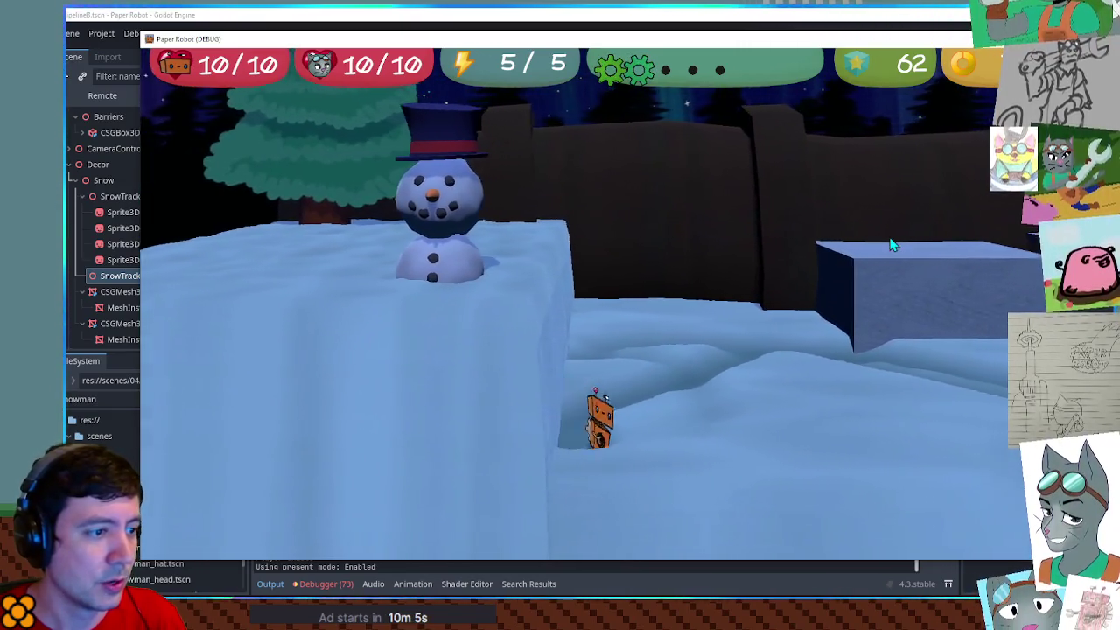
pyautogui.press('s')
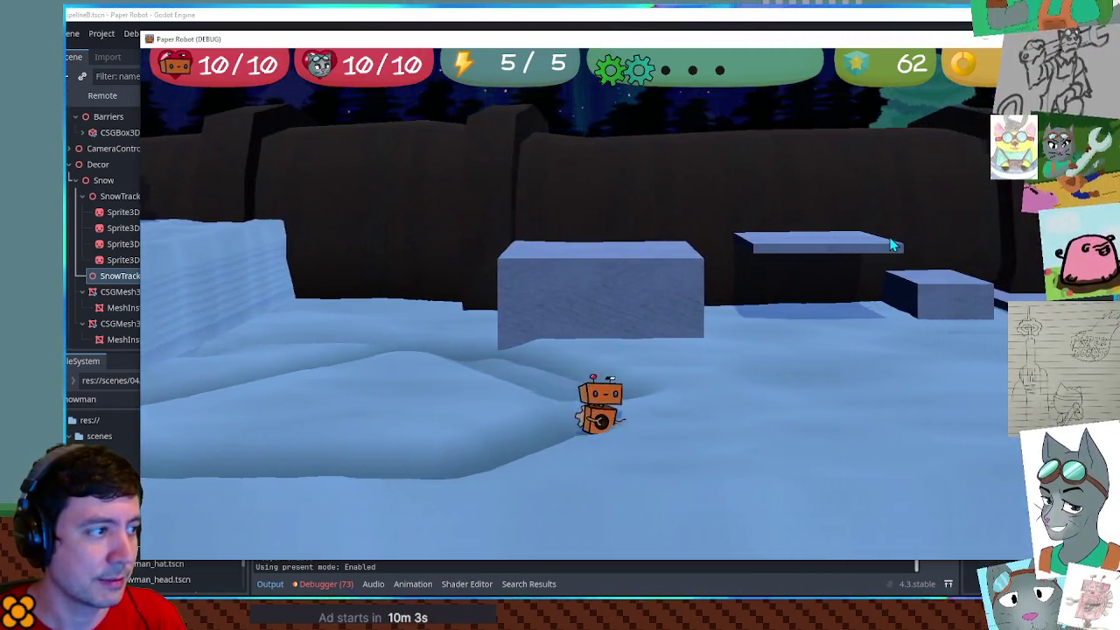
# Orbit the game camera to the snowman ledge, walk down onto lower snow, then stop the game
pyautogui.press('s')
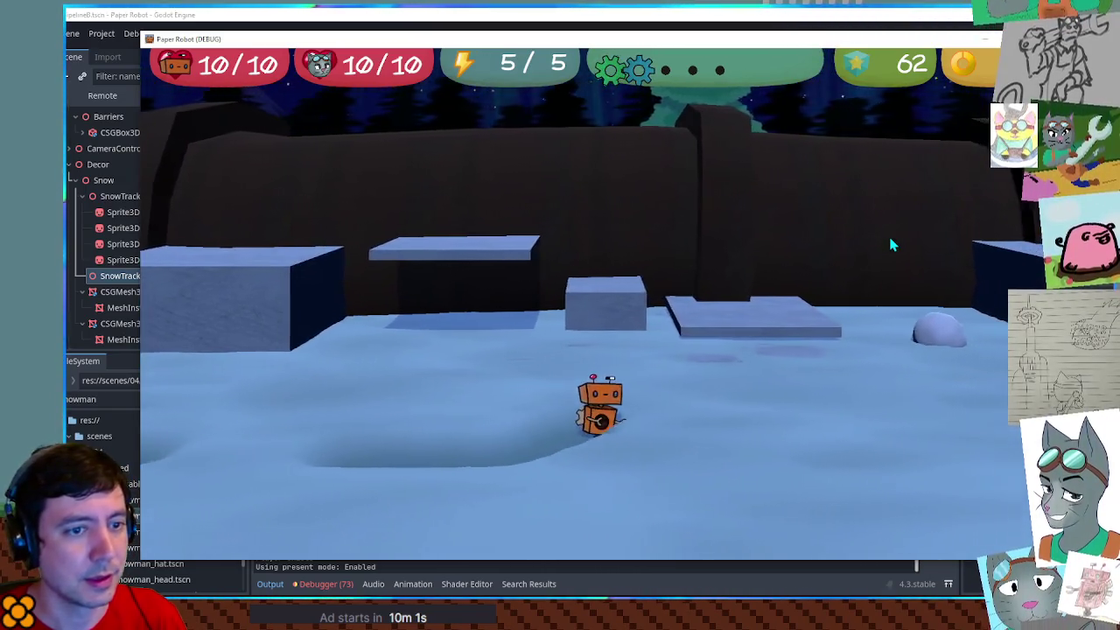
pyautogui.press('s')
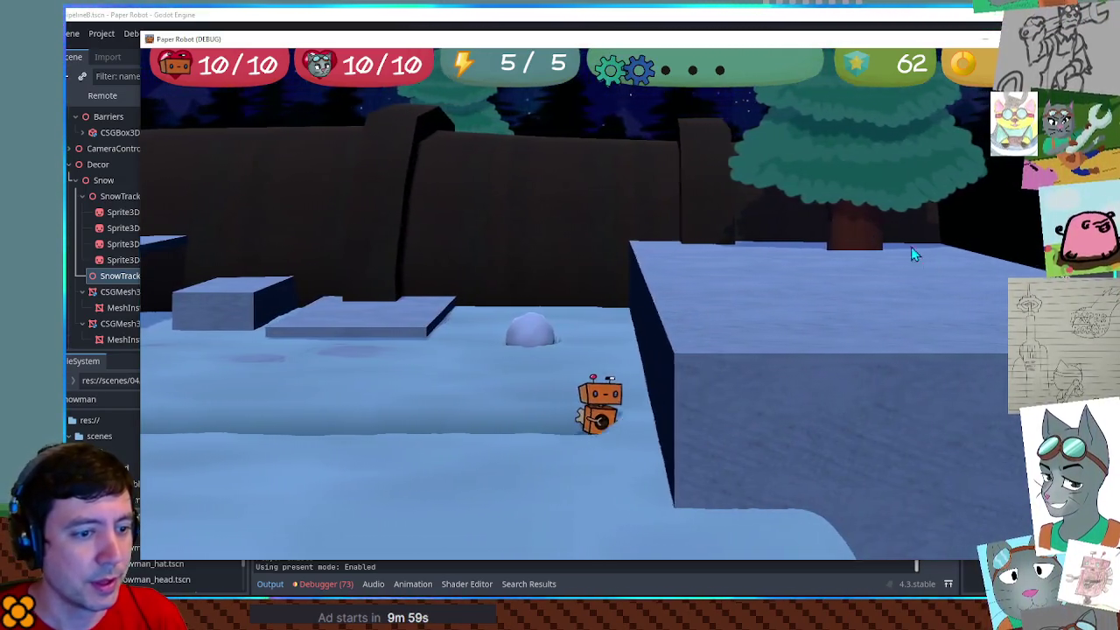
pyautogui.press('Left')
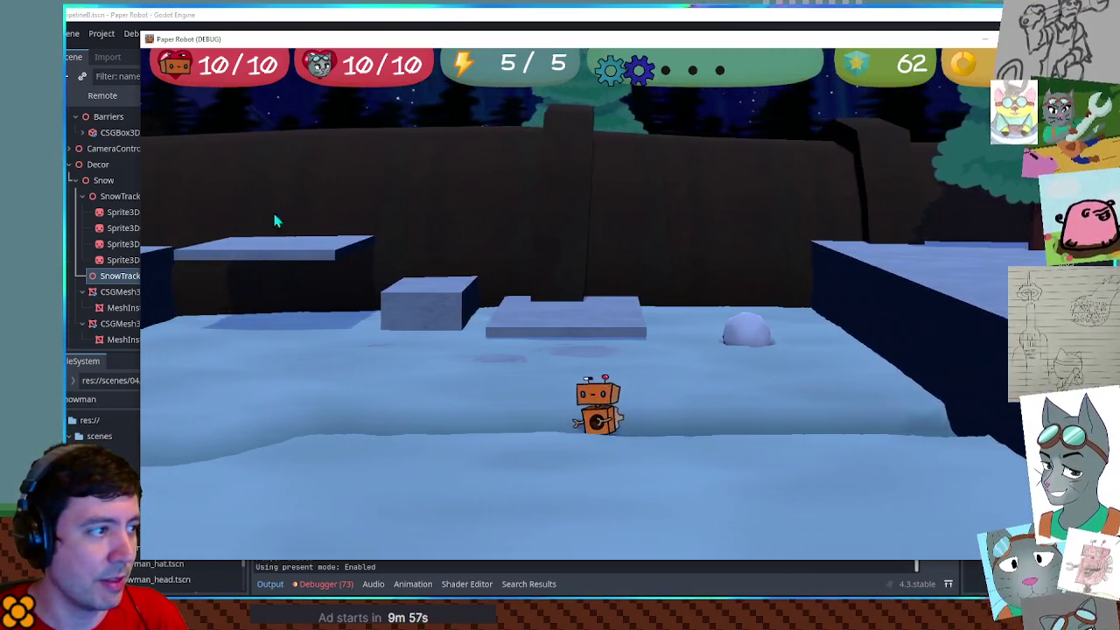
pyautogui.press('Left')
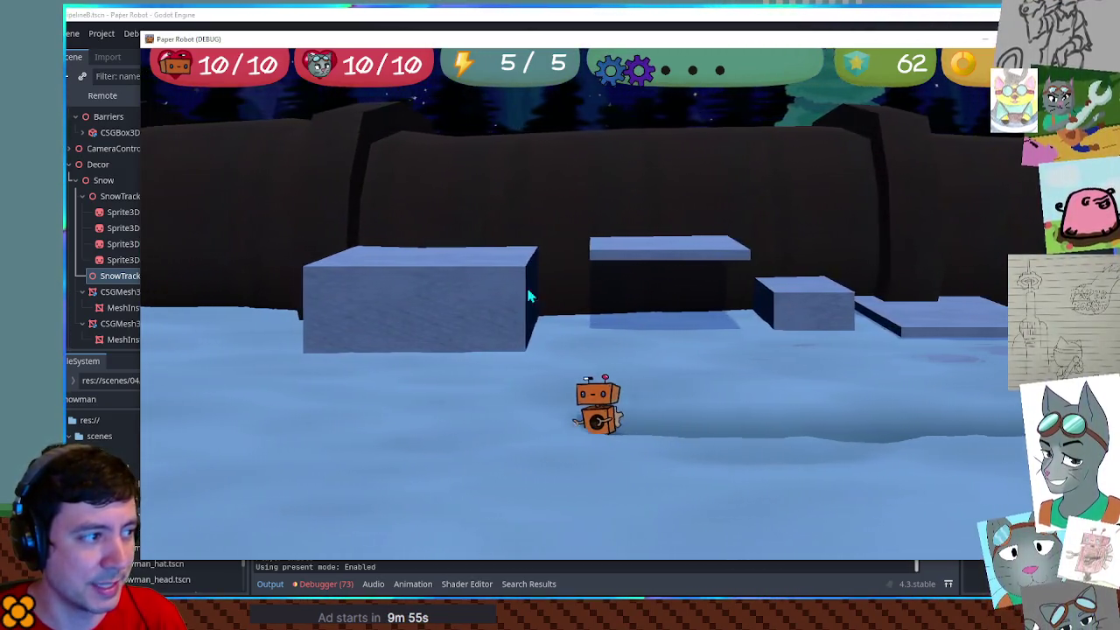
pyautogui.press('Left')
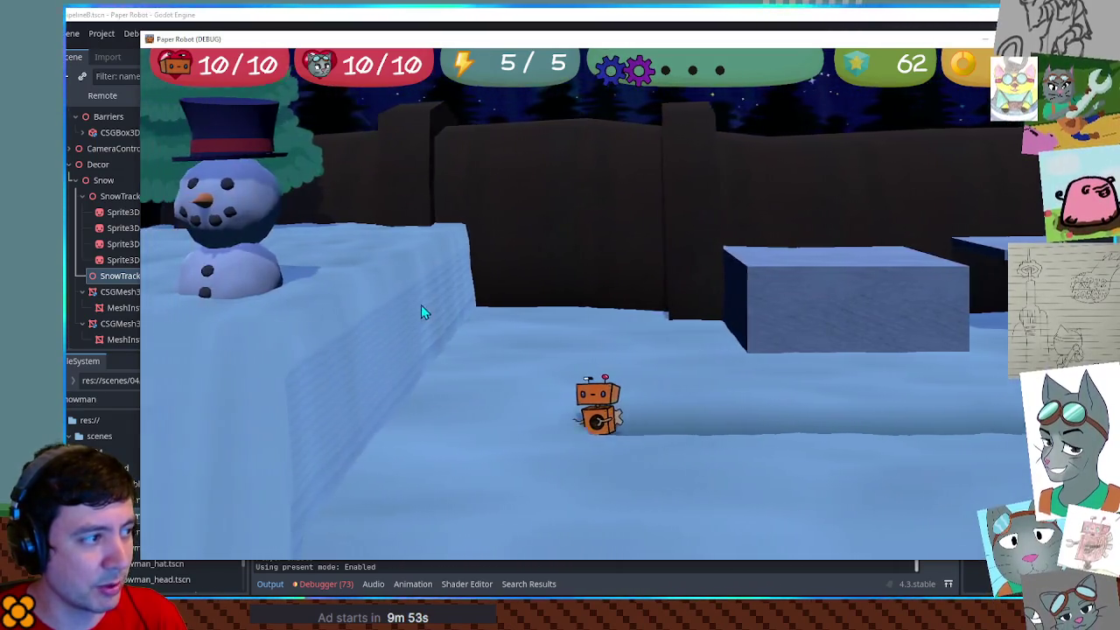
pyautogui.press('Down')
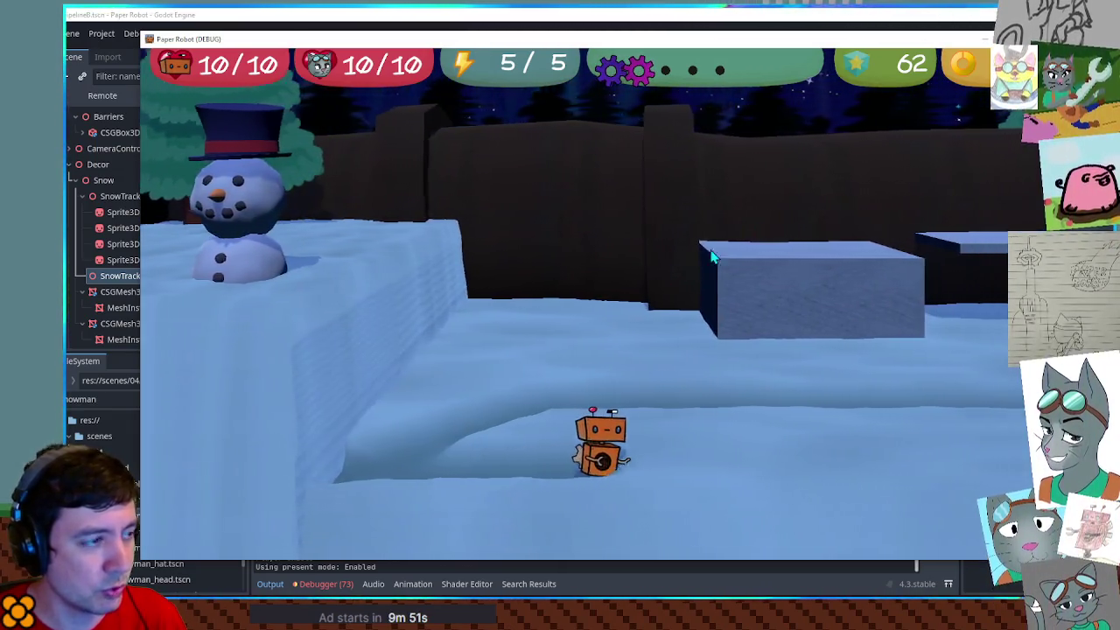
pyautogui.press('F8')
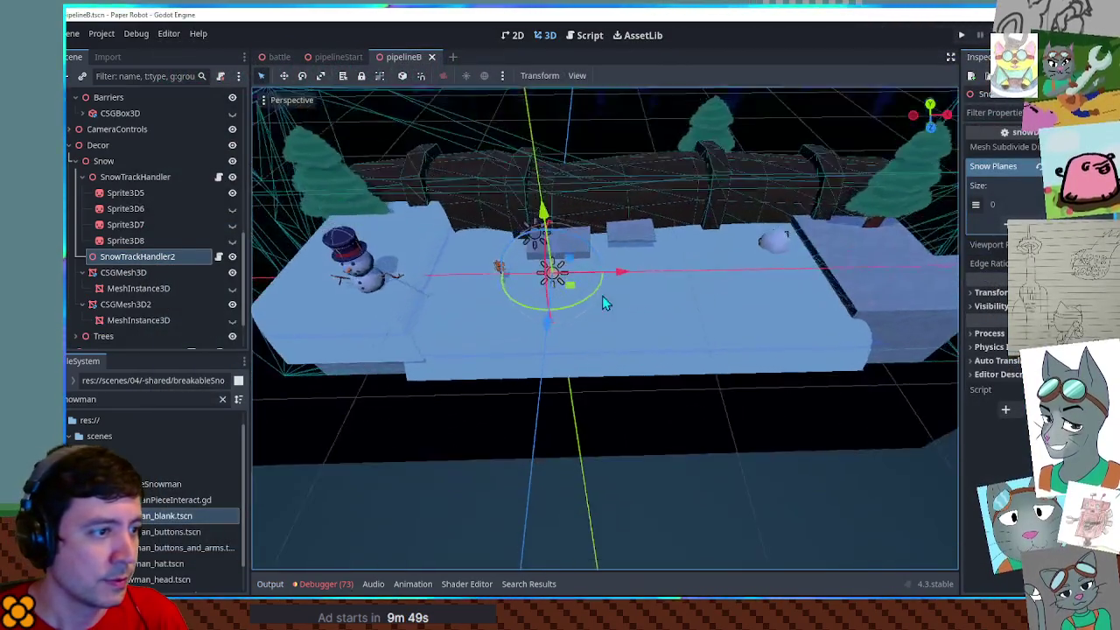
# Look around the level, checking the ground plane and the Sprite3D2 node
pyautogui.scroll(-3, 600, 293)
pyautogui.scroll(4, 608, 289)
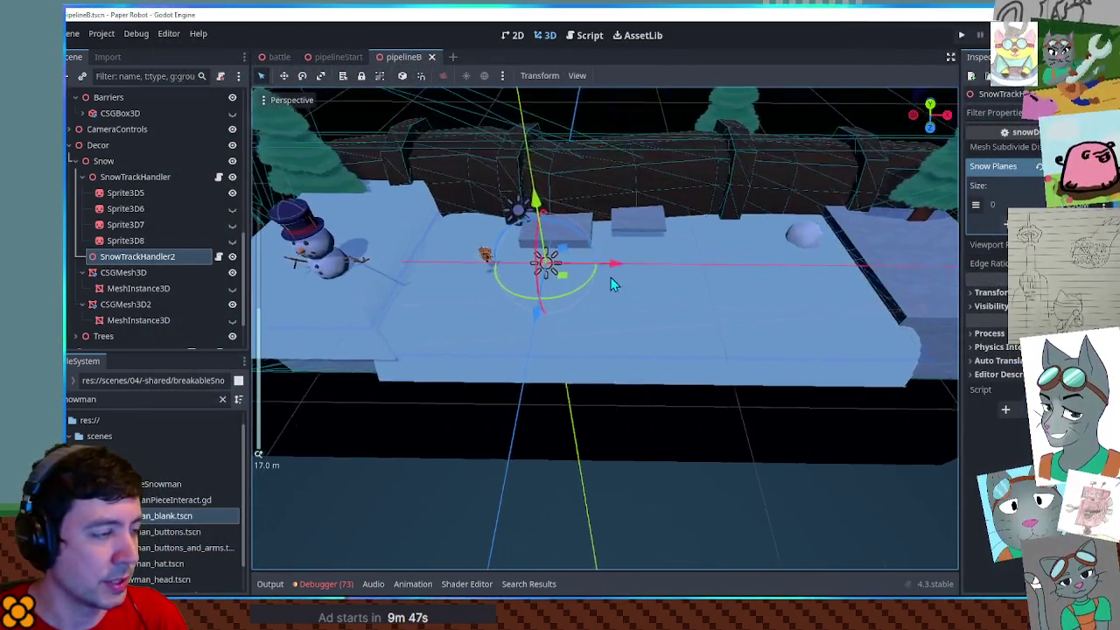
pyautogui.moveTo(611, 283)
pyautogui.mouseDown()
pyautogui.moveTo(688, 295)
pyautogui.moveTo(614, 300)
pyautogui.moveTo(650, 307)
pyautogui.moveTo(621, 286)
pyautogui.mouseUp()
pyautogui.moveTo(499, 333); pyautogui.dragTo(517, 238)
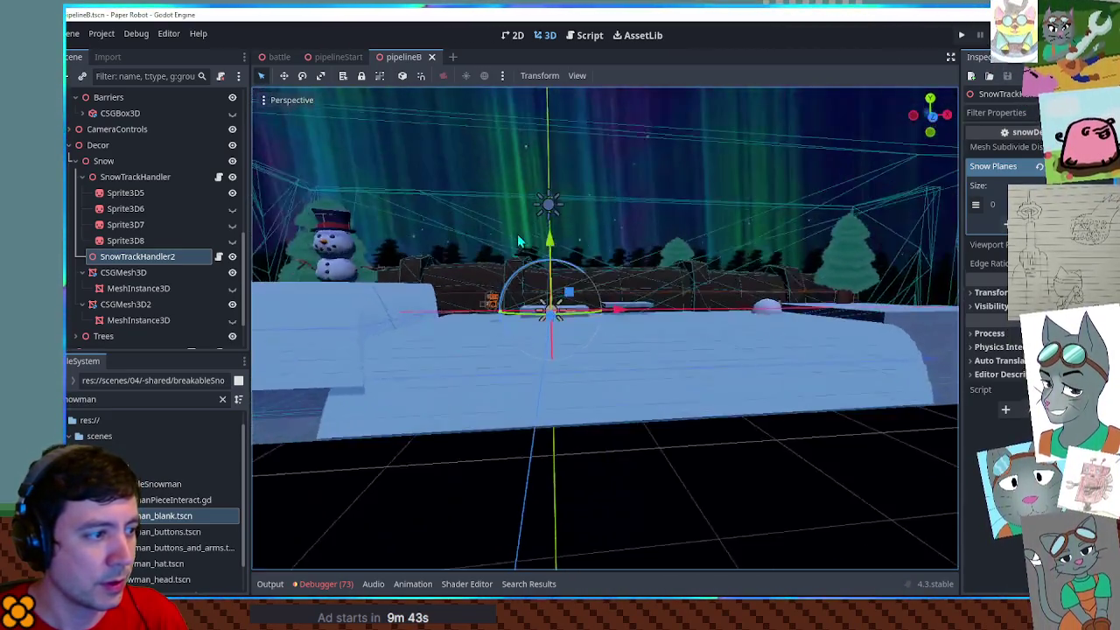
pyautogui.click(298, 429)
pyautogui.click(732, 488)
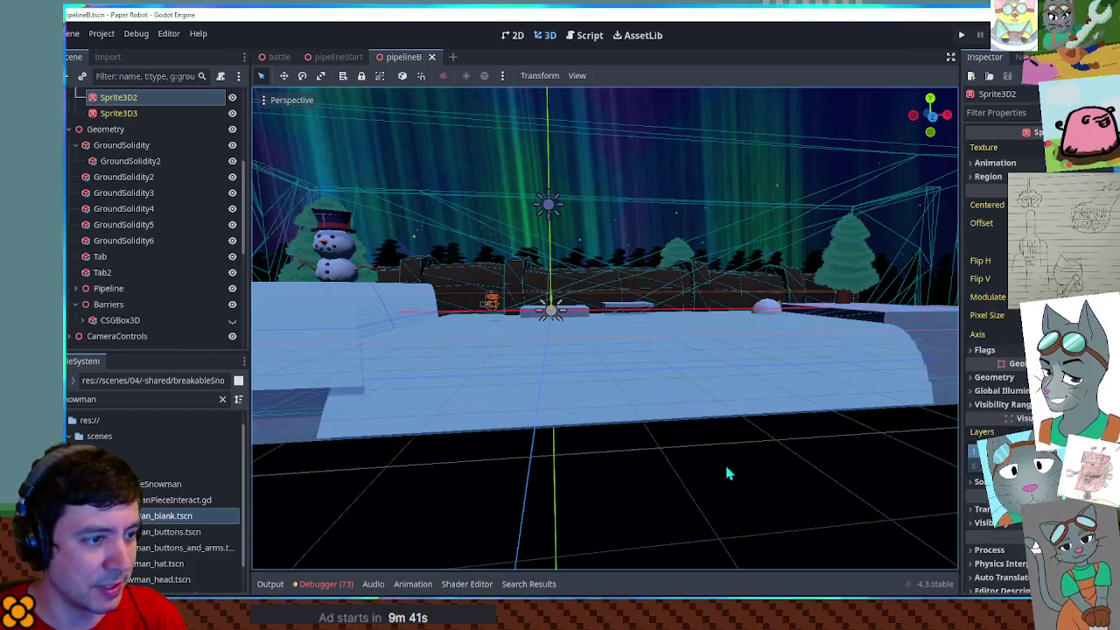
pyautogui.scroll(-4, 682, 482)
pyautogui.scroll(5, 615, 370)
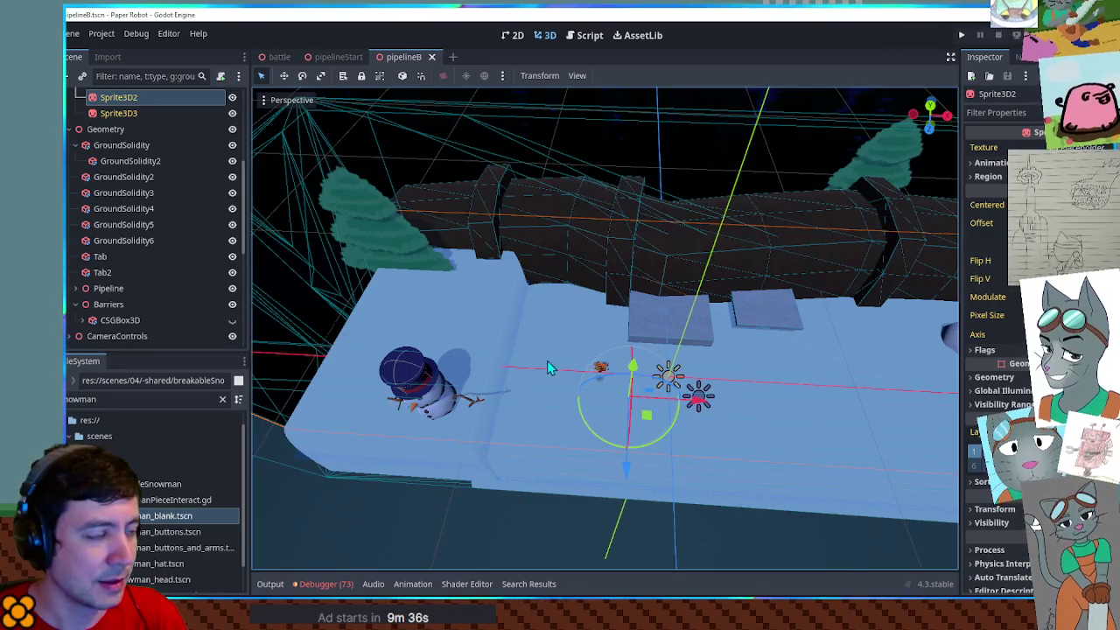
# Select the GroundSolidity2 block and hide the Decor group
pyautogui.moveTo(667, 324); pyautogui.dragTo(674, 315)
pyautogui.click(673, 345)
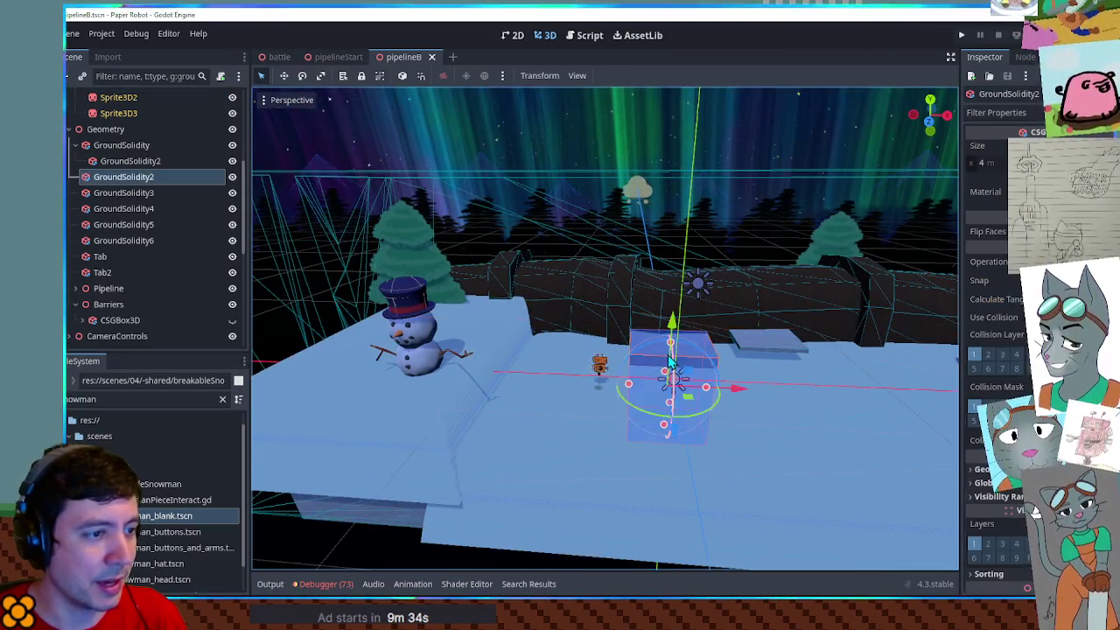
pyautogui.scroll(3, 673, 302)
pyautogui.scroll(-5, 169, 236)
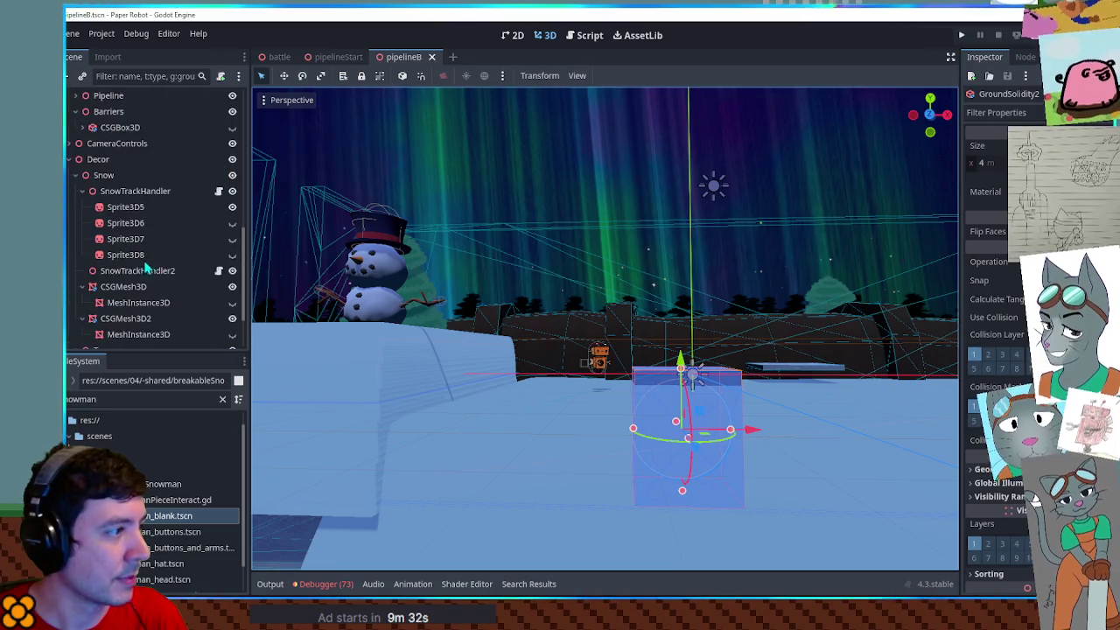
pyautogui.click(232, 159)
pyautogui.moveTo(665, 350); pyautogui.dragTo(697, 341)
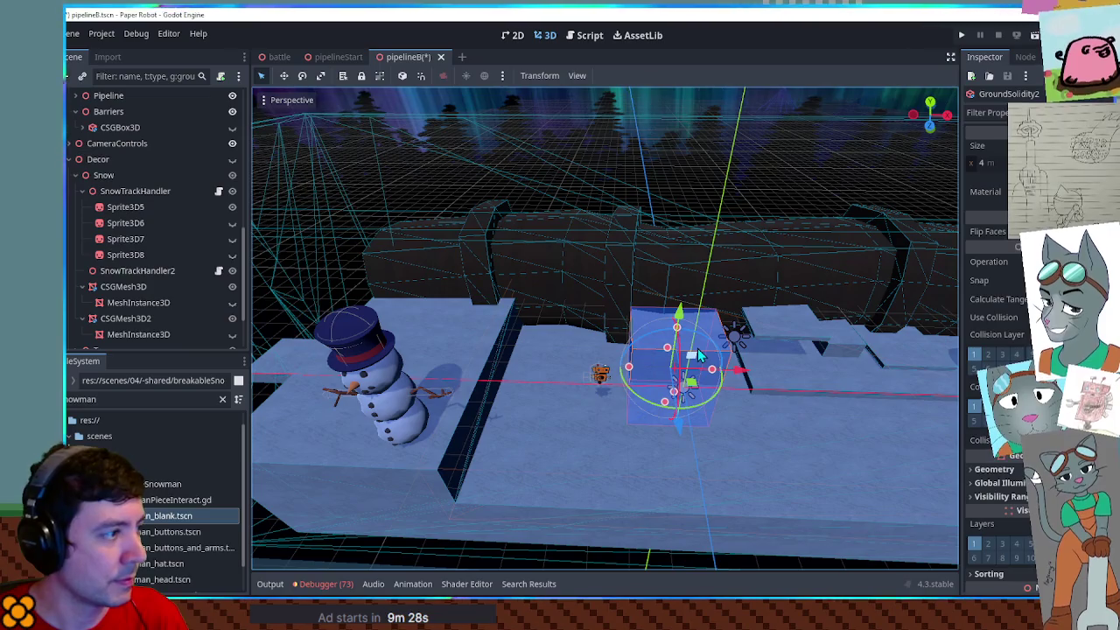
# Duplicate GroundSolidity2, move the copy toward the snowman, lower it 1 m and set width 4
pyautogui.hotkey('ctrl', 'd')
pyautogui.moveTo(740, 370)
pyautogui.mouseDown()
pyautogui.moveTo(570, 366)
pyautogui.moveTo(587, 363)
pyautogui.mouseUp()
pyautogui.press('f')
pyautogui.moveTo(618, 305)
pyautogui.mouseDown()
pyautogui.moveTo(612, 260)
pyautogui.moveTo(610, 286)
pyautogui.moveTo(645, 354)
pyautogui.moveTo(740, 309)
pyautogui.mouseUp()
pyautogui.moveTo(623, 353)
pyautogui.mouseDown()
pyautogui.moveTo(684, 306)
pyautogui.moveTo(685, 334)
pyautogui.mouseUp()
pyautogui.moveTo(873, 293)
pyautogui.mouseDown()
pyautogui.moveTo(788, 315)
pyautogui.moveTo(794, 332)
pyautogui.mouseUp()
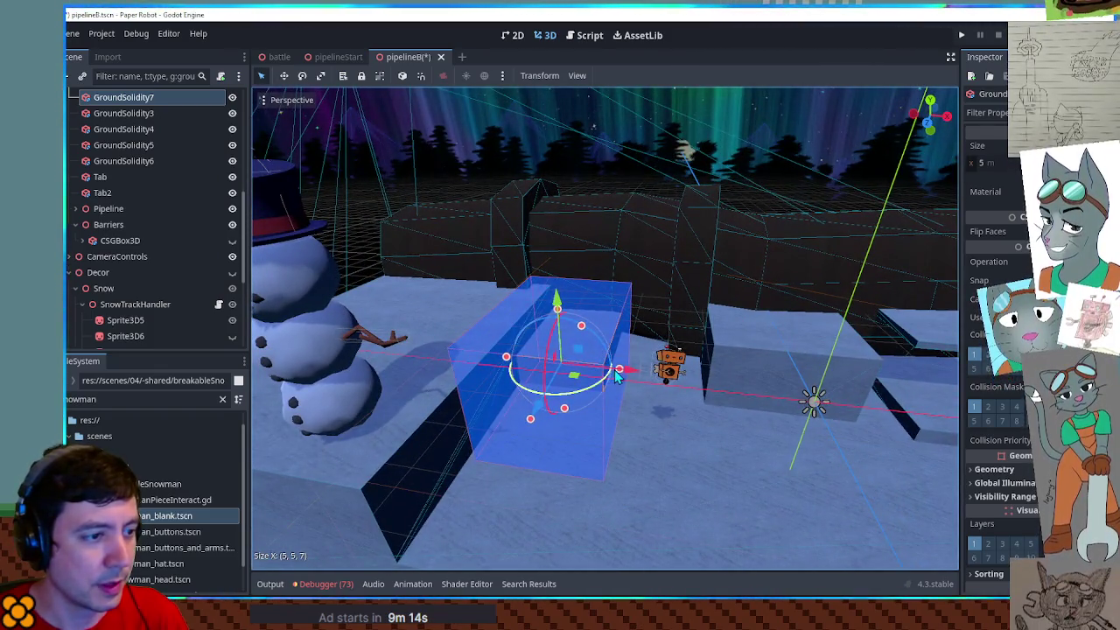
pyautogui.hotkey('ctrl', 'z')
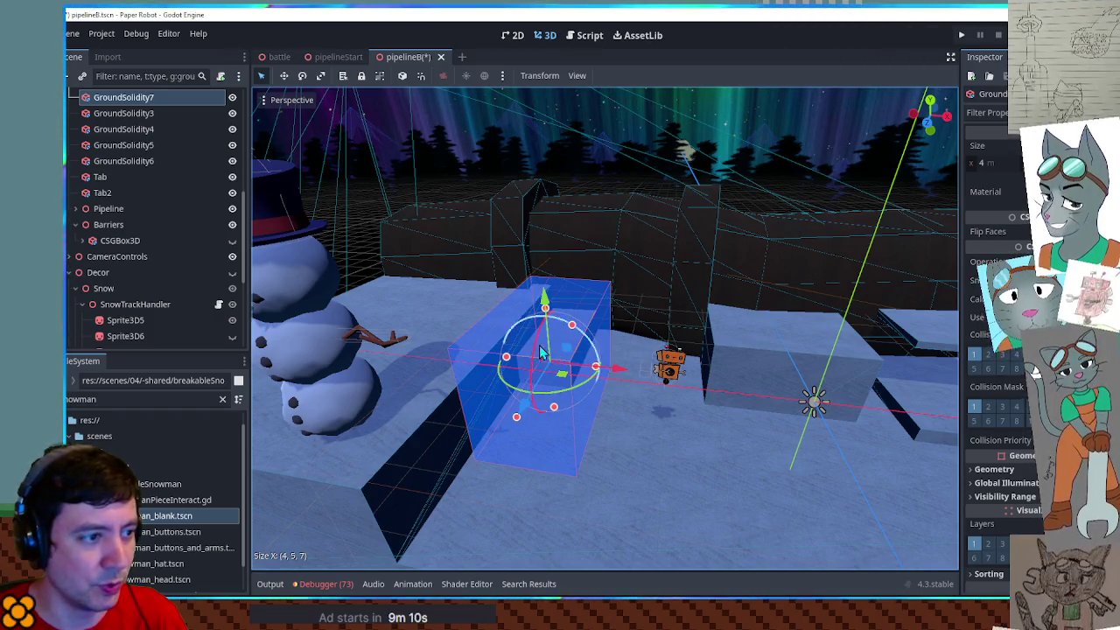
pyautogui.moveTo(599, 315)
pyautogui.mouseDown()
pyautogui.moveTo(627, 430)
pyautogui.moveTo(616, 286)
pyautogui.mouseUp()
pyautogui.moveTo(610, 338)
pyautogui.mouseDown()
pyautogui.moveTo(608, 420)
pyautogui.moveTo(612, 300)
pyautogui.mouseUp()
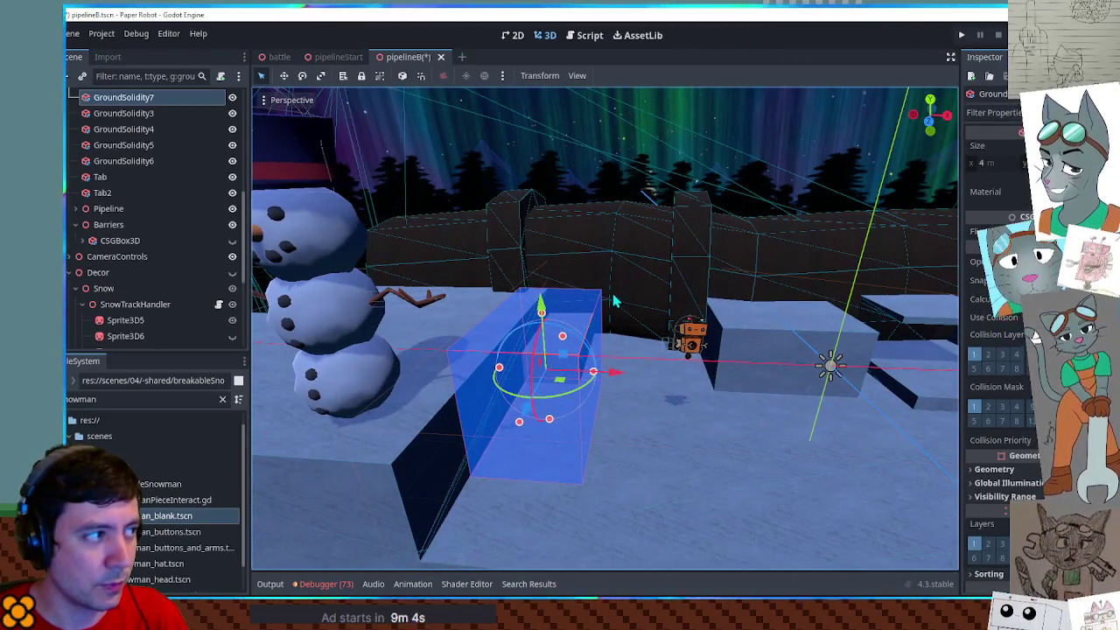
# Save the level and duplicate SnowTrackHandler2 into SnowTrackHandler3
pyautogui.hotkey('ctrl', 's')
pyautogui.moveTo(288, 164); pyautogui.dragTo(209, 254)
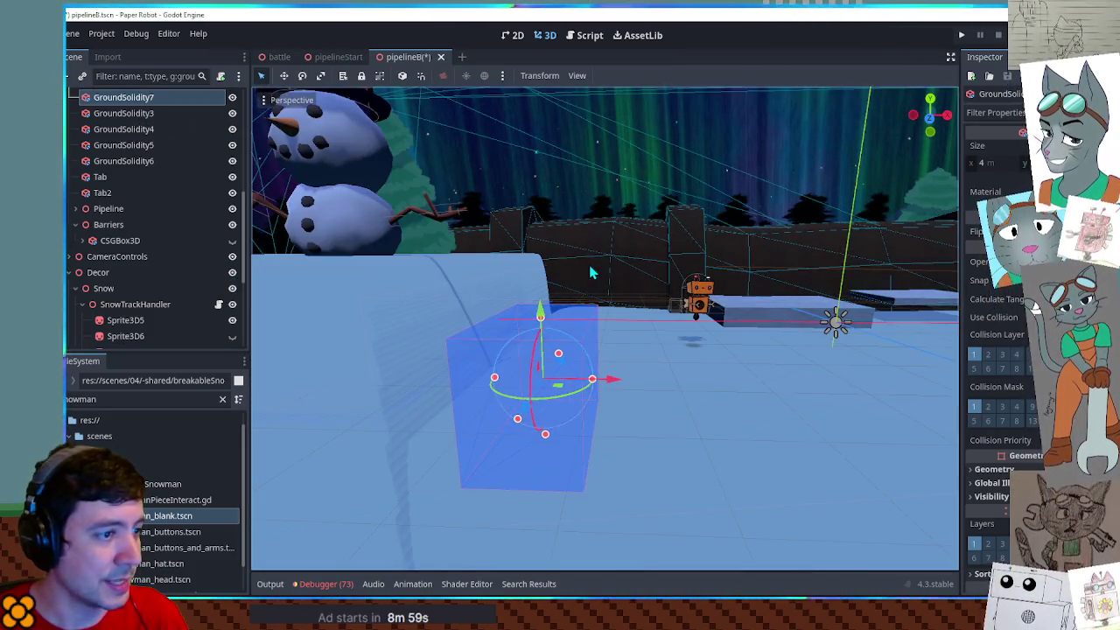
pyautogui.moveTo(593, 273)
pyautogui.mouseDown()
pyautogui.moveTo(590, 229)
pyautogui.moveTo(361, 267)
pyautogui.mouseUp()
pyautogui.scroll(-3, 147, 262)
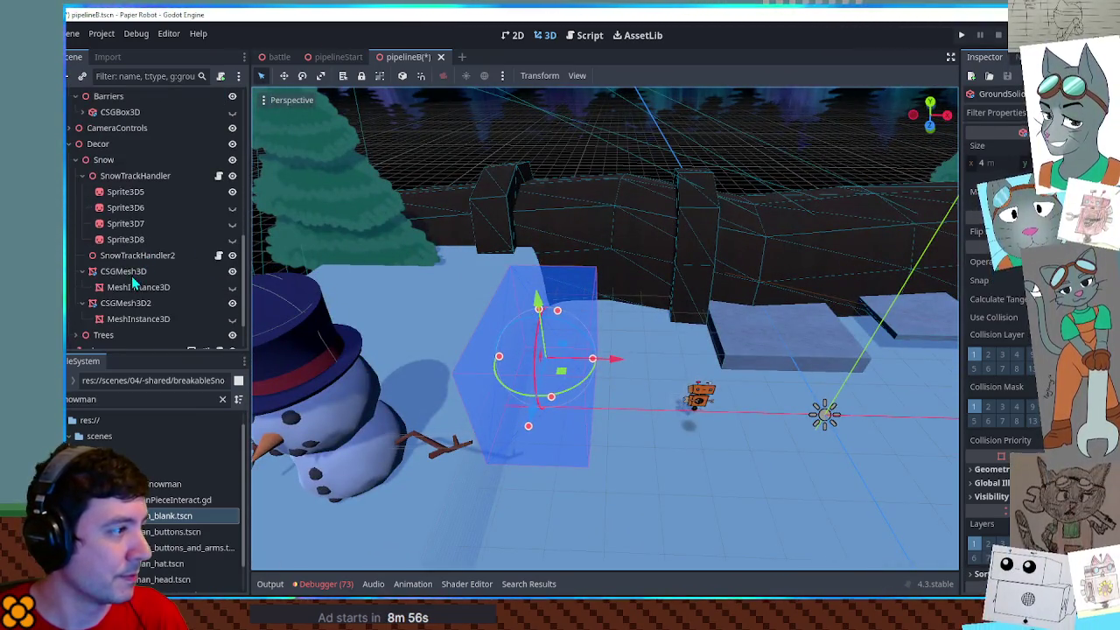
pyautogui.click(131, 257)
pyautogui.hotkey('ctrl', 'd')
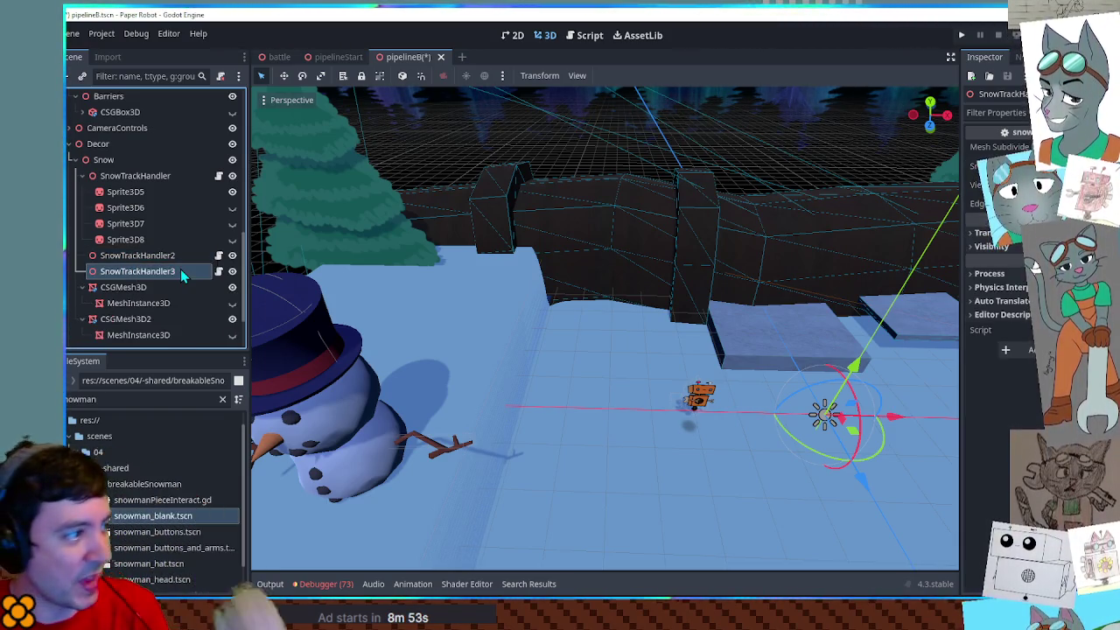
# Duplicate the CSGMesh3D2 snow mesh into CSGMesh3D3 and select its MeshInstance3D child
pyautogui.scroll(-3, 181, 271)
pyautogui.click(137, 244)
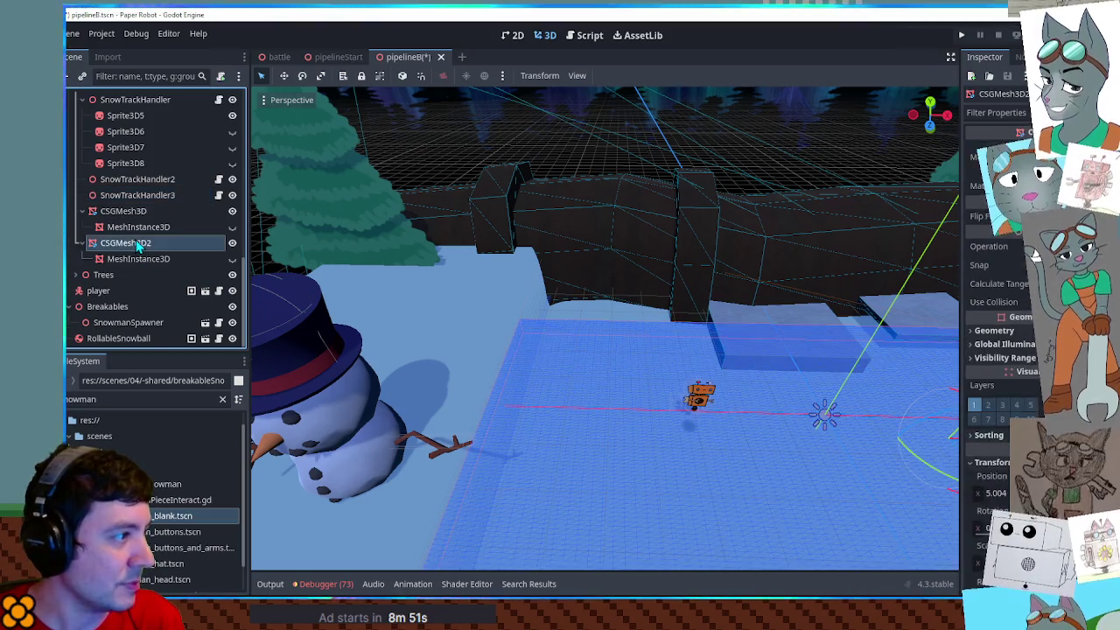
pyautogui.hotkey('ctrl', 'd')
pyautogui.click(167, 293)
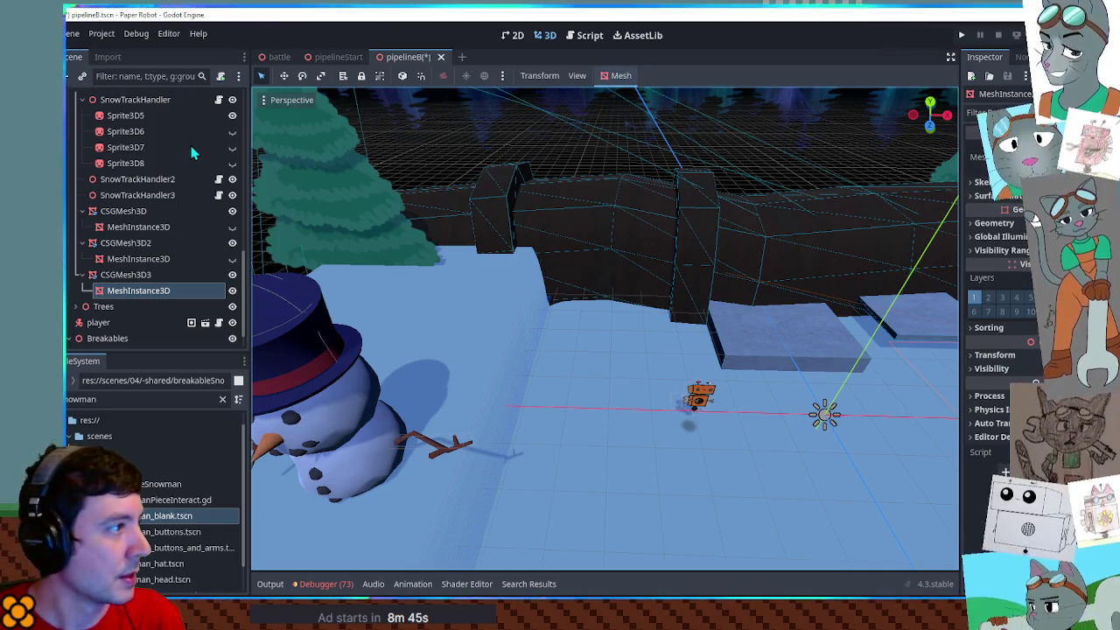
# Shrink the GroundSolidity7 box along X and shorten it along Z to 6
pyautogui.scroll(2, 200, 152)
pyautogui.click(569, 353)
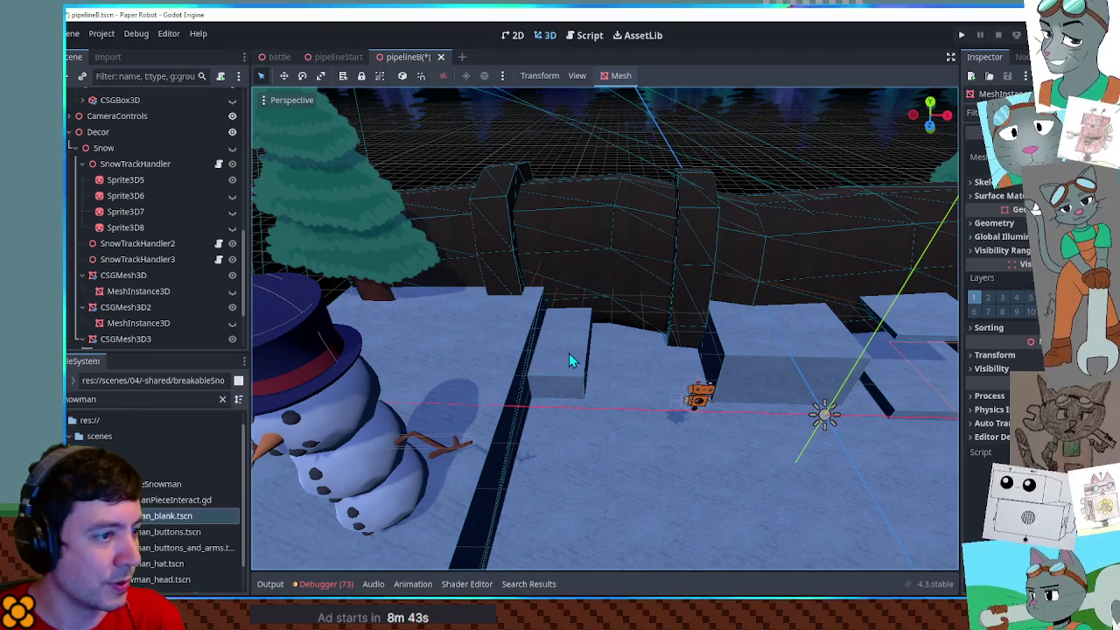
pyautogui.moveTo(500, 360)
pyautogui.mouseDown()
pyautogui.moveTo(586, 375)
pyautogui.moveTo(523, 363)
pyautogui.moveTo(673, 350)
pyautogui.mouseUp()
pyautogui.moveTo(682, 312)
pyautogui.mouseDown()
pyautogui.moveTo(656, 325)
pyautogui.moveTo(734, 338)
pyautogui.mouseUp()
pyautogui.moveTo(588, 278); pyautogui.dragTo(334, 250)
# Show the Snow group again and inspect CSGMesh3D3's mesh size settings
pyautogui.scroll(-3, 146, 281)
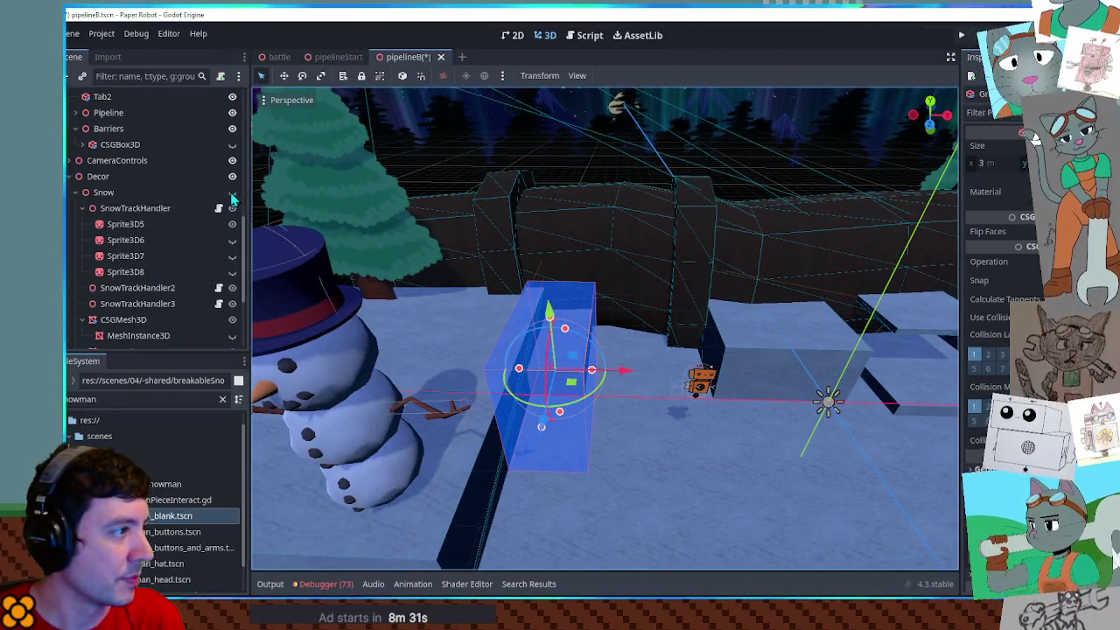
pyautogui.click(232, 192)
pyautogui.moveTo(392, 289); pyautogui.dragTo(194, 302)
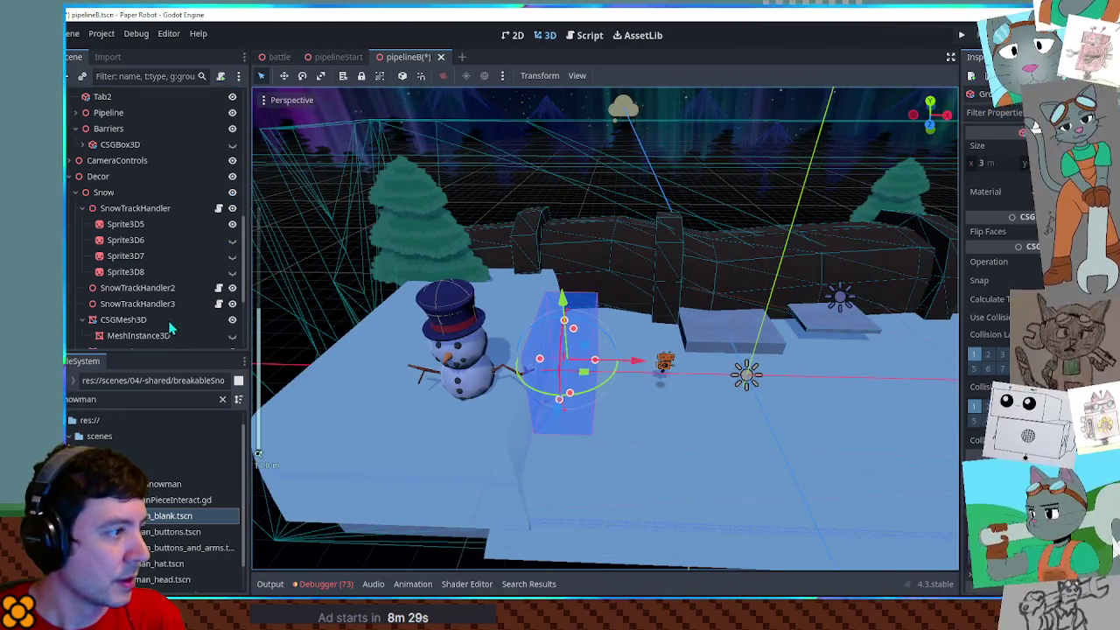
pyautogui.scroll(-2, 156, 341)
pyautogui.click(149, 303)
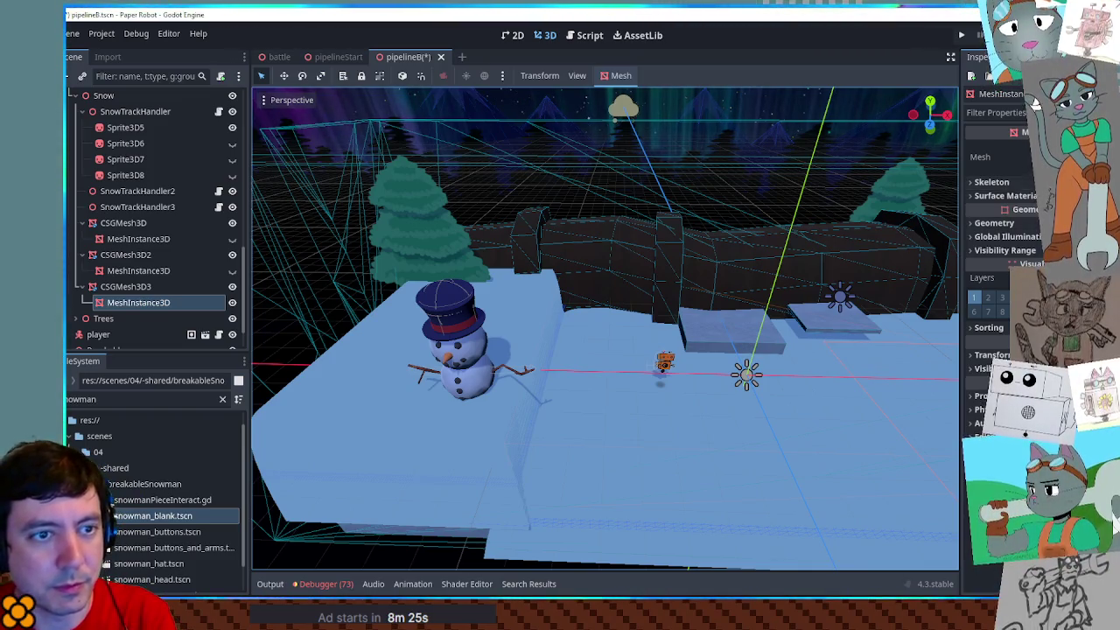
pyautogui.click(1032, 157)
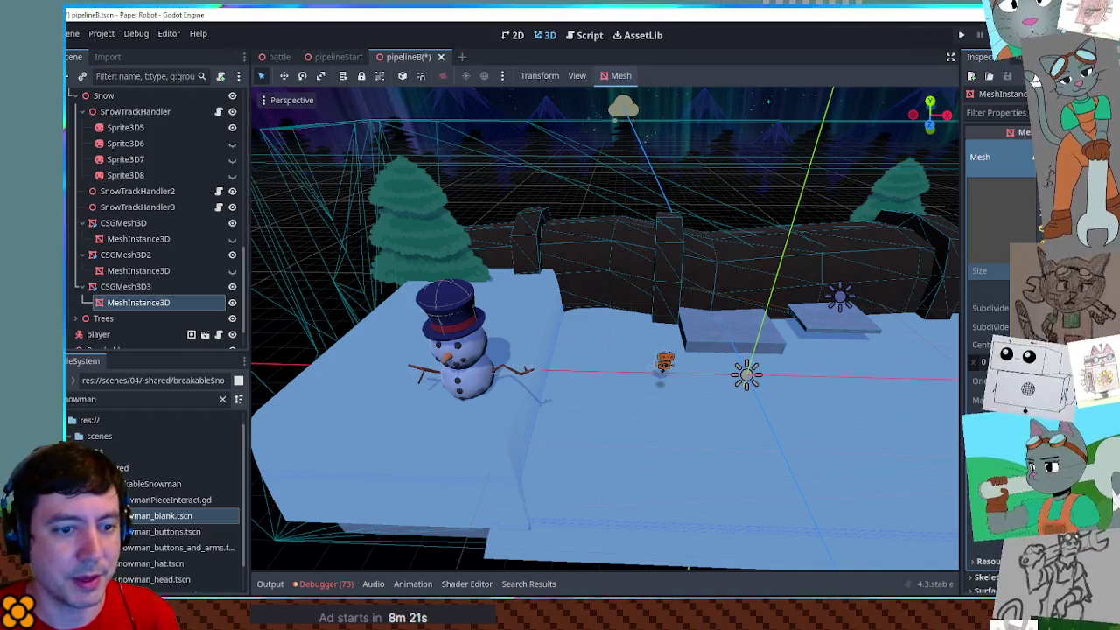
# Assign CSGMesh3D3 as the target mesh of SnowTrackHandler3
pyautogui.click(127, 287)
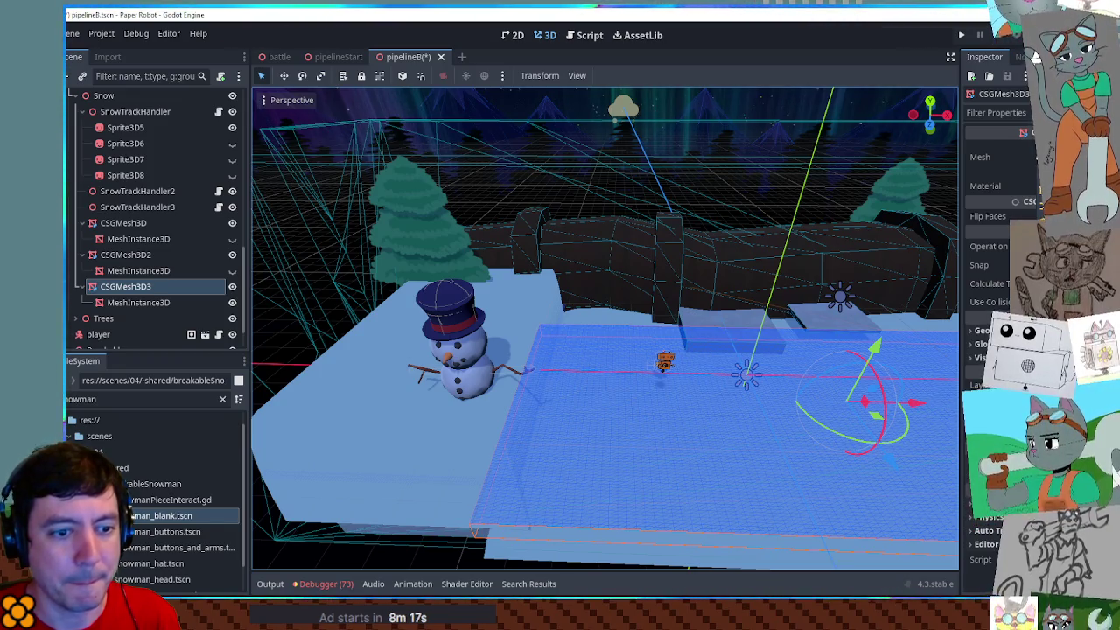
pyautogui.moveTo(871, 368); pyautogui.dragTo(871, 338)
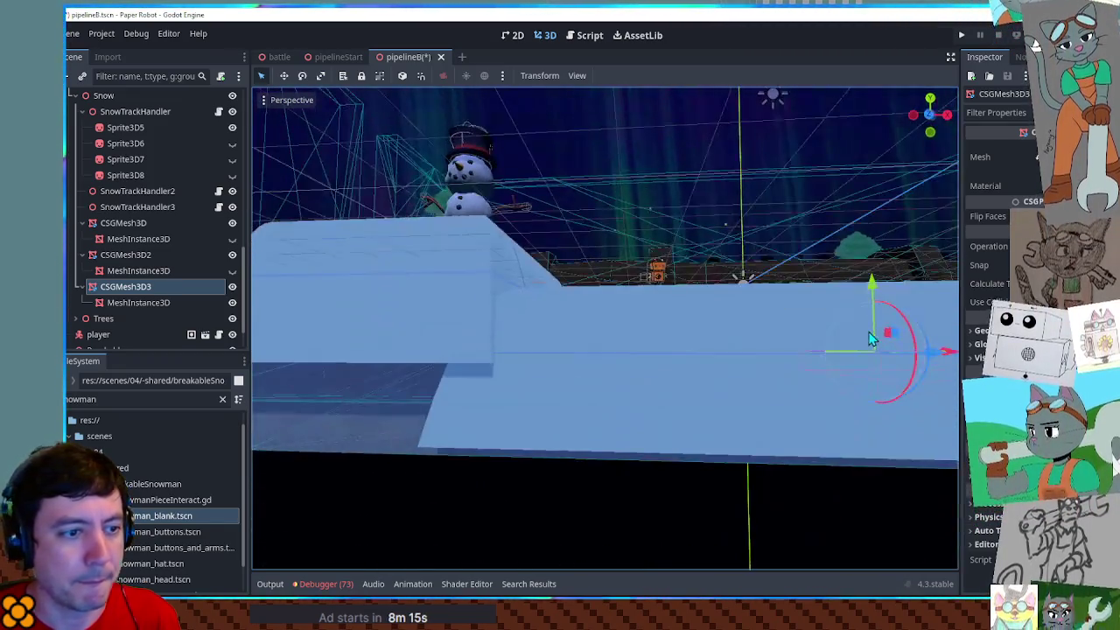
pyautogui.click(131, 204)
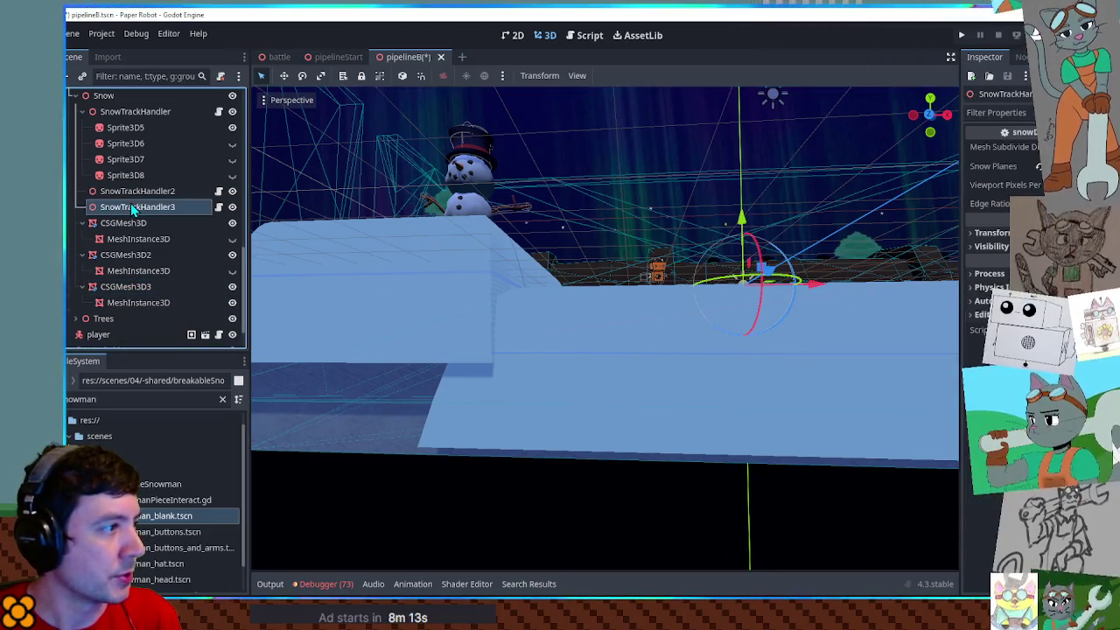
pyautogui.click(1007, 224)
pyautogui.doubleClick(595, 352)
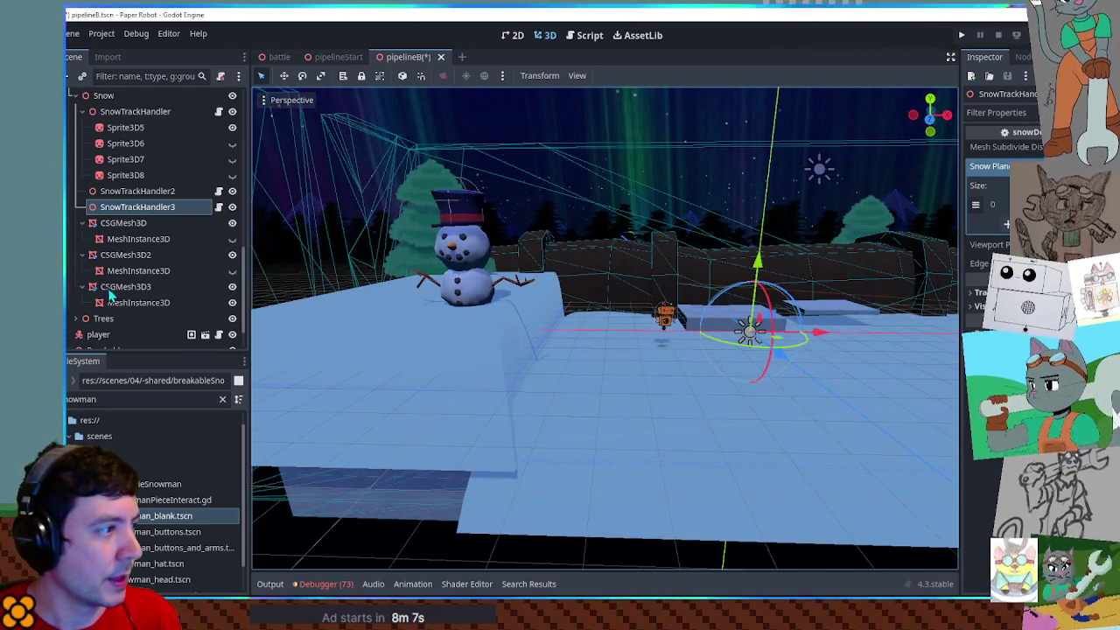
# Move CSGMesh3D3 up-left over the snow area using top and front orthographic views
pyautogui.click(110, 287)
pyautogui.press('KP_7')
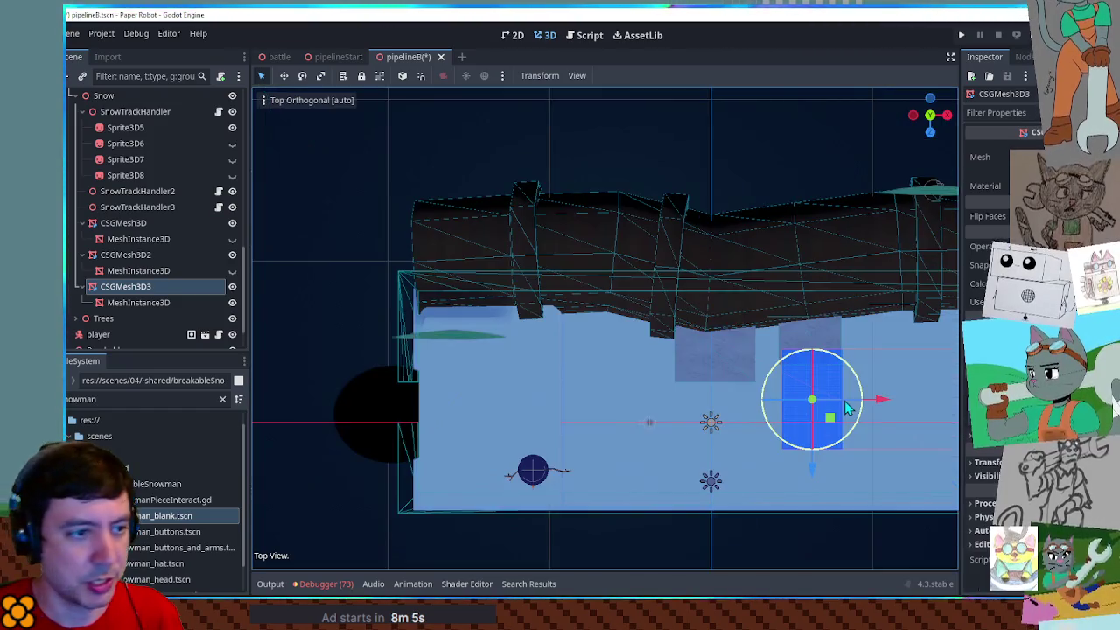
pyautogui.moveTo(836, 429)
pyautogui.mouseDown()
pyautogui.moveTo(693, 358)
pyautogui.moveTo(593, 354)
pyautogui.mouseUp()
pyautogui.press('KP_1')
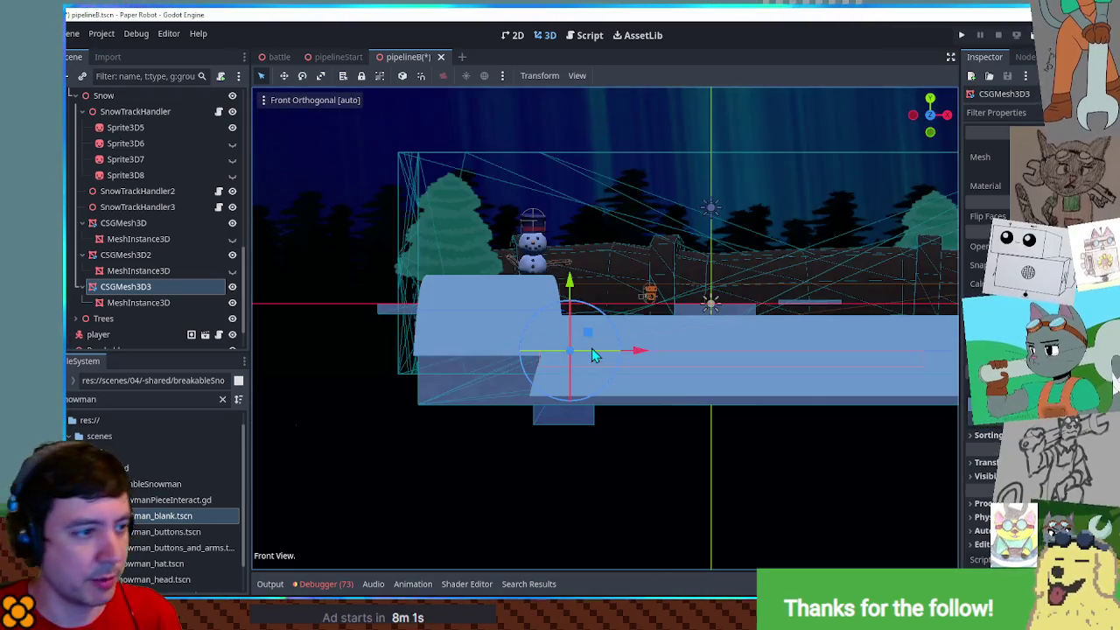
pyautogui.moveTo(569, 261)
pyautogui.mouseDown()
pyautogui.moveTo(600, 425)
pyautogui.moveTo(603, 341)
pyautogui.moveTo(624, 324)
pyautogui.mouseUp()
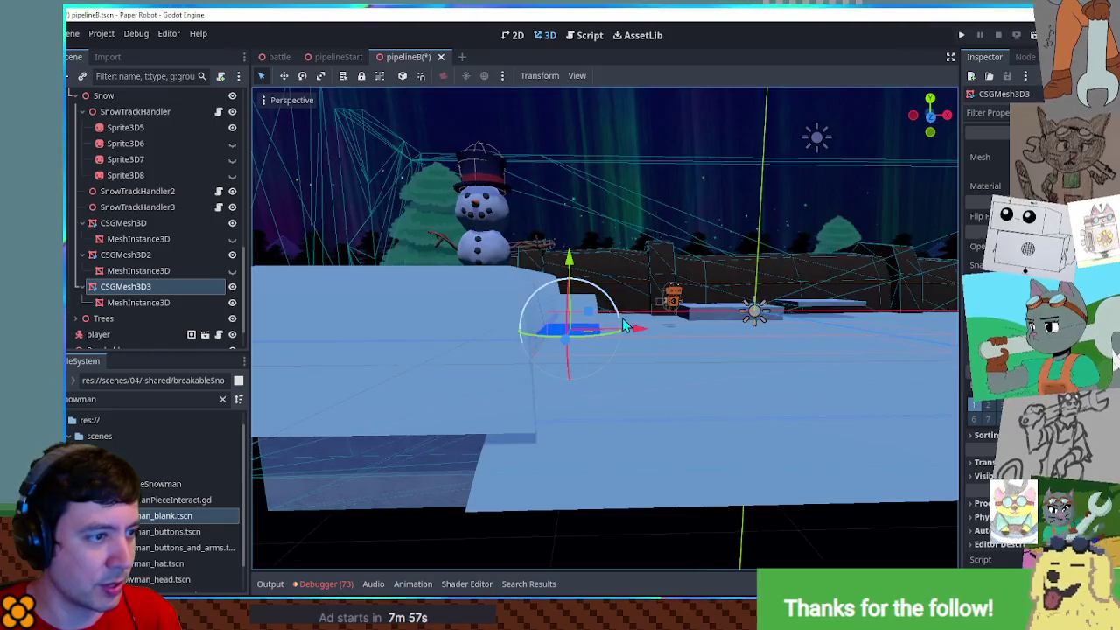
# Save the level, shift CSGMesh3D3 slightly right along X, and run the game
pyautogui.hotkey('ctrl', 's')
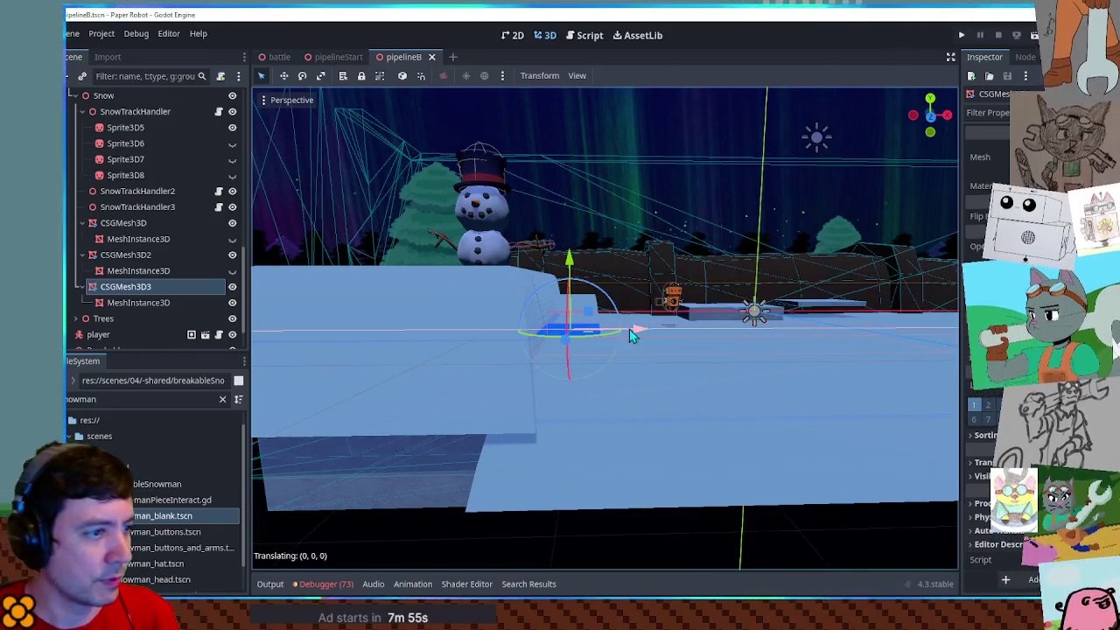
pyautogui.moveTo(633, 335); pyautogui.dragTo(642, 329)
pyautogui.press('F5')
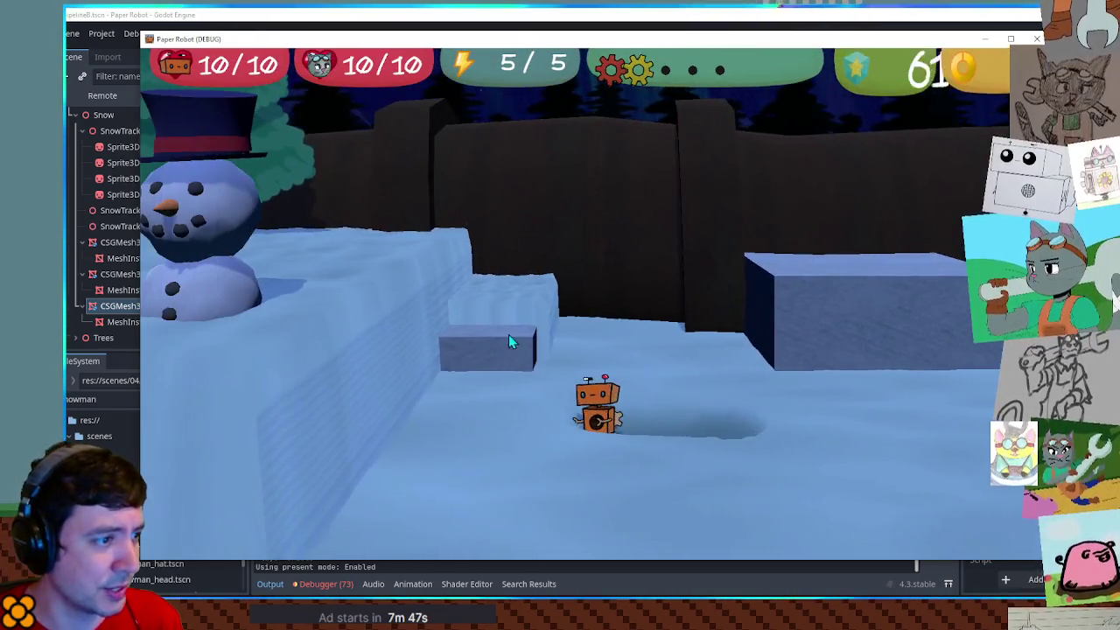
# Stop the game, nudge CSGMesh3D3 one unit along Z, then rerun and stop the game
pyautogui.press('F8')
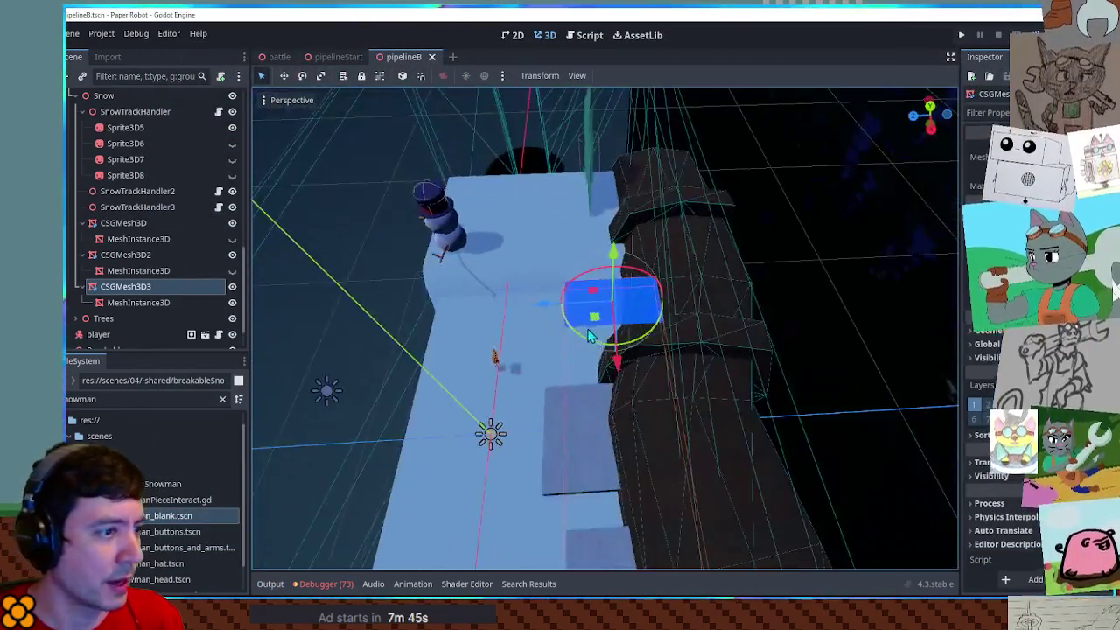
pyautogui.moveTo(549, 314); pyautogui.dragTo(537, 313)
pyautogui.press('F6')
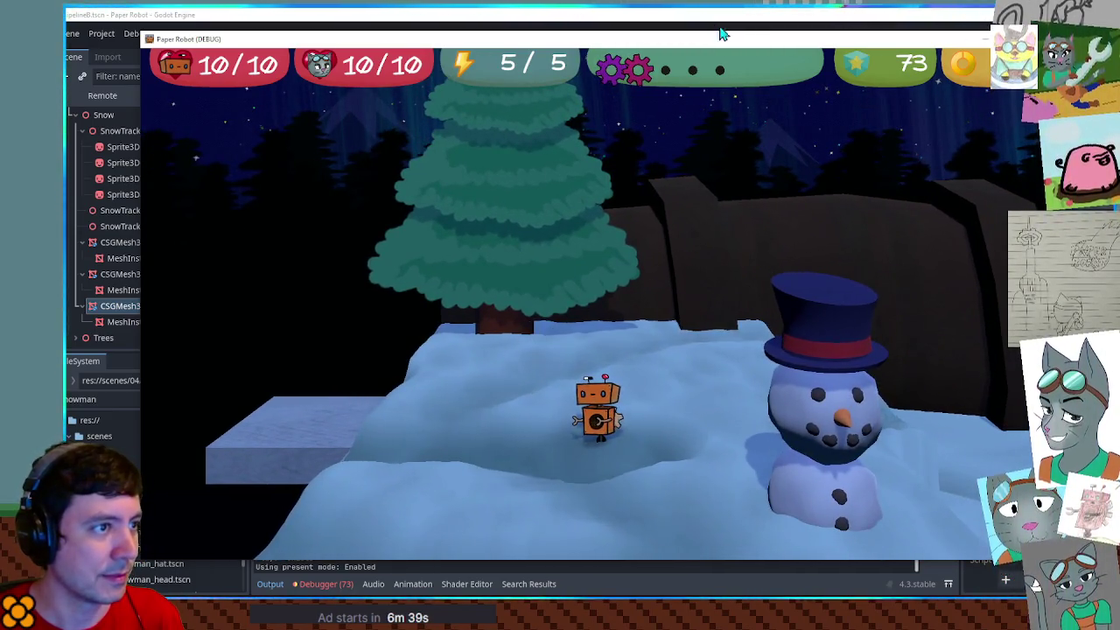
pyautogui.press('F8')
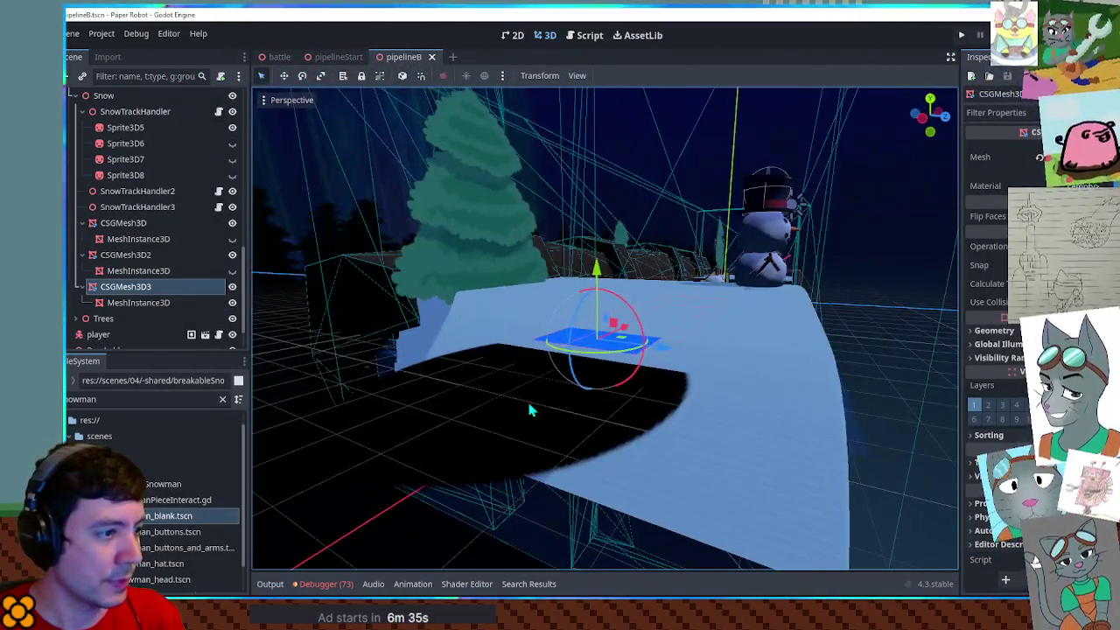
# Move Sprite3D5 right along X and up one unit along Y, save, and run the game
pyautogui.click(521, 410)
pyautogui.moveTo(521, 410)
pyautogui.mouseDown()
pyautogui.moveTo(569, 370)
pyautogui.moveTo(457, 326)
pyautogui.mouseUp()
pyautogui.moveTo(359, 203)
pyautogui.mouseDown()
pyautogui.moveTo(368, 293)
pyautogui.moveTo(472, 230)
pyautogui.moveTo(510, 266)
pyautogui.mouseUp()
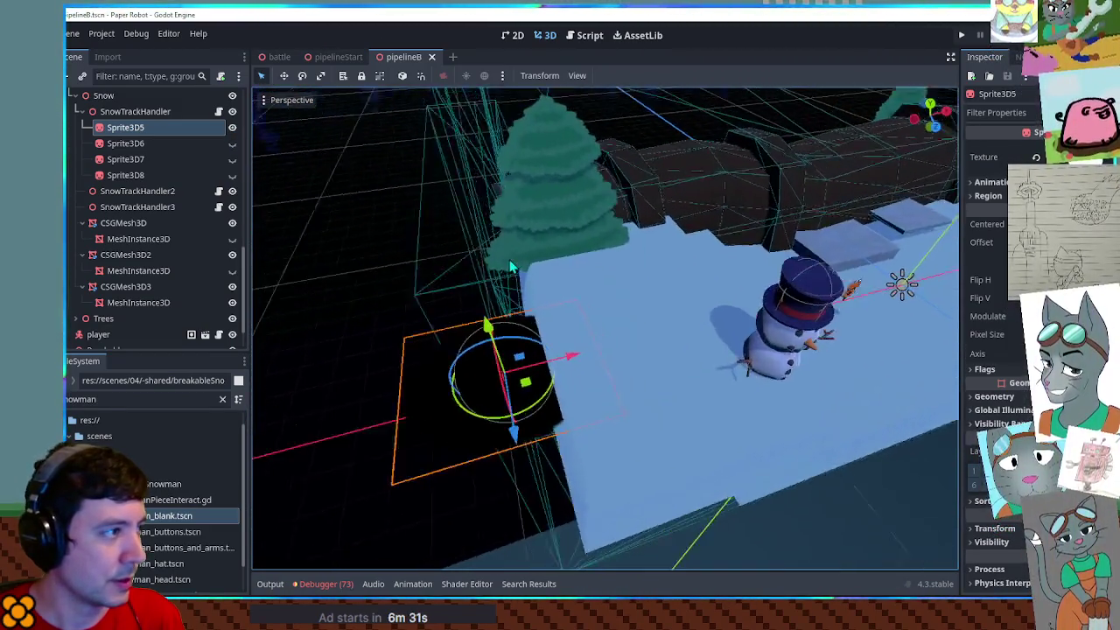
pyautogui.moveTo(545, 299); pyautogui.dragTo(648, 297)
pyautogui.moveTo(581, 249)
pyautogui.mouseDown()
pyautogui.moveTo(584, 223)
pyautogui.moveTo(603, 253)
pyautogui.moveTo(575, 259)
pyautogui.mouseUp()
pyautogui.hotkey('ctrl', 's')
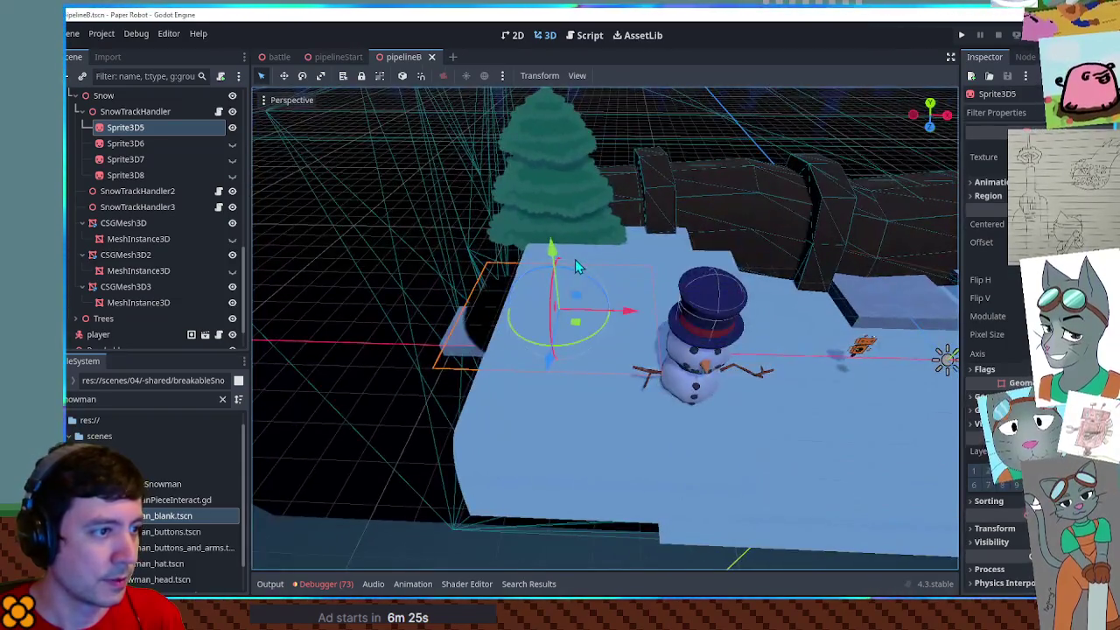
pyautogui.press('F6')
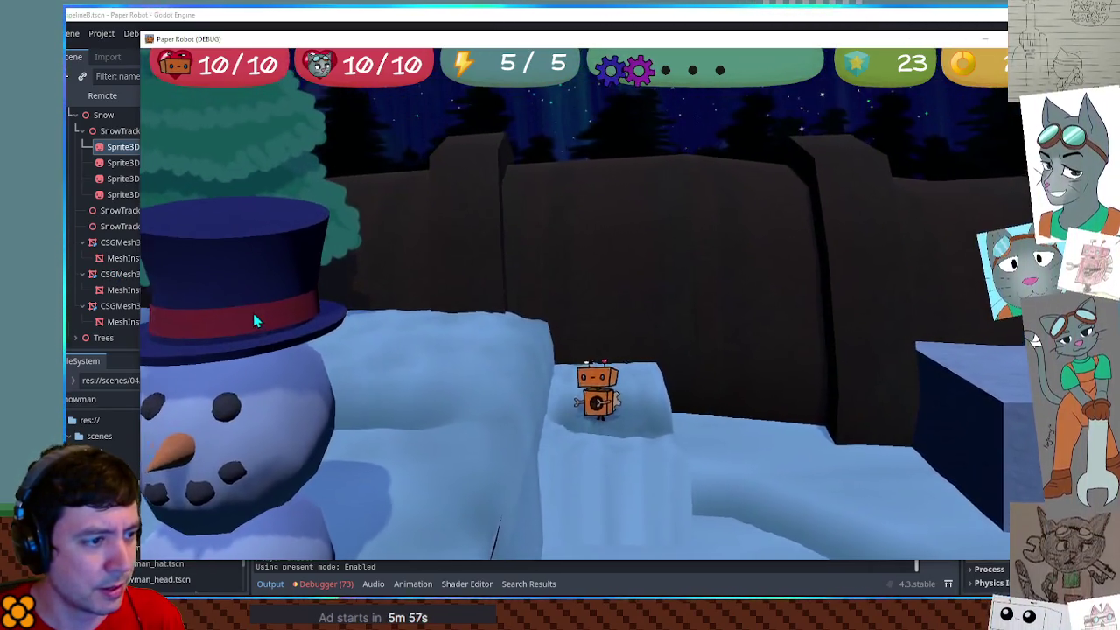
# Walk the robot around the snowman with S, D, W and A, then close the game window
pyautogui.press('s')
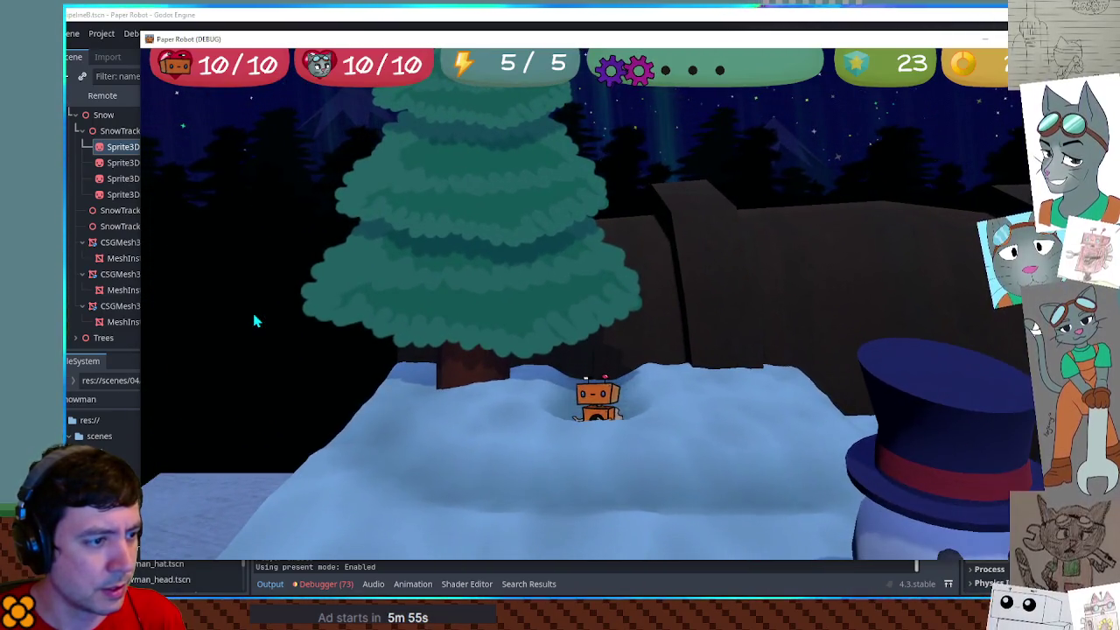
pyautogui.press('d')
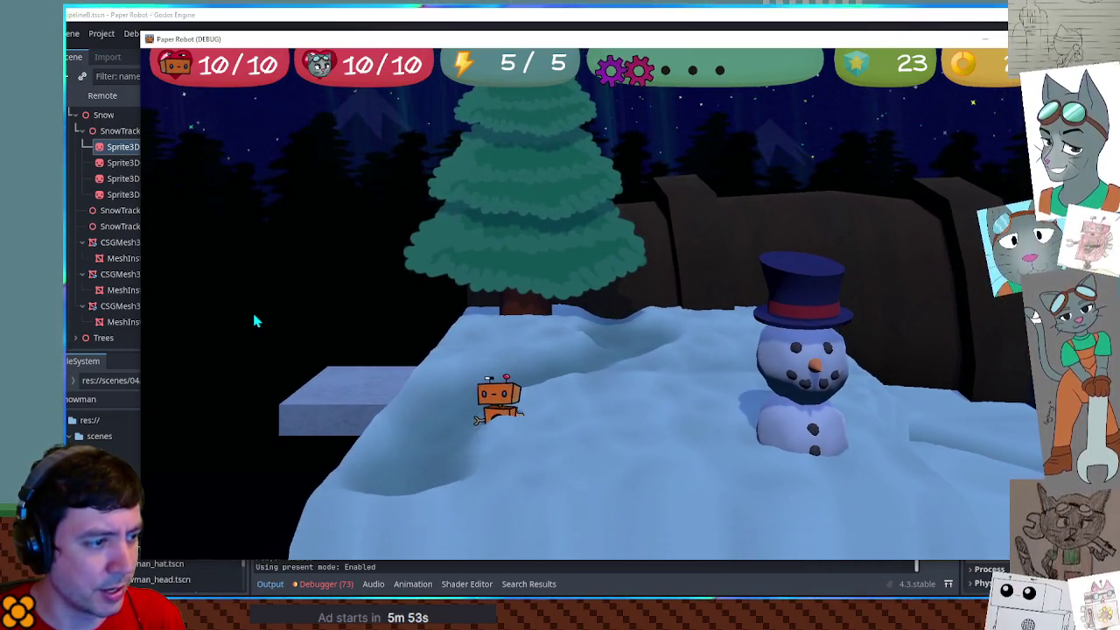
pyautogui.press('w')
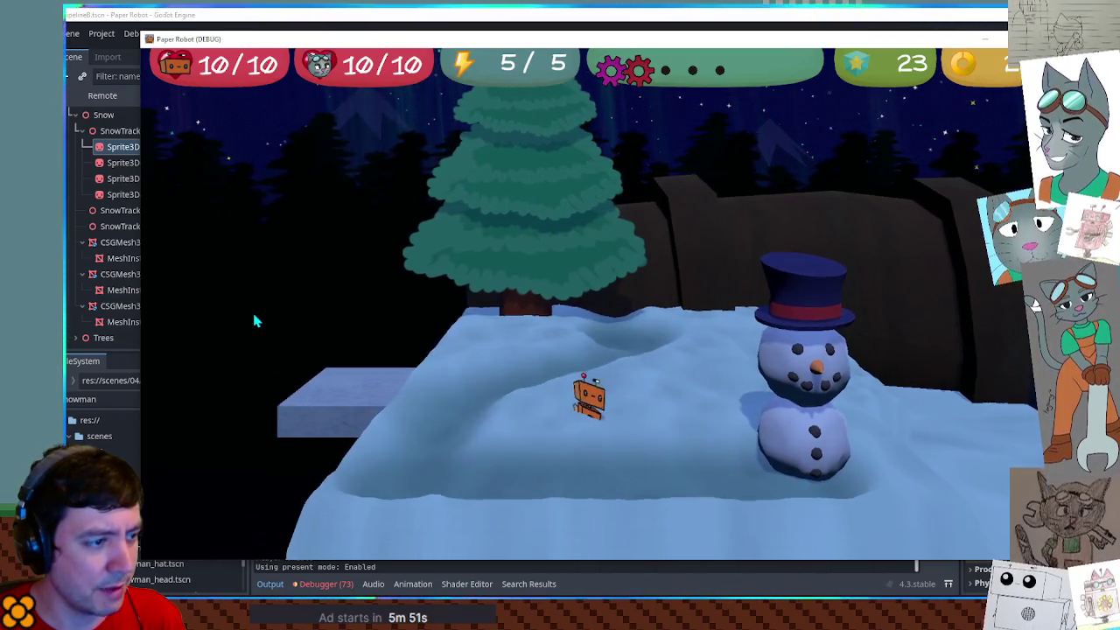
pyautogui.press('s')
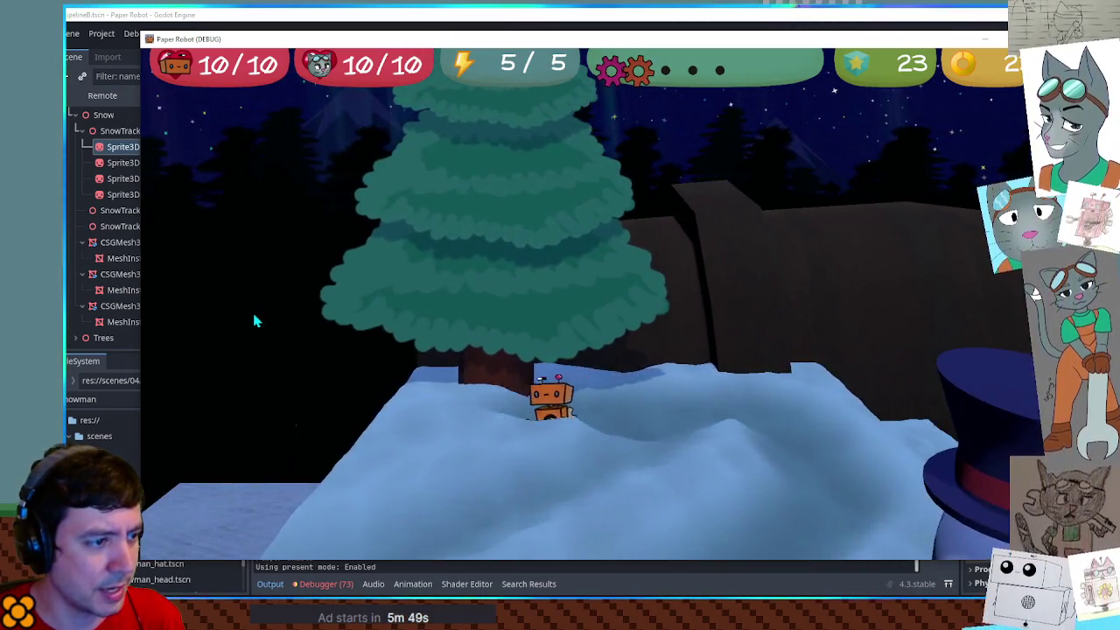
pyautogui.press('s')
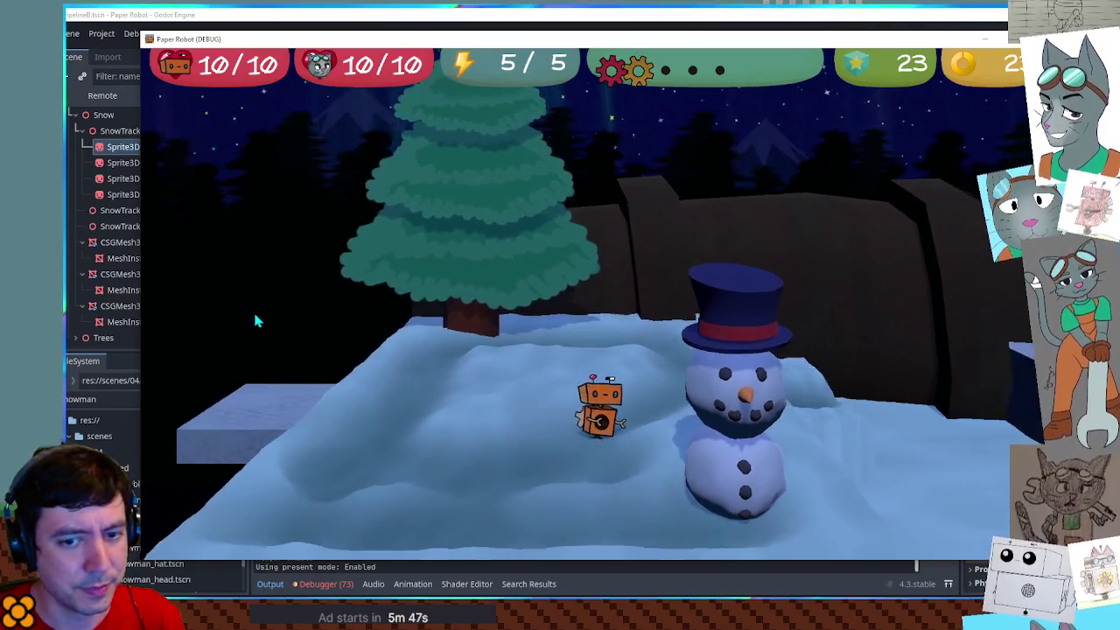
pyautogui.press('d')
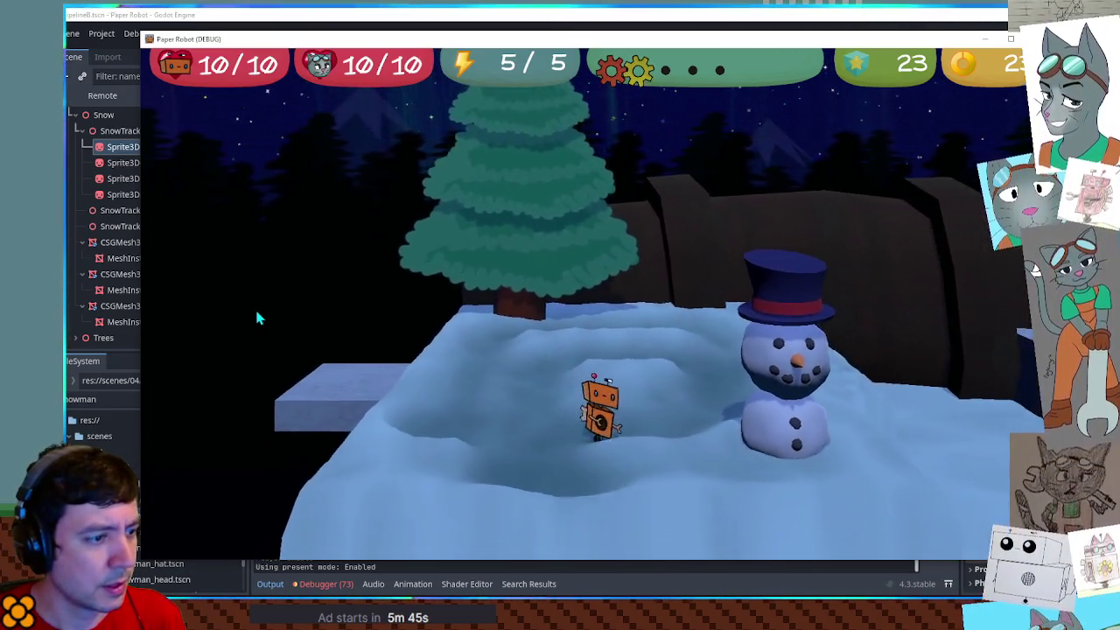
pyautogui.press('a')
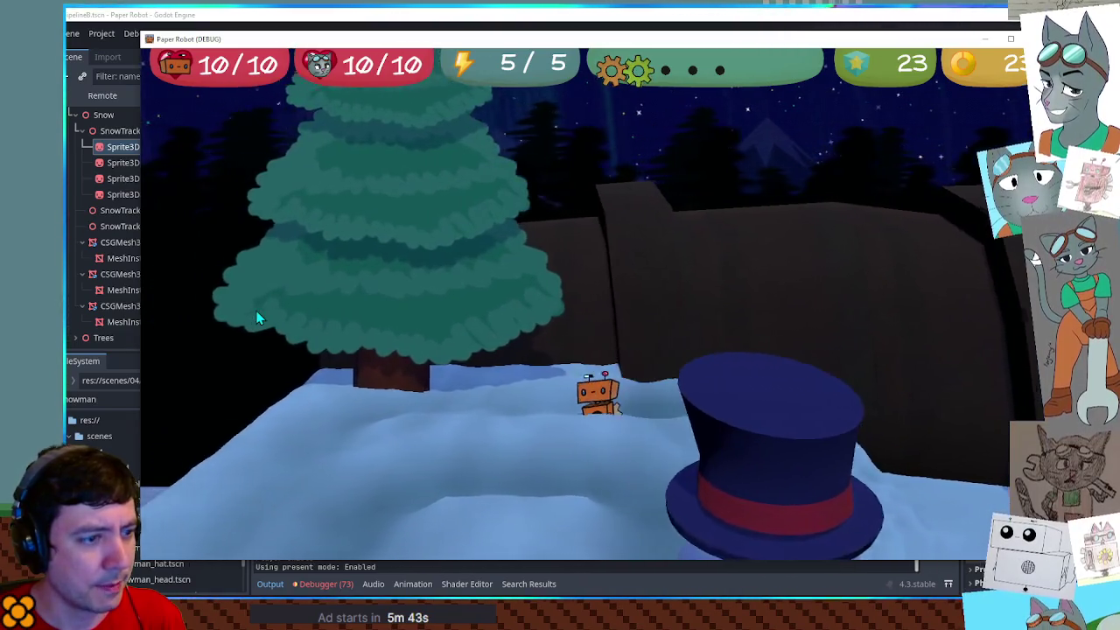
pyautogui.press('d')
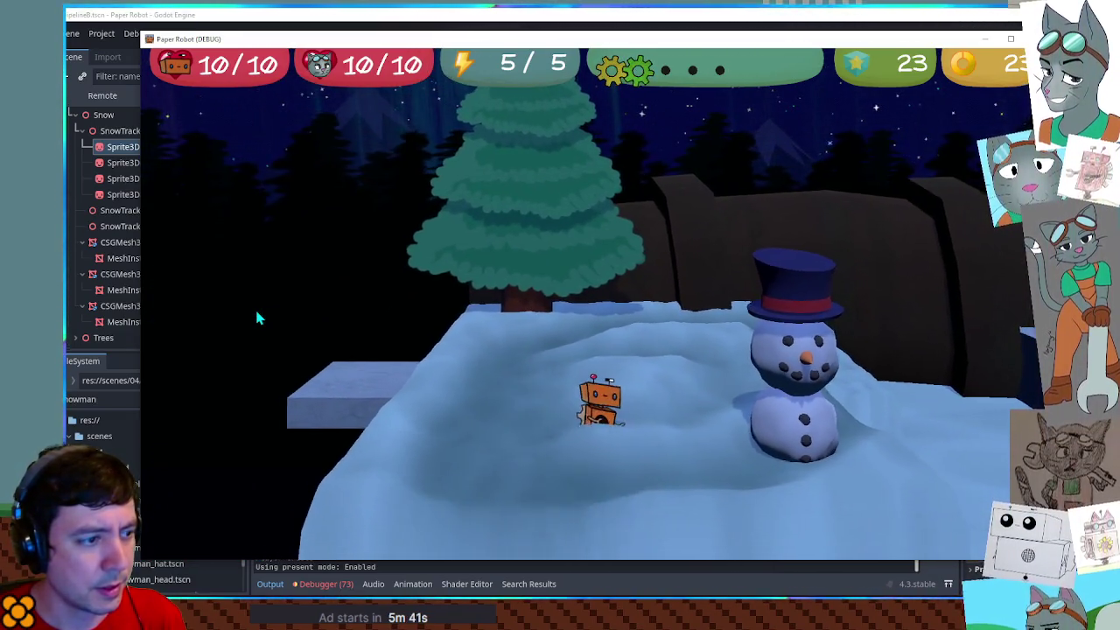
pyautogui.press('a')
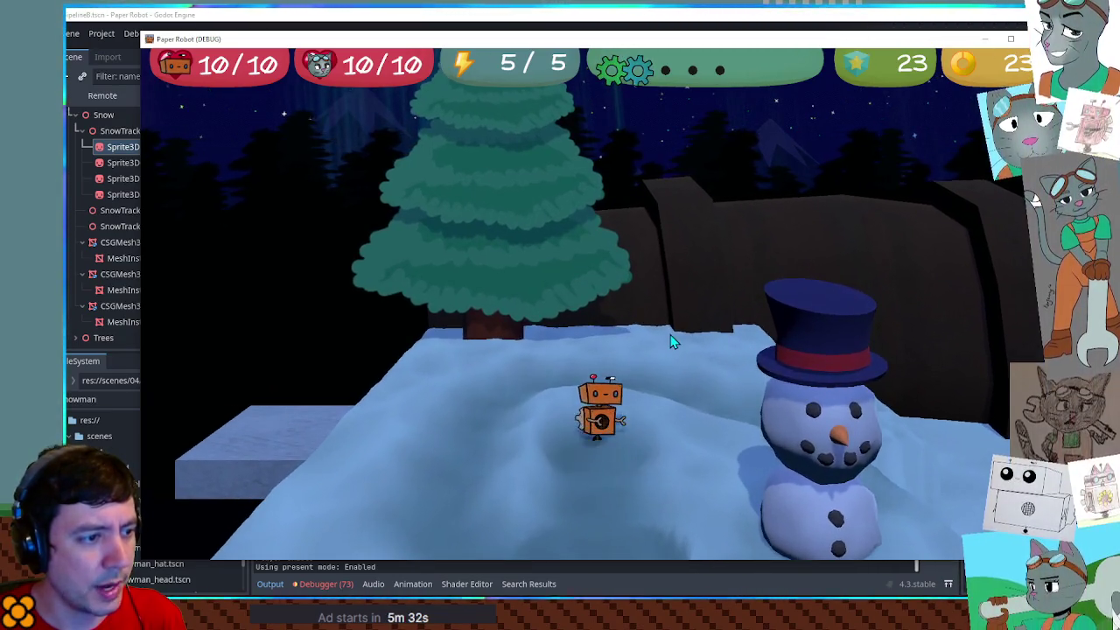
pyautogui.click(1022, 40)
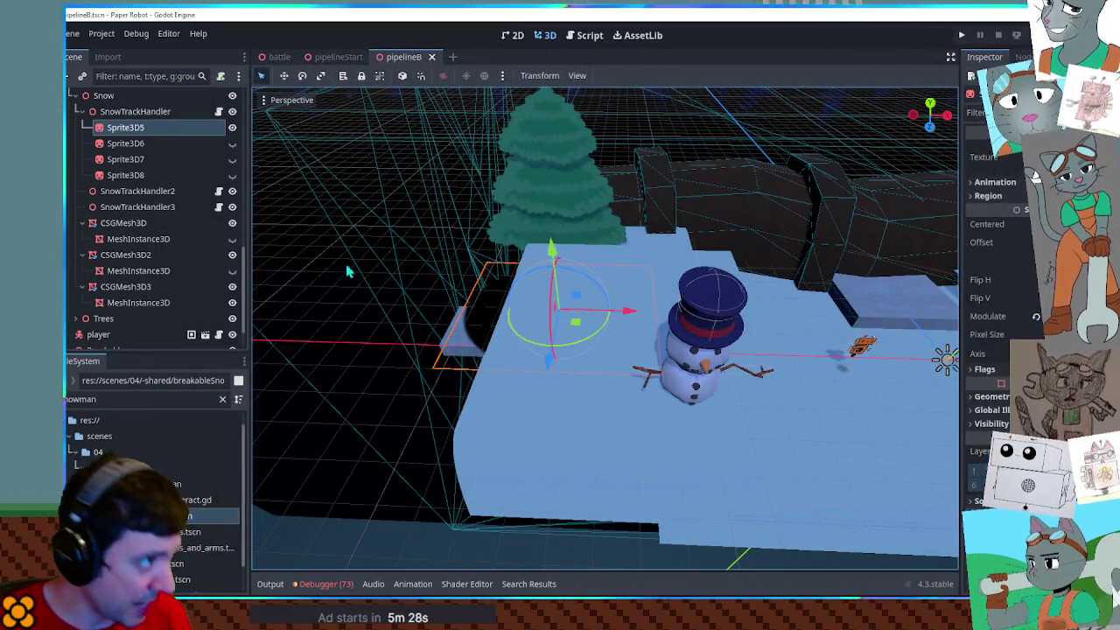
# Focus and orbit the view around SnowTrackHandler and the ground solidity snow block
pyautogui.click(84, 112)
pyautogui.doubleClick(129, 133)
pyautogui.moveTo(584, 386)
pyautogui.mouseDown()
pyautogui.moveTo(568, 393)
pyautogui.moveTo(612, 361)
pyautogui.moveTo(605, 351)
pyautogui.mouseUp()
pyautogui.scroll(-3, 568, 393)
pyautogui.scroll(5, 605, 351)
pyautogui.moveTo(577, 399)
pyautogui.mouseDown()
pyautogui.moveTo(724, 385)
pyautogui.moveTo(422, 362)
pyautogui.moveTo(825, 370)
pyautogui.moveTo(607, 359)
pyautogui.mouseUp()
pyautogui.click(607, 359)
pyautogui.click(530, 315)
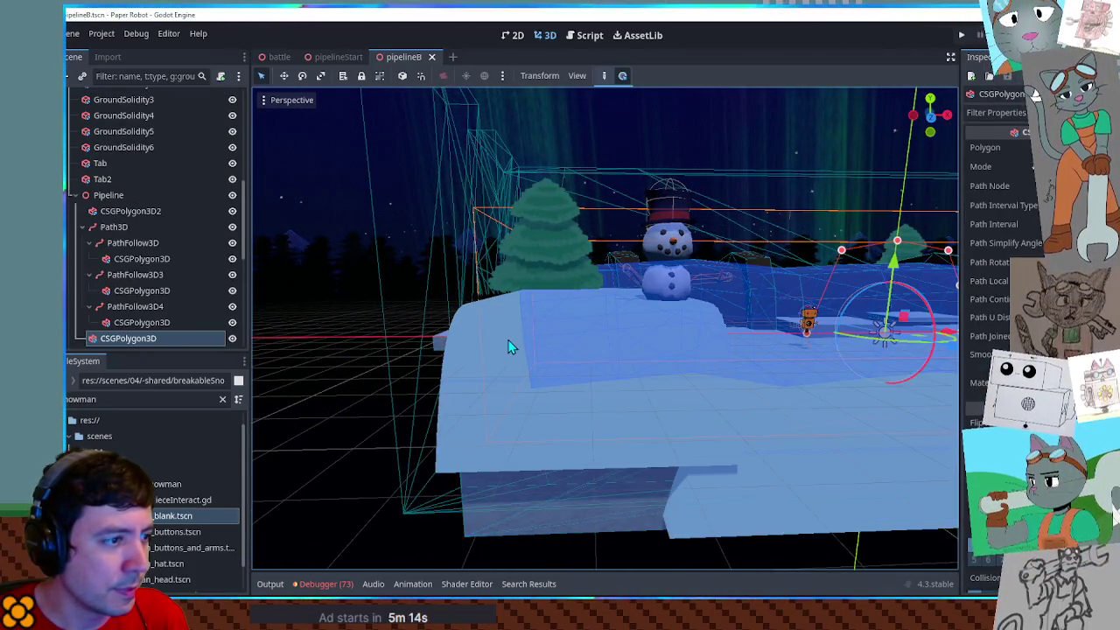
pyautogui.click(510, 347)
pyautogui.press('f')
pyautogui.scroll(-3, 101, 254)
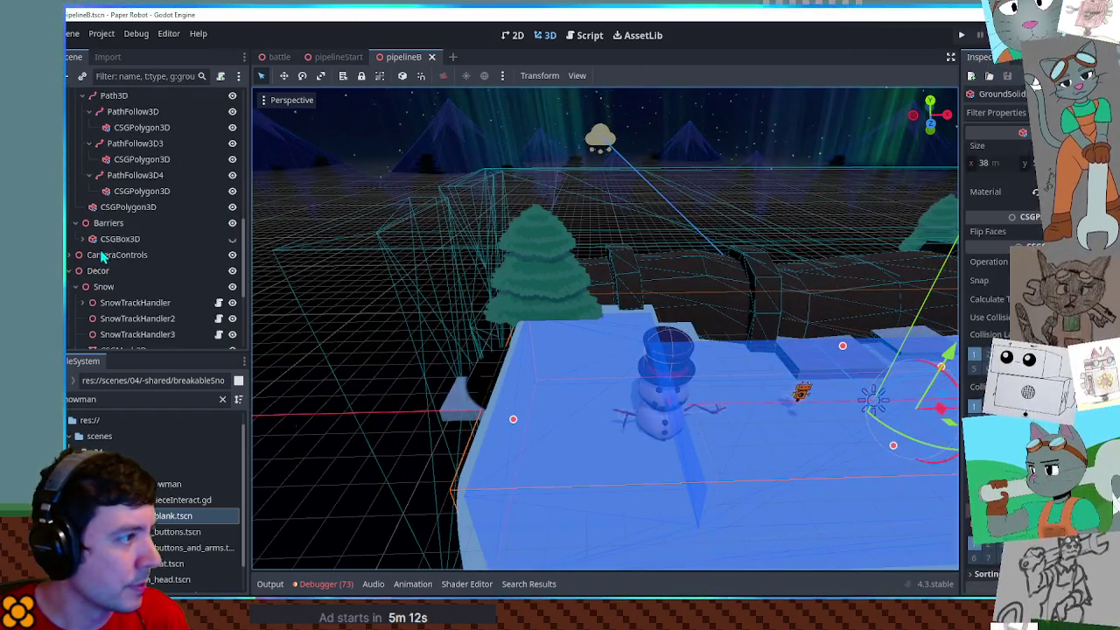
pyautogui.scroll(-5, 105, 252)
# Centre the view on SnowTrackHandler and the first CSGMesh3D, orbiting to inspect the snow mesh
pyautogui.click(121, 115)
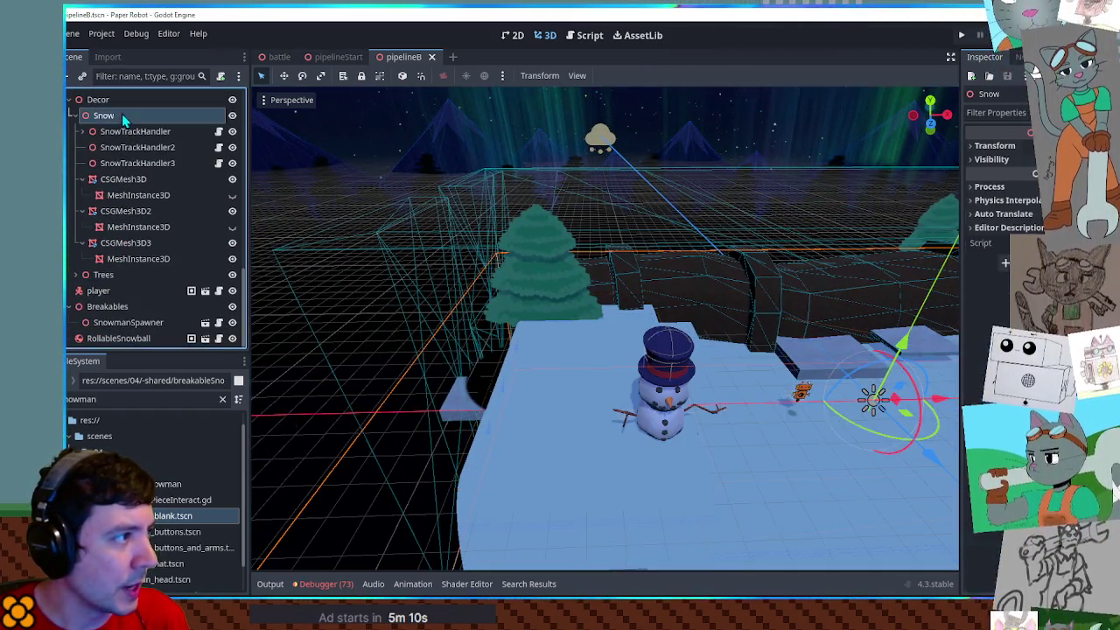
pyautogui.click(122, 131)
pyautogui.click(83, 131)
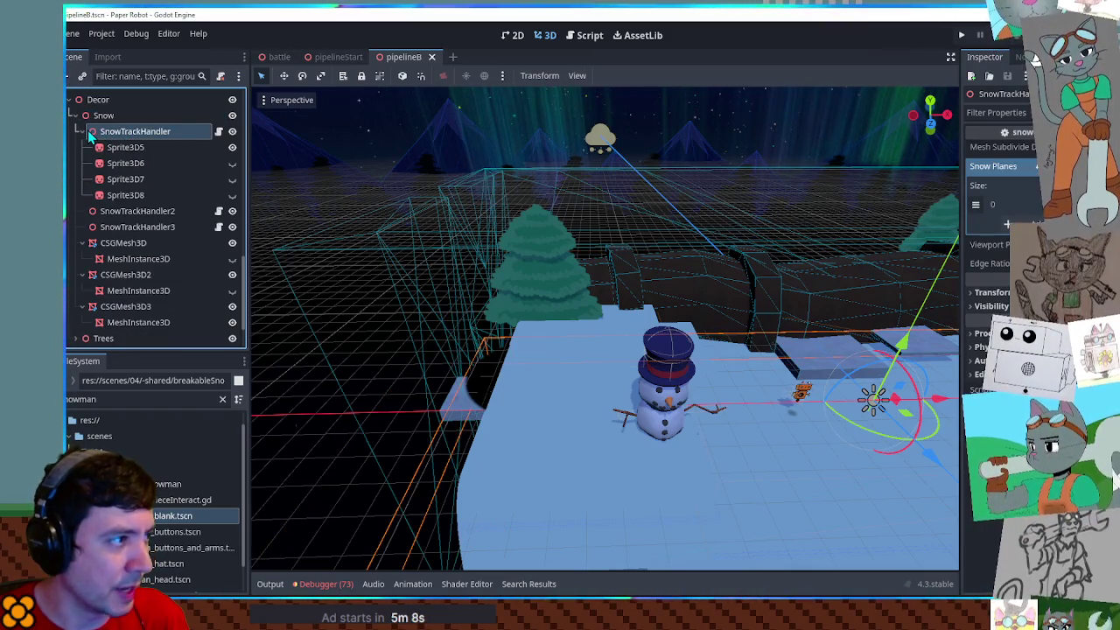
pyautogui.press('f')
pyautogui.click(85, 133)
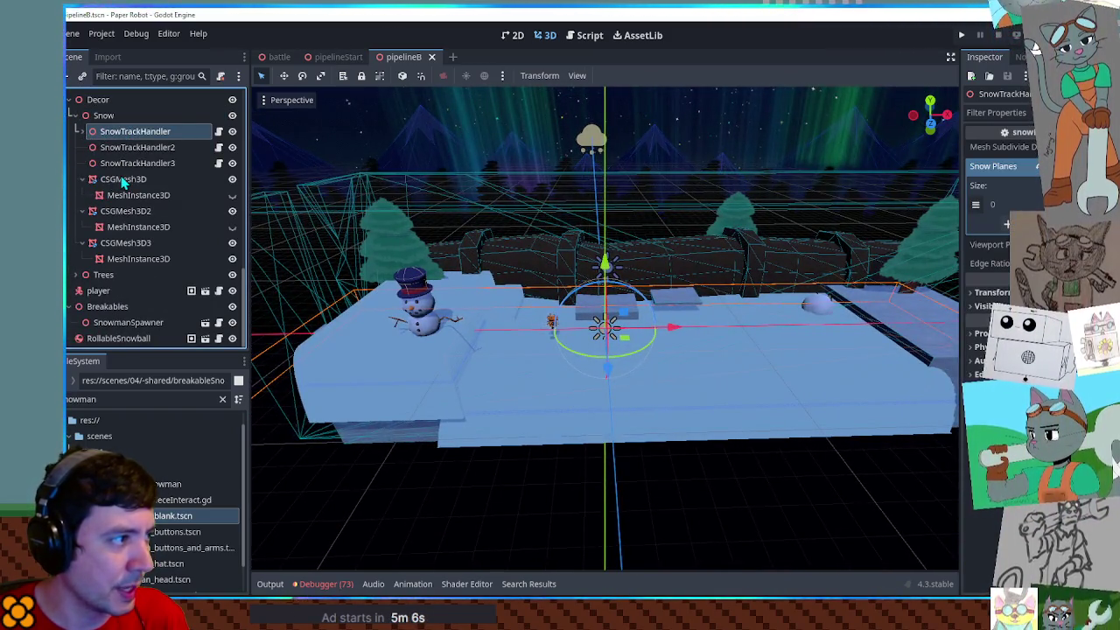
pyautogui.click(122, 180)
pyautogui.press('f')
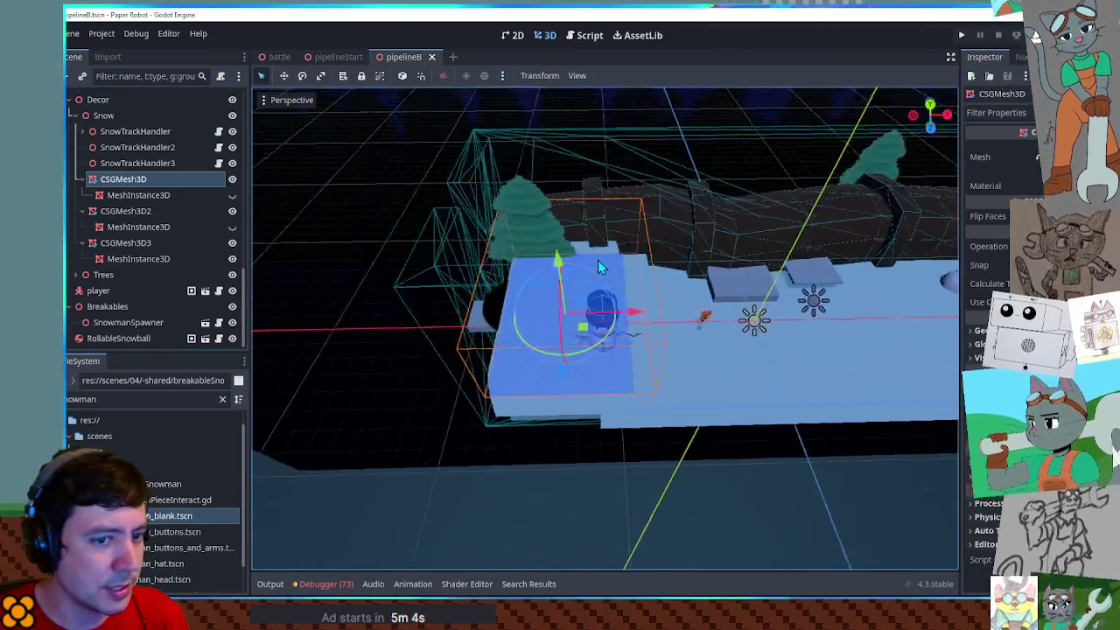
pyautogui.scroll(-3, 998, 262)
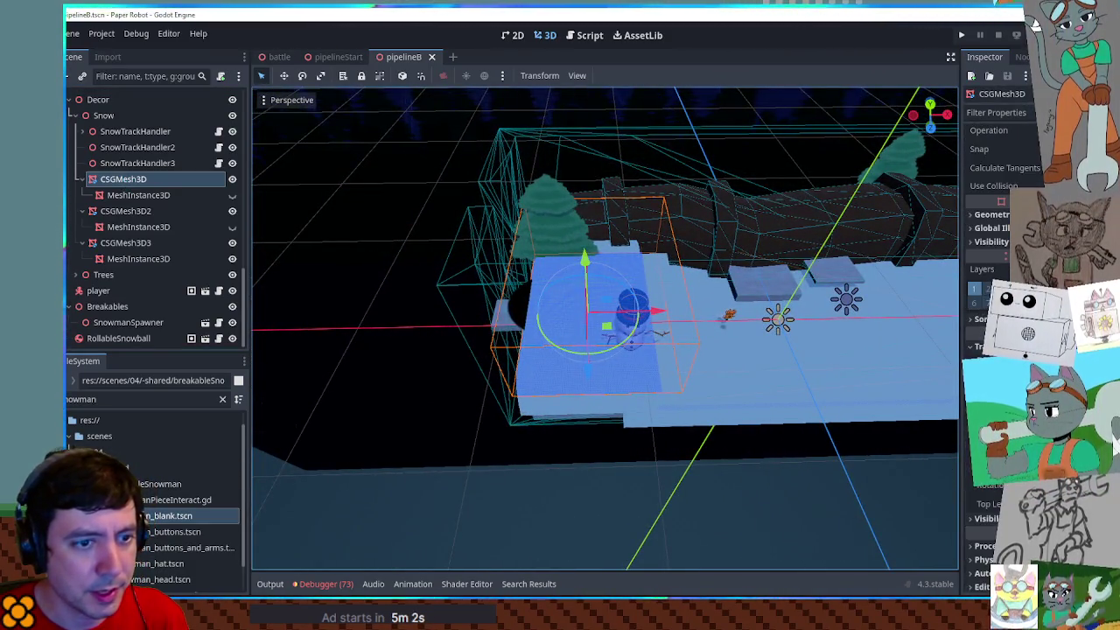
pyautogui.moveTo(650, 306); pyautogui.dragTo(637, 398)
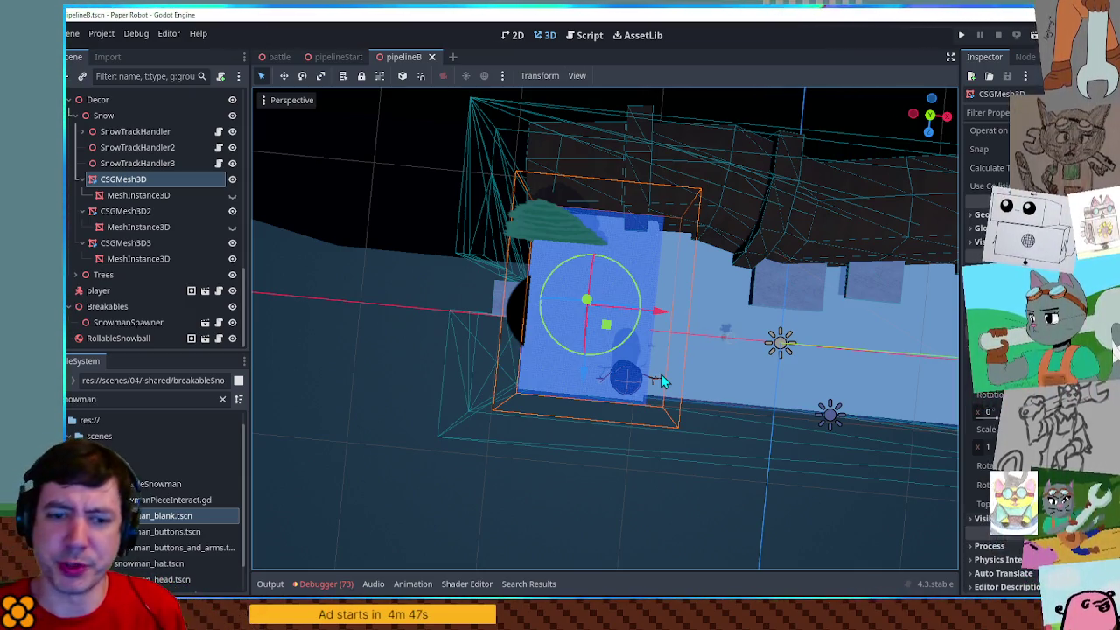
pyautogui.moveTo(661, 374); pyautogui.dragTo(645, 221)
pyautogui.scroll(5, 645, 221)
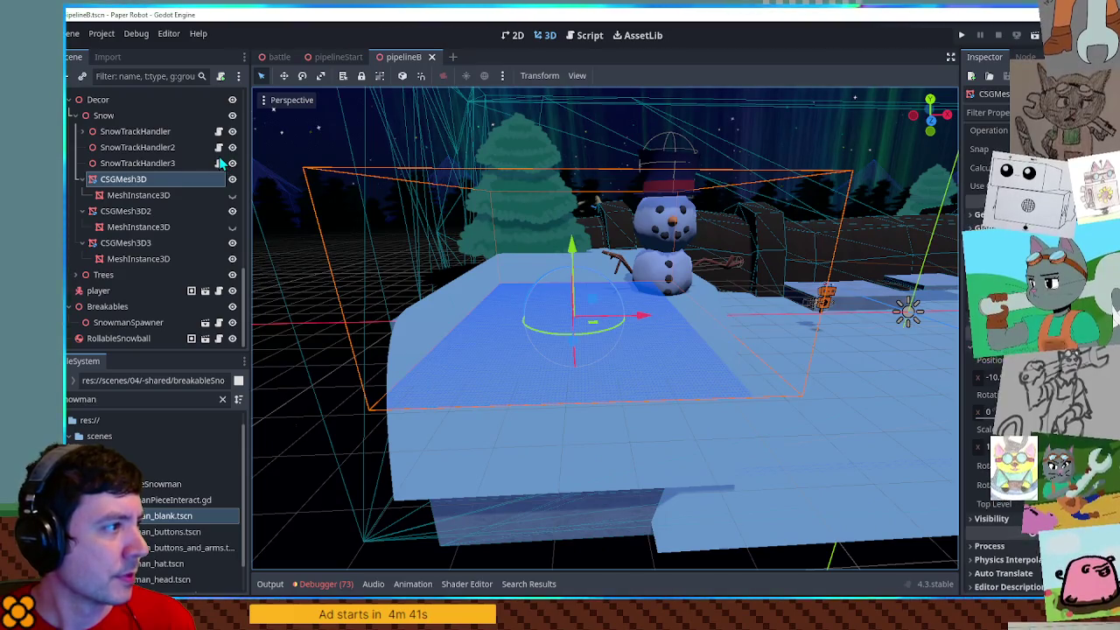
# Delete the SnowTrackHandler2 node and launch the game
pyautogui.click(137, 147)
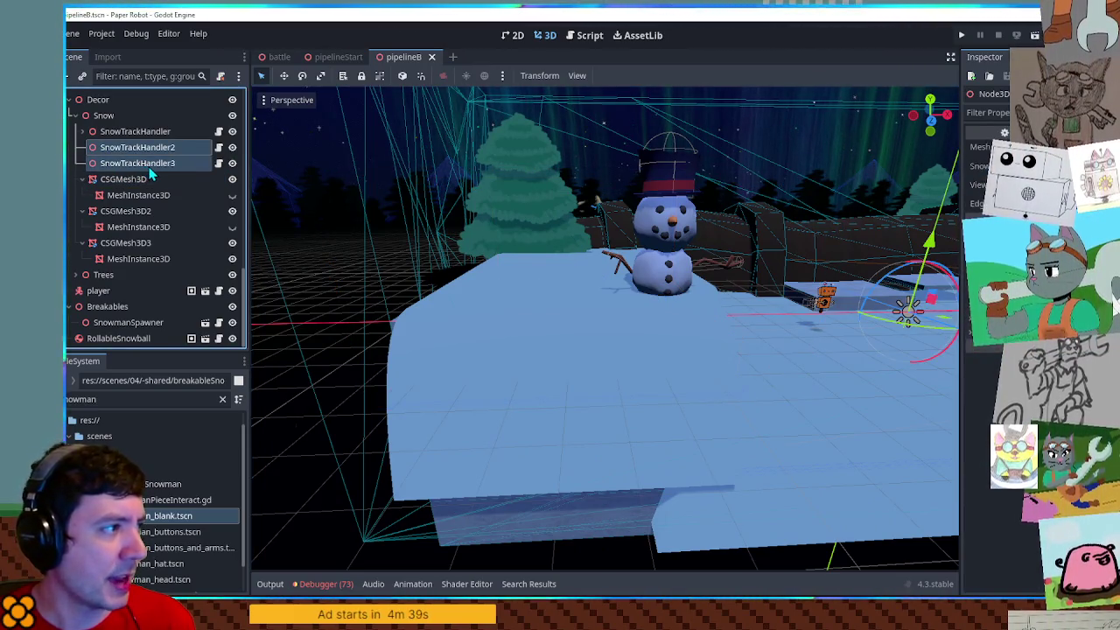
pyautogui.press('Delete')
pyautogui.press('Return')
pyautogui.press('F5')
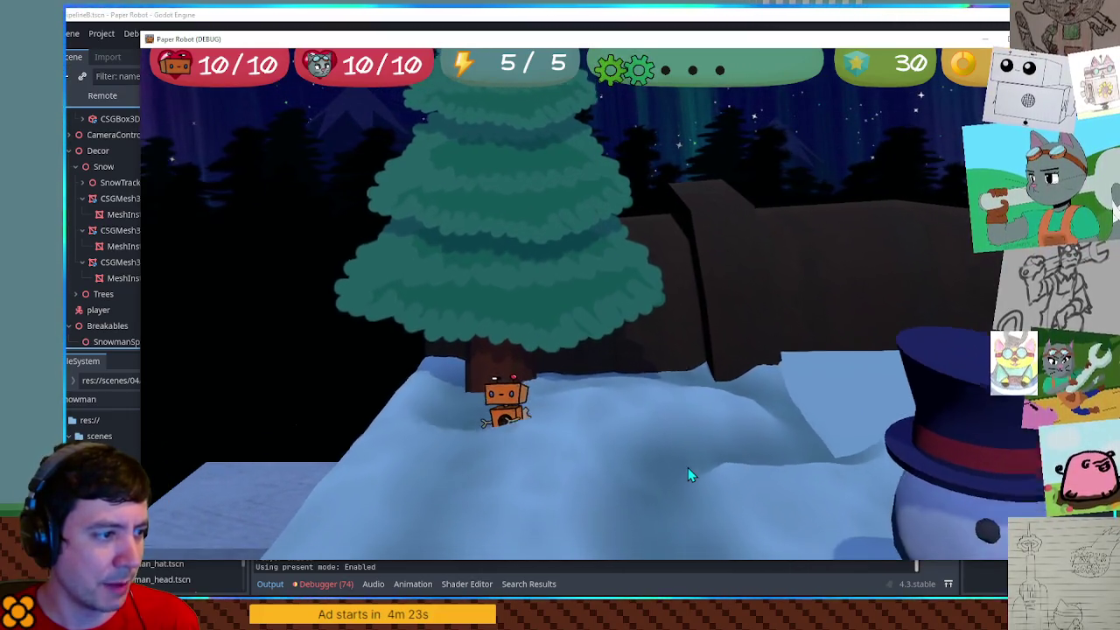
# Stop the game, expand SnowTrackHandler to view Sprite3D5–8, and open its attached script
pyautogui.press('F8')
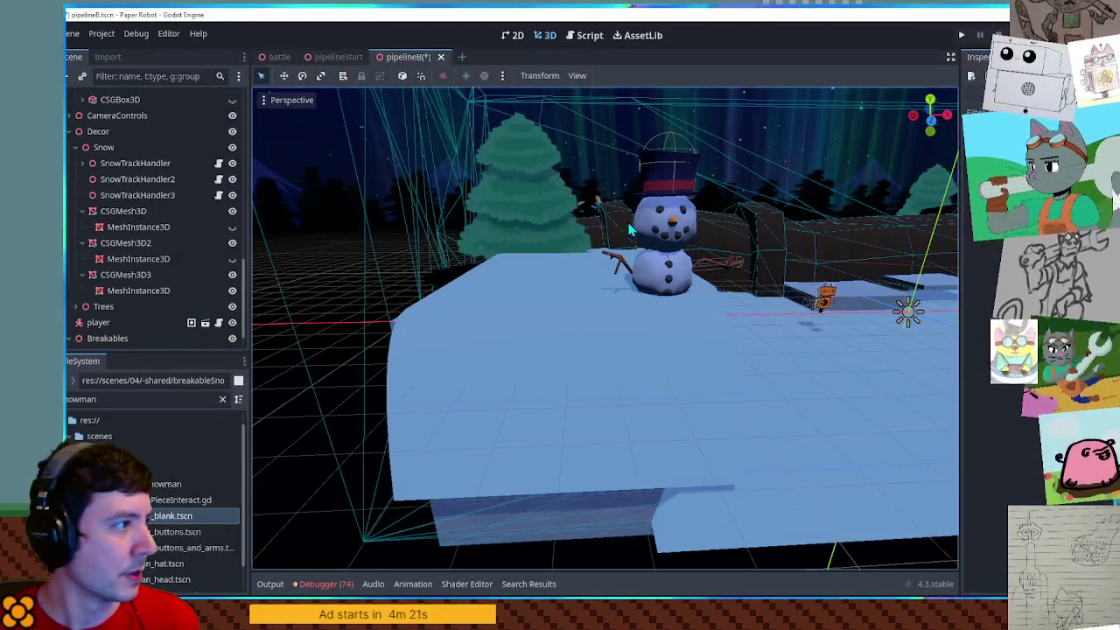
pyautogui.click(144, 165)
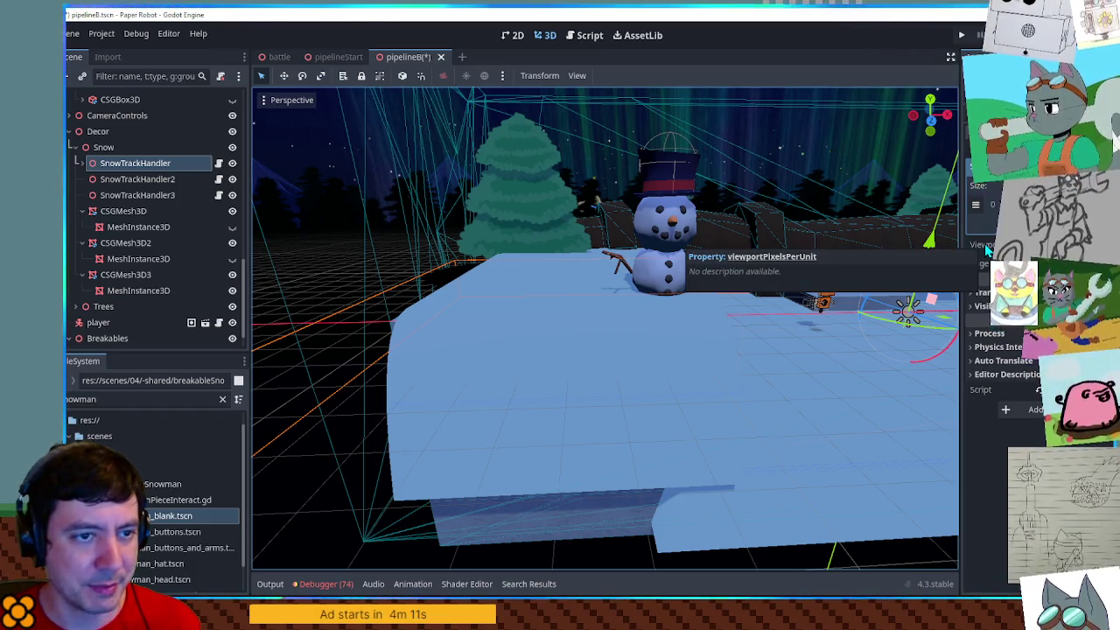
pyautogui.moveTo(503, 257)
pyautogui.mouseDown()
pyautogui.moveTo(510, 342)
pyautogui.moveTo(500, 397)
pyautogui.moveTo(232, 219)
pyautogui.mouseUp()
pyautogui.click(79, 164)
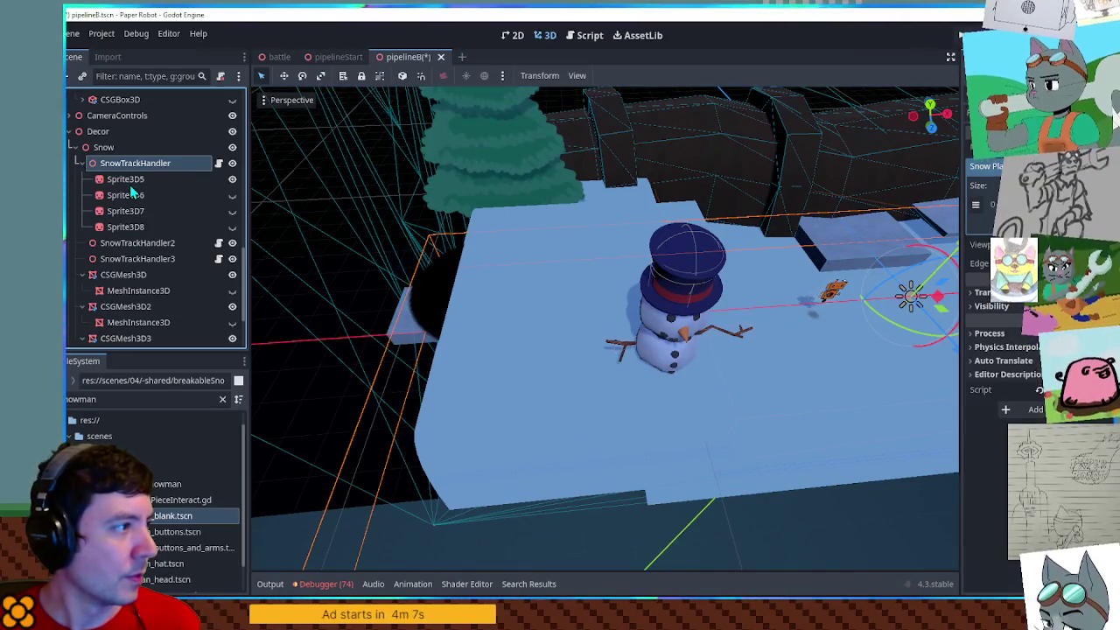
pyautogui.click(131, 181)
pyautogui.click(132, 228)
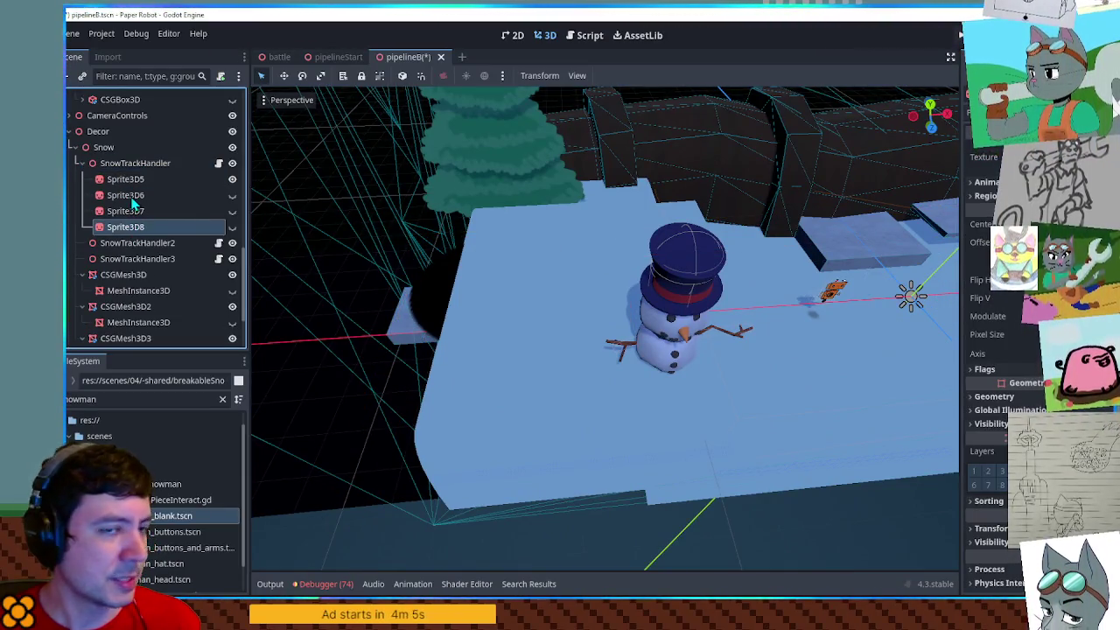
pyautogui.click(219, 163)
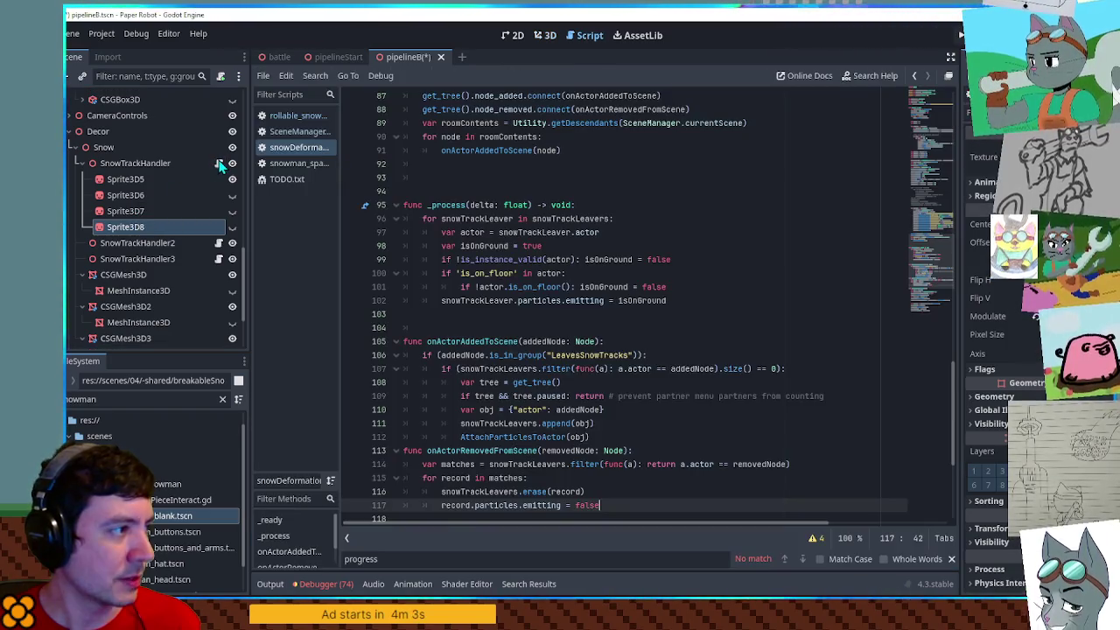
# Read through the _ready function, selecting the starterChildren variable, then go back to the 3D view
pyautogui.scroll(15, 520, 295)
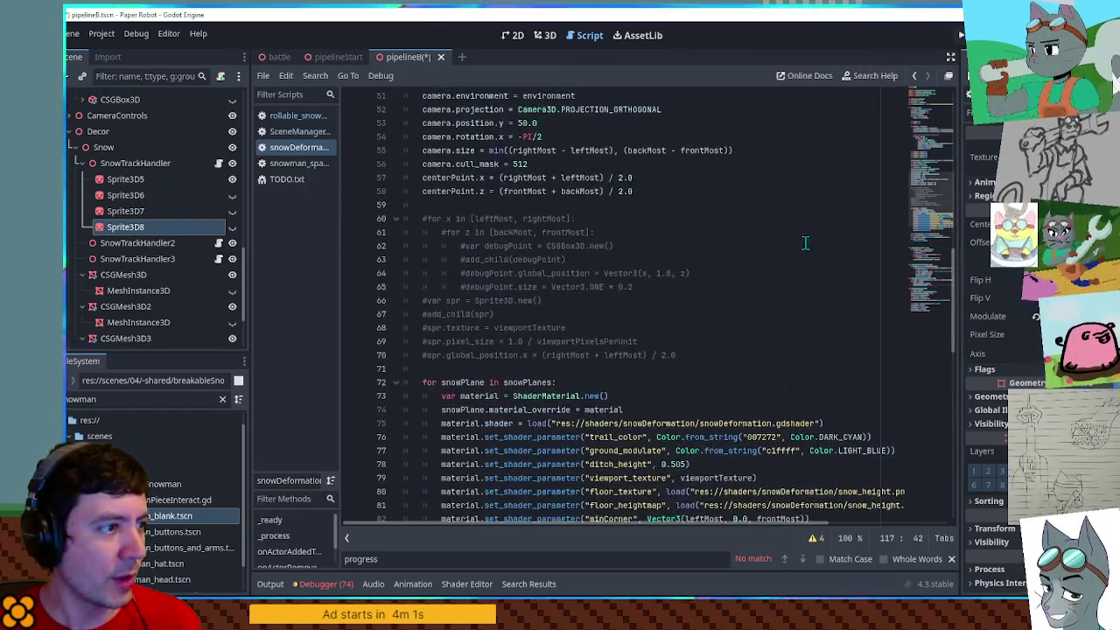
pyautogui.scroll(11, 676, 306)
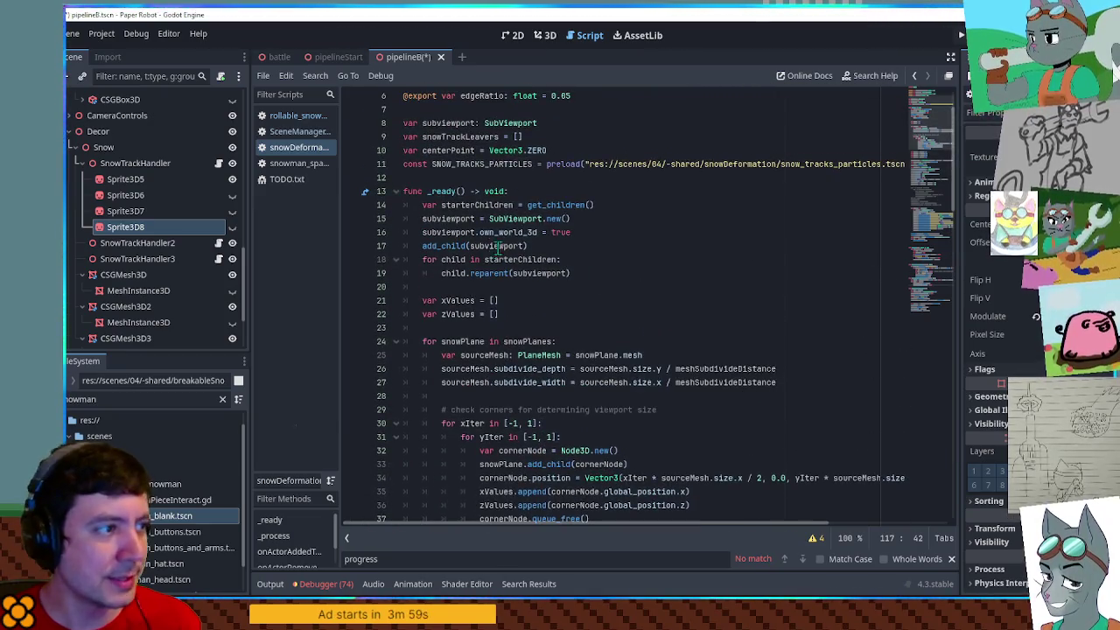
pyautogui.click(423, 205)
pyautogui.moveTo(930, 149)
pyautogui.mouseDown()
pyautogui.moveTo(930, 162)
pyautogui.moveTo(930, 138)
pyautogui.mouseUp()
pyautogui.scroll(-2, 930, 138)
pyautogui.doubleClick(474, 172)
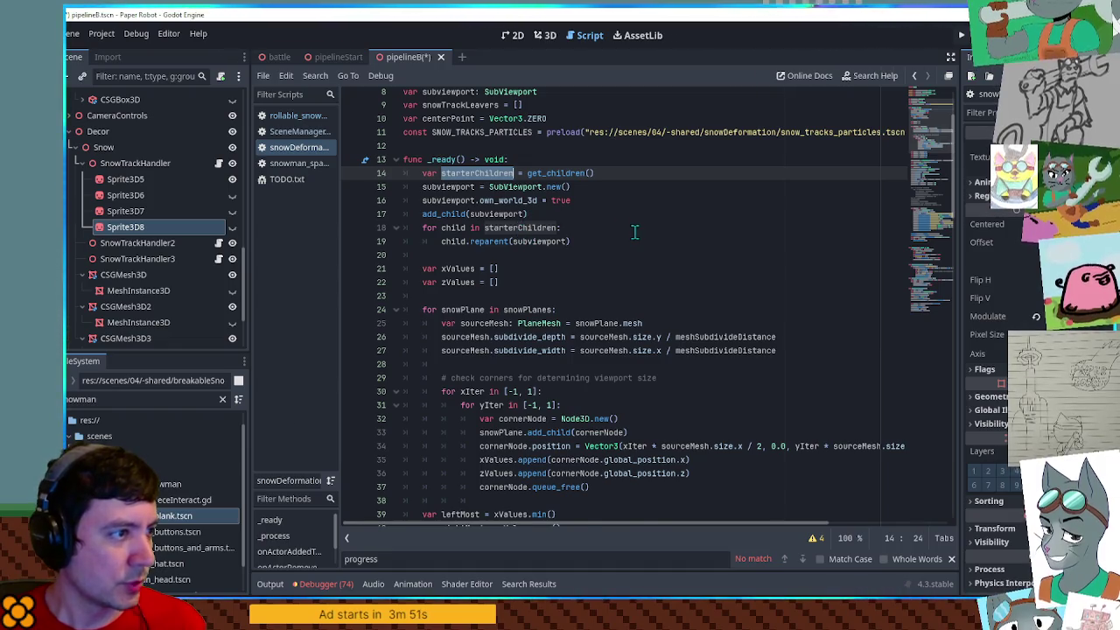
pyautogui.scroll(1, 633, 232)
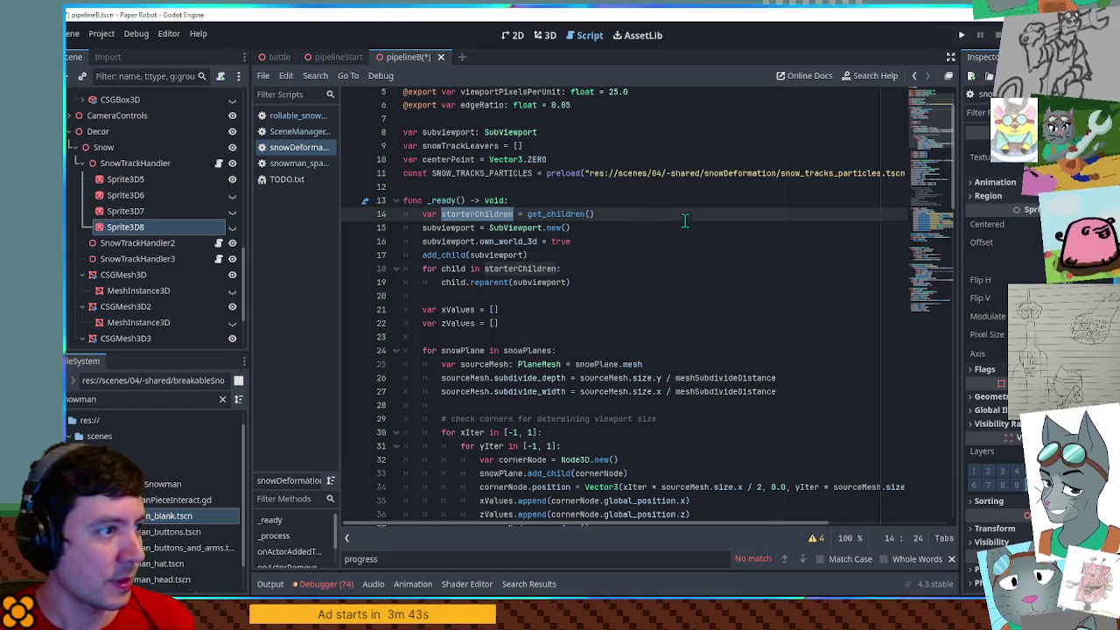
pyautogui.click(543, 43)
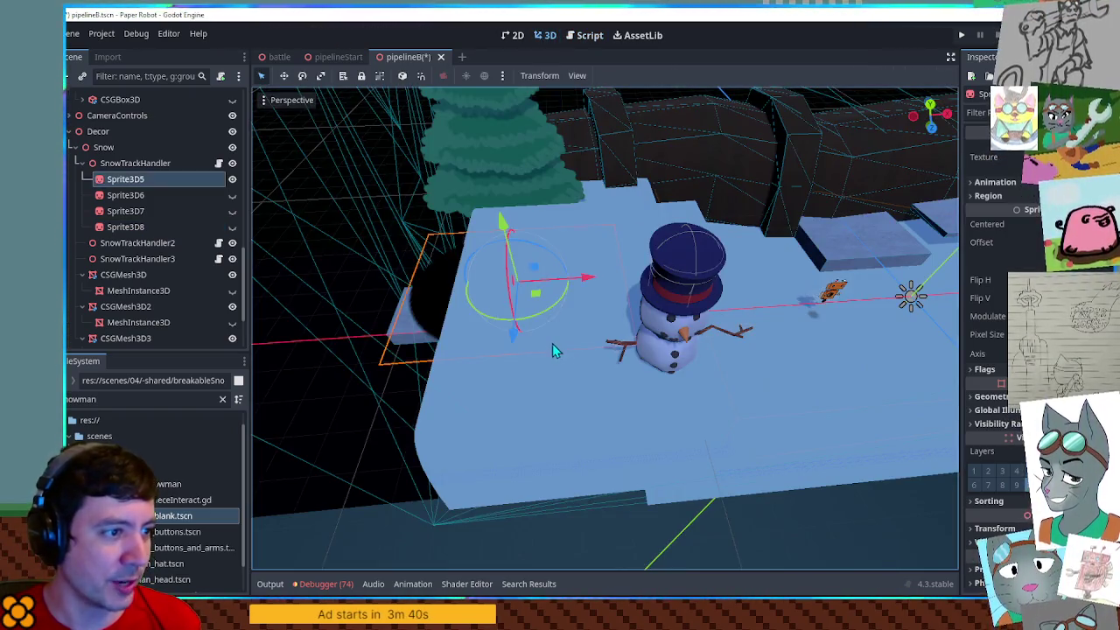
# Focus on Sprite3D5, GroundSolidity and CSGMesh3D, then reopen SnowTrackHandler's snowDeformation script
pyautogui.click(553, 344)
pyautogui.press('f')
pyautogui.click(581, 317)
pyautogui.press('f')
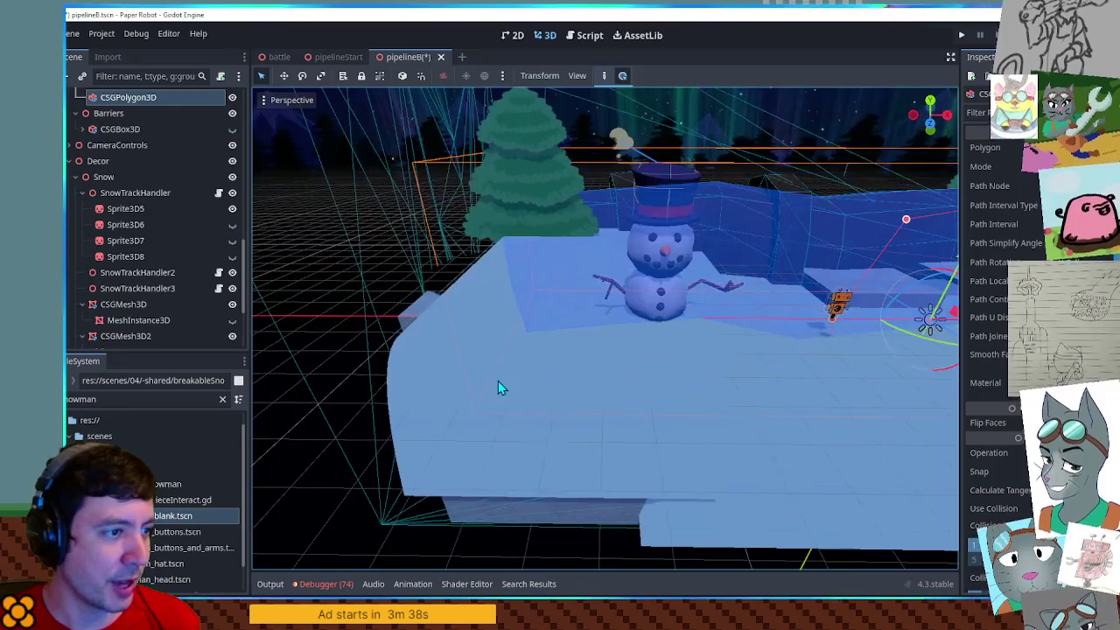
pyautogui.scroll(5, 143, 274)
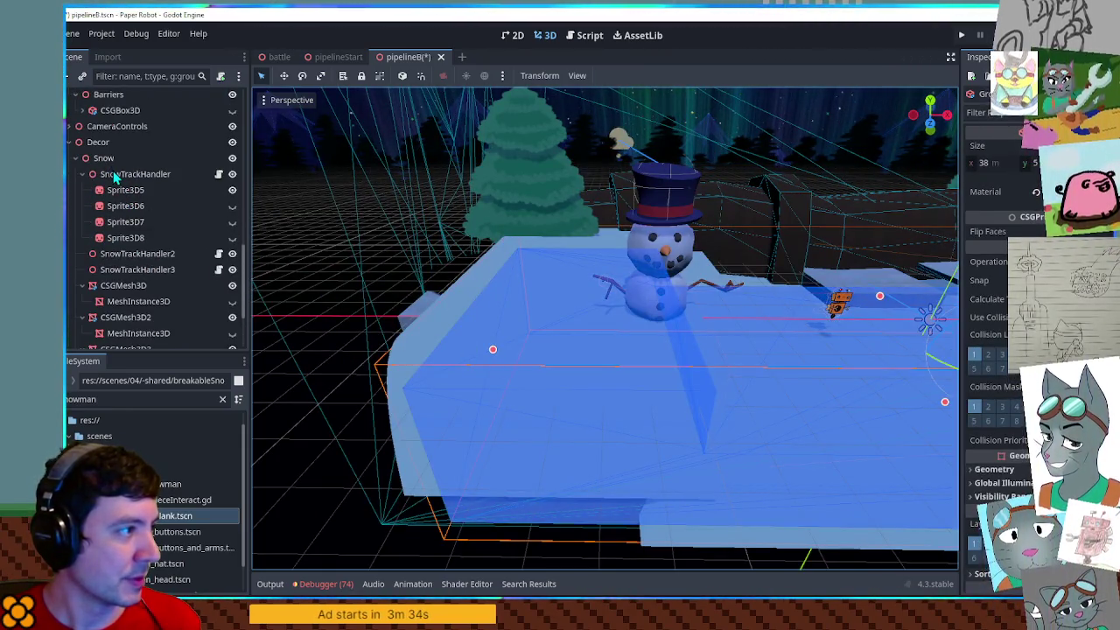
pyautogui.click(123, 285)
pyautogui.press('f')
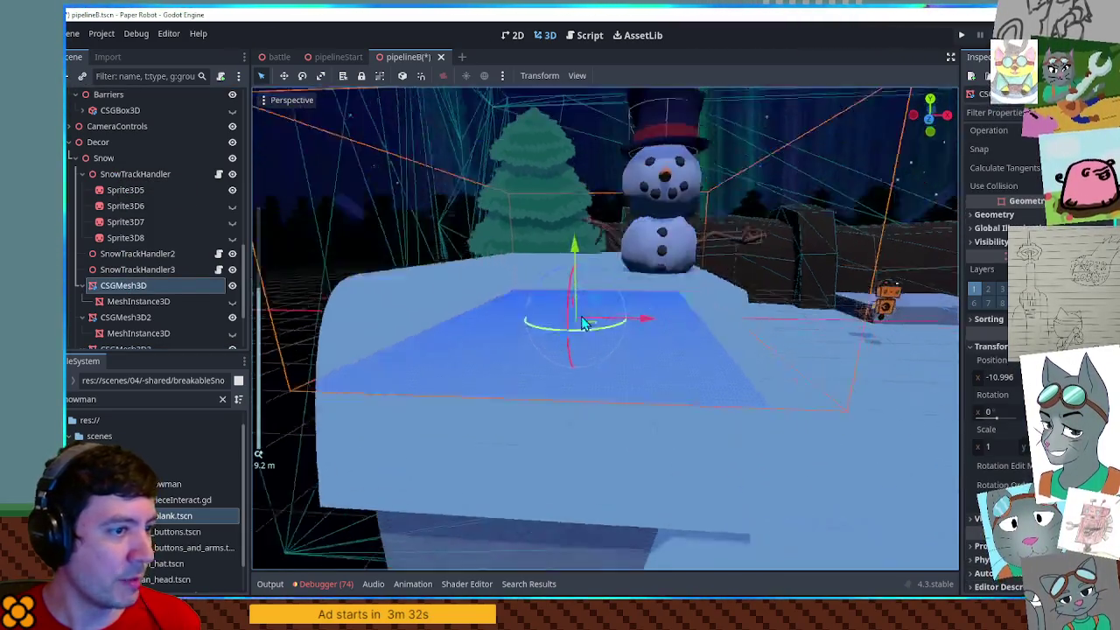
pyautogui.moveTo(583, 322)
pyautogui.mouseDown()
pyautogui.moveTo(578, 307)
pyautogui.moveTo(487, 327)
pyautogui.moveTo(528, 333)
pyautogui.moveTo(626, 291)
pyautogui.moveTo(684, 296)
pyautogui.moveTo(612, 324)
pyautogui.mouseUp()
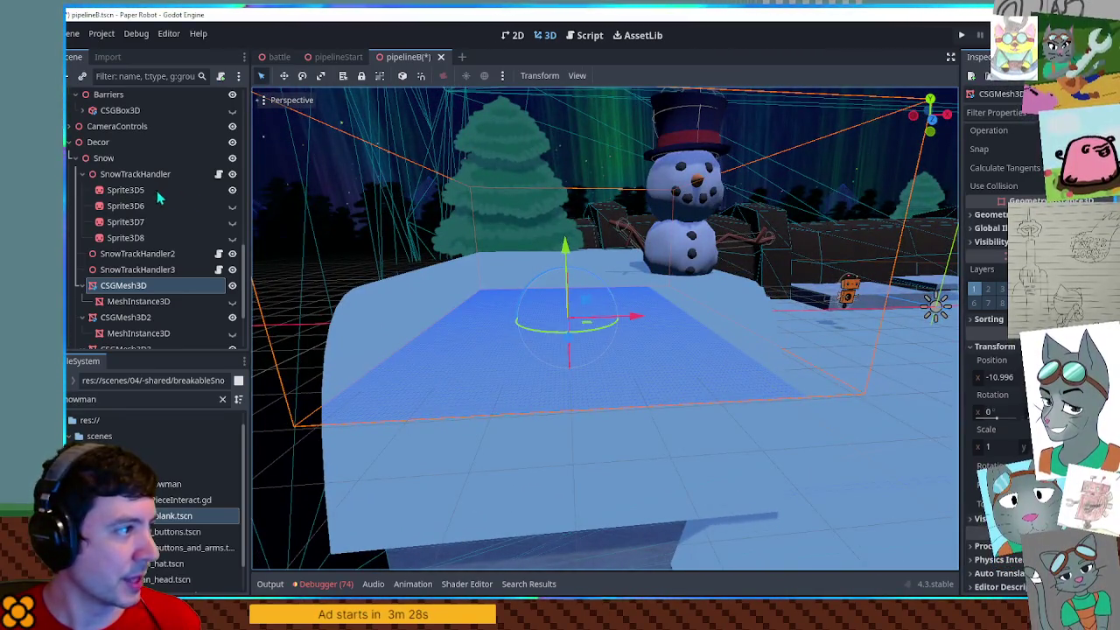
pyautogui.click(140, 175)
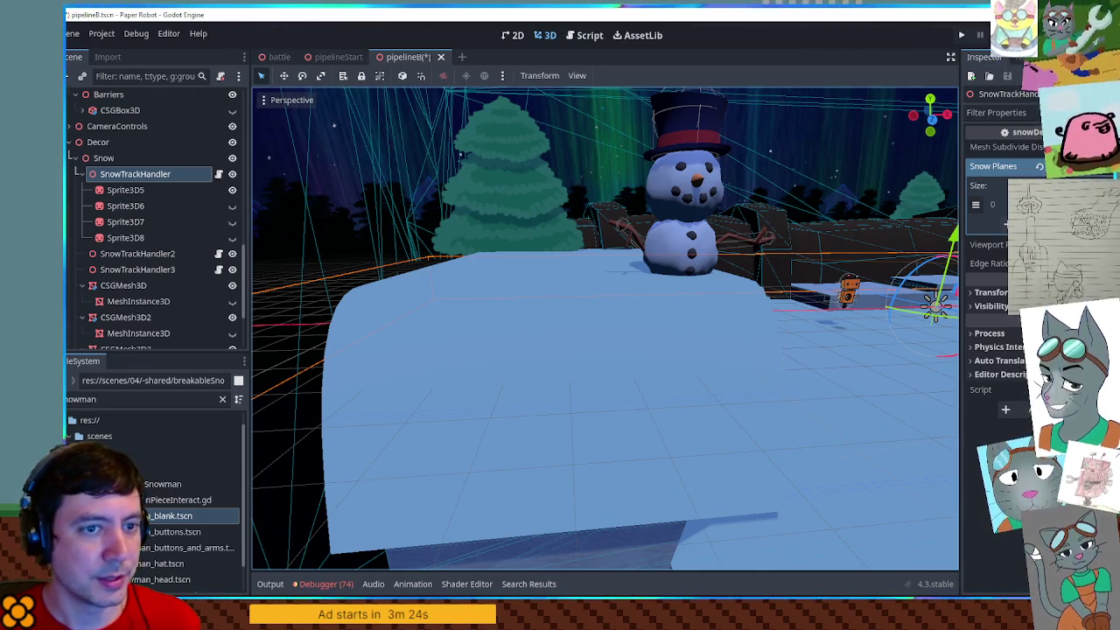
pyautogui.click(579, 34)
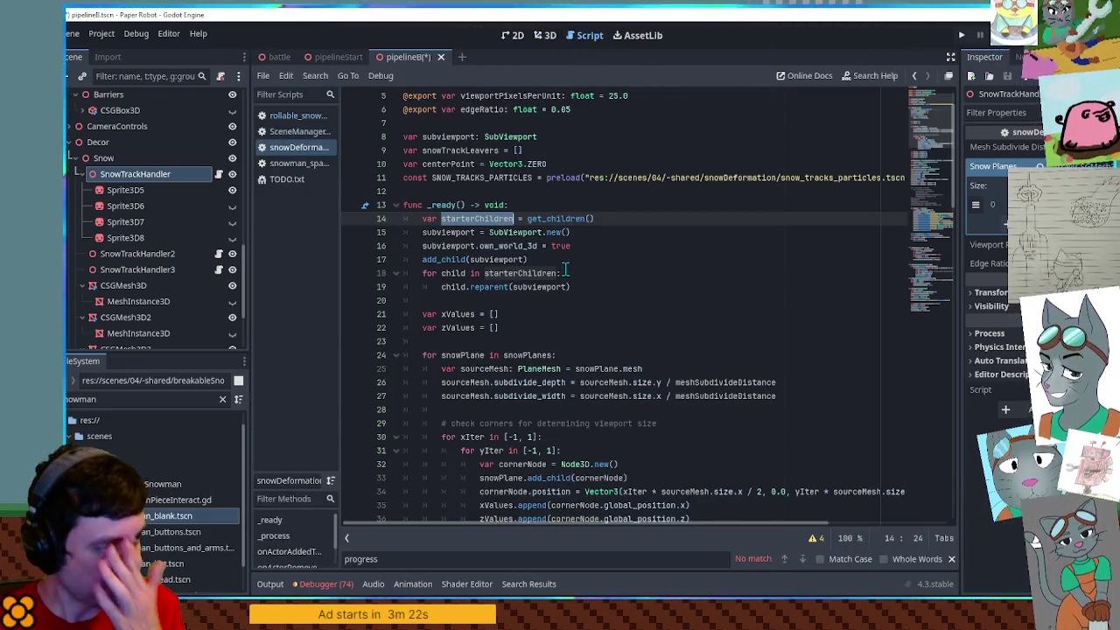
pyautogui.moveTo(534, 204)
pyautogui.mouseDown()
pyautogui.moveTo(607, 269)
pyautogui.moveTo(610, 289)
pyautogui.mouseUp()
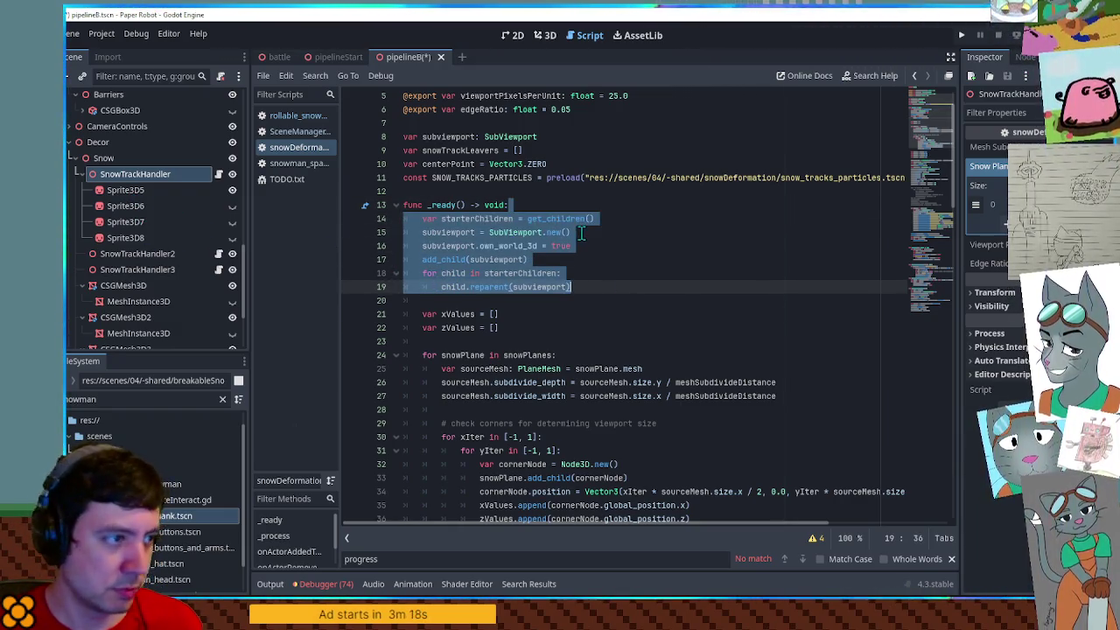
pyautogui.scroll(-3, 580, 233)
pyautogui.doubleClick(463, 232)
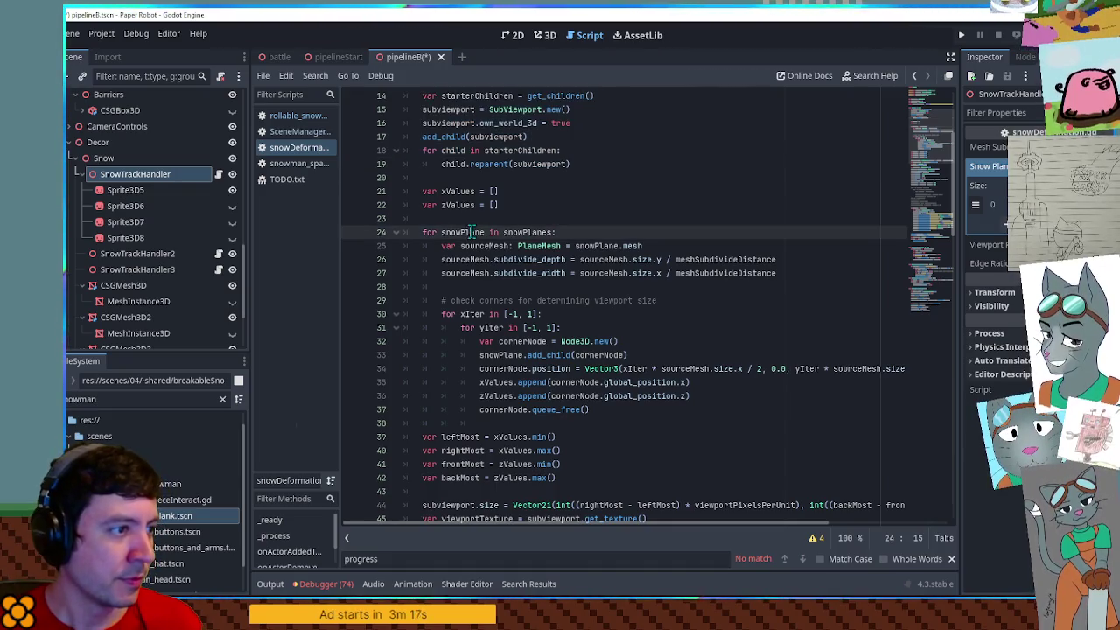
pyautogui.doubleClick(528, 232)
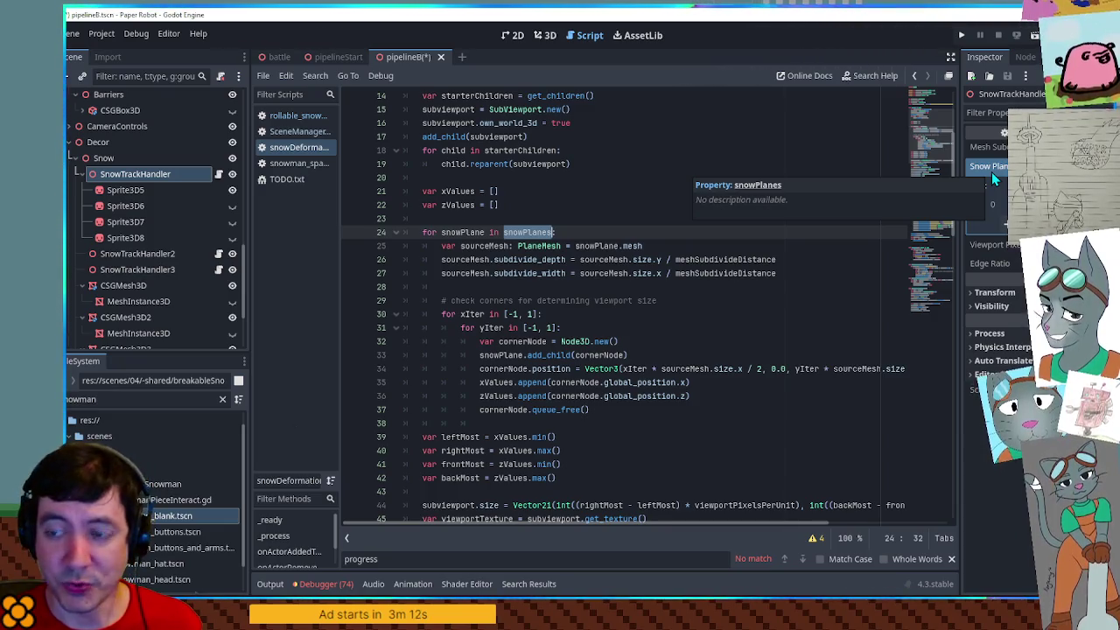
pyautogui.doubleClick(475, 248)
pyautogui.scroll(-1, 475, 249)
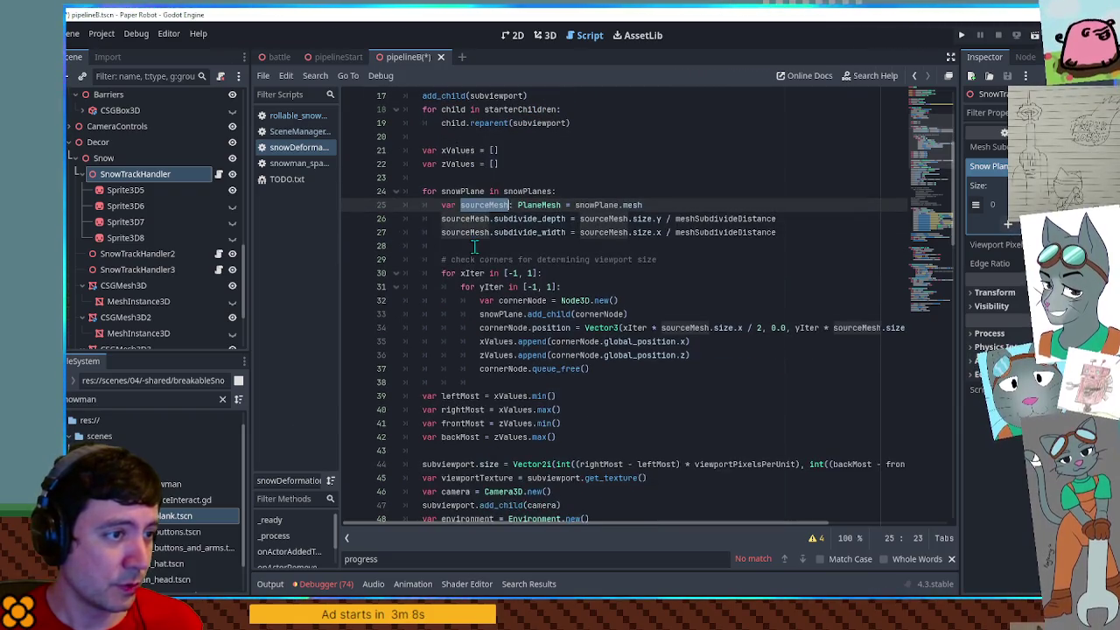
pyautogui.doubleClick(518, 220)
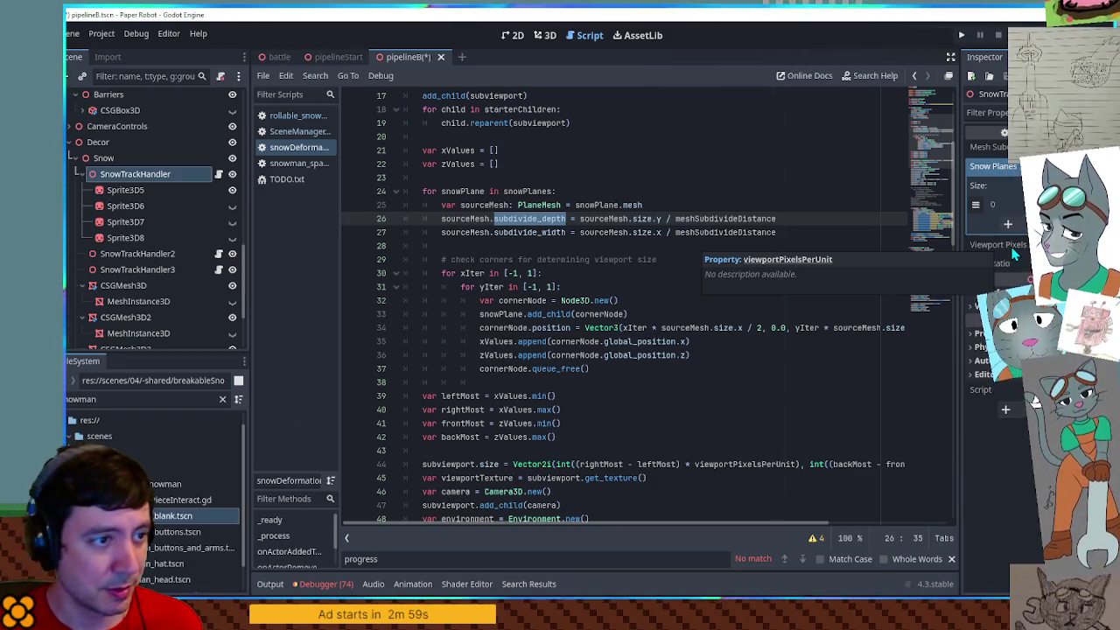
pyautogui.doubleClick(725, 218)
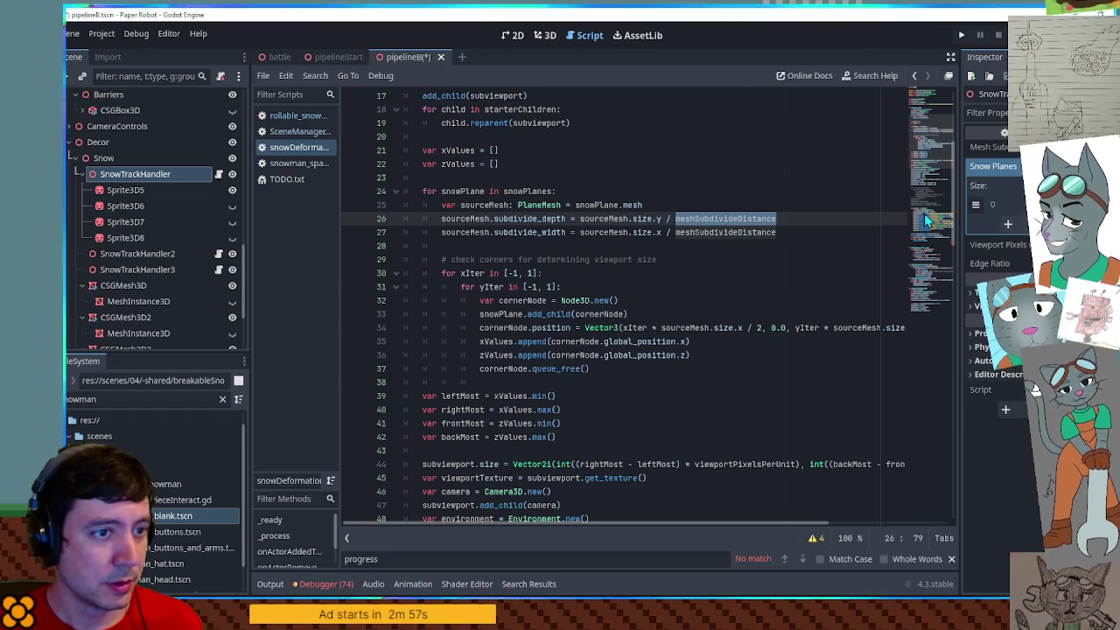
pyautogui.moveTo(925, 154); pyautogui.dragTo(929, 110)
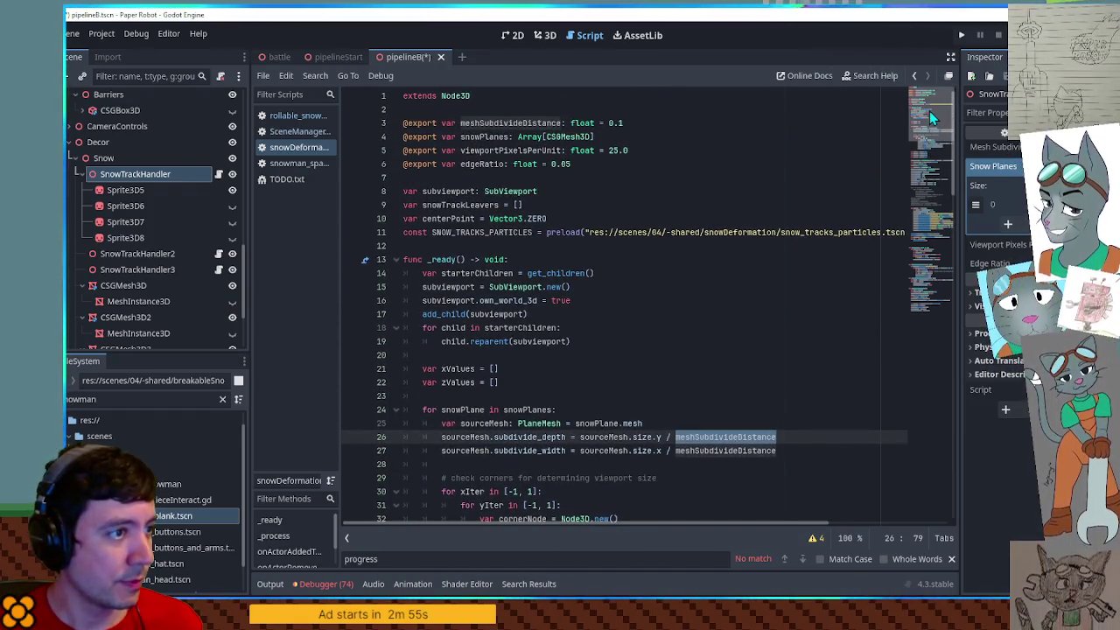
pyautogui.moveTo(927, 121)
pyautogui.mouseDown()
pyautogui.moveTo(926, 130)
pyautogui.moveTo(926, 119)
pyautogui.mouseUp()
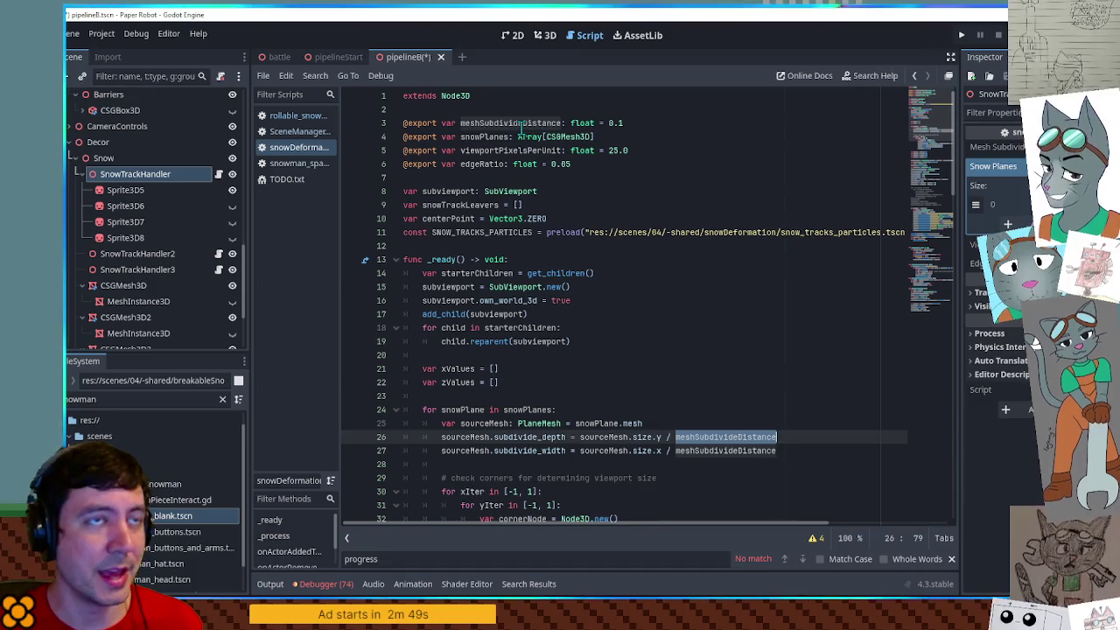
pyautogui.scroll(-4, 555, 253)
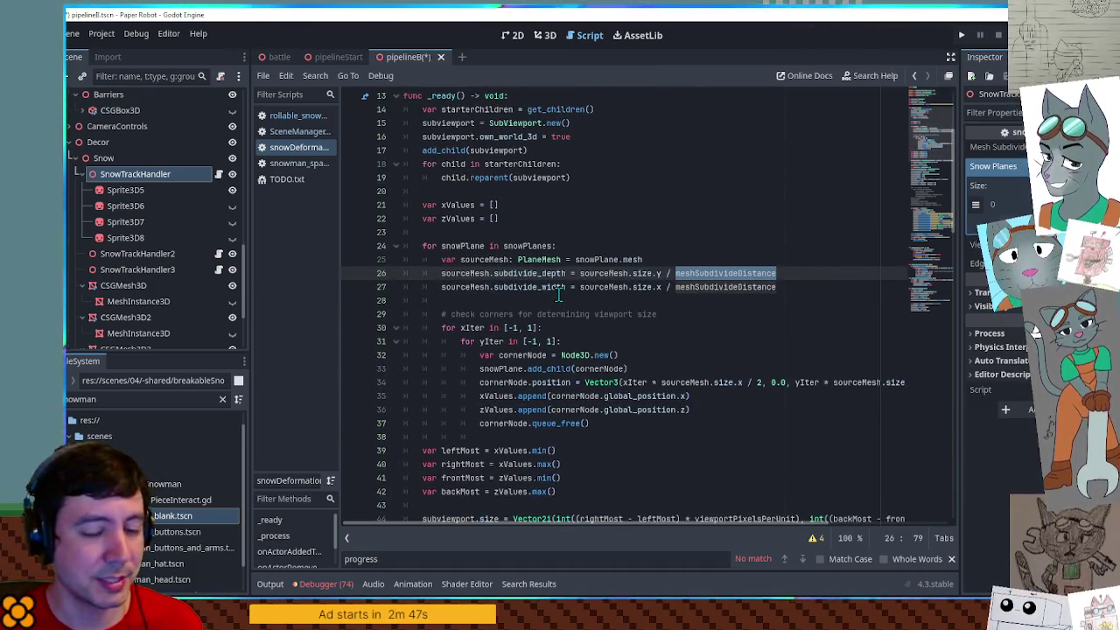
pyautogui.scroll(-2, 558, 295)
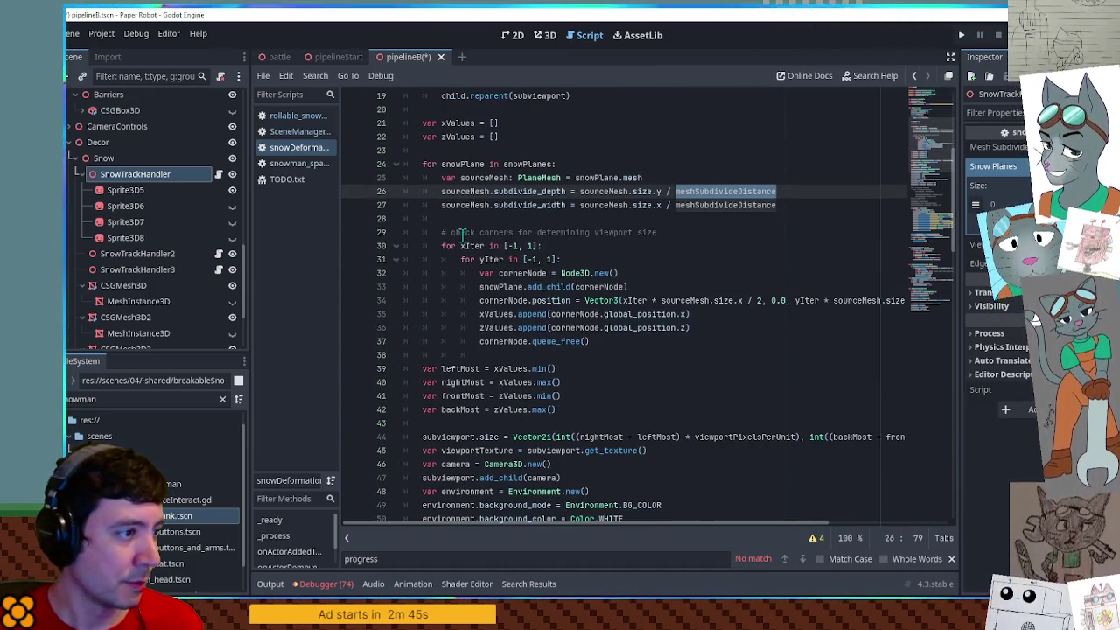
pyautogui.scroll(-1, 453, 245)
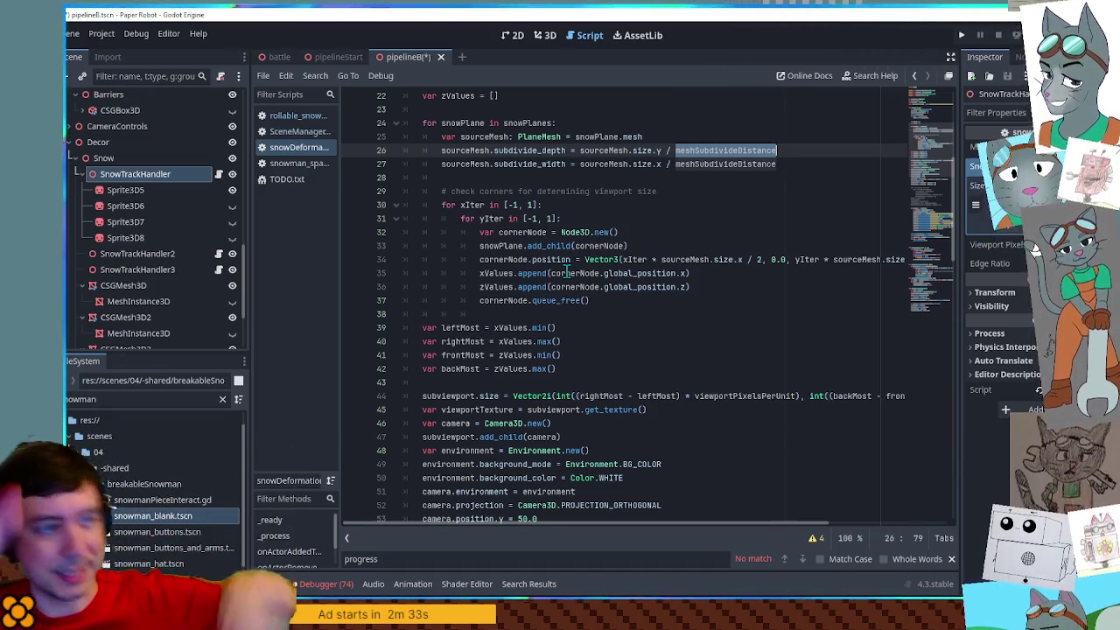
pyautogui.scroll(-2, 582, 225)
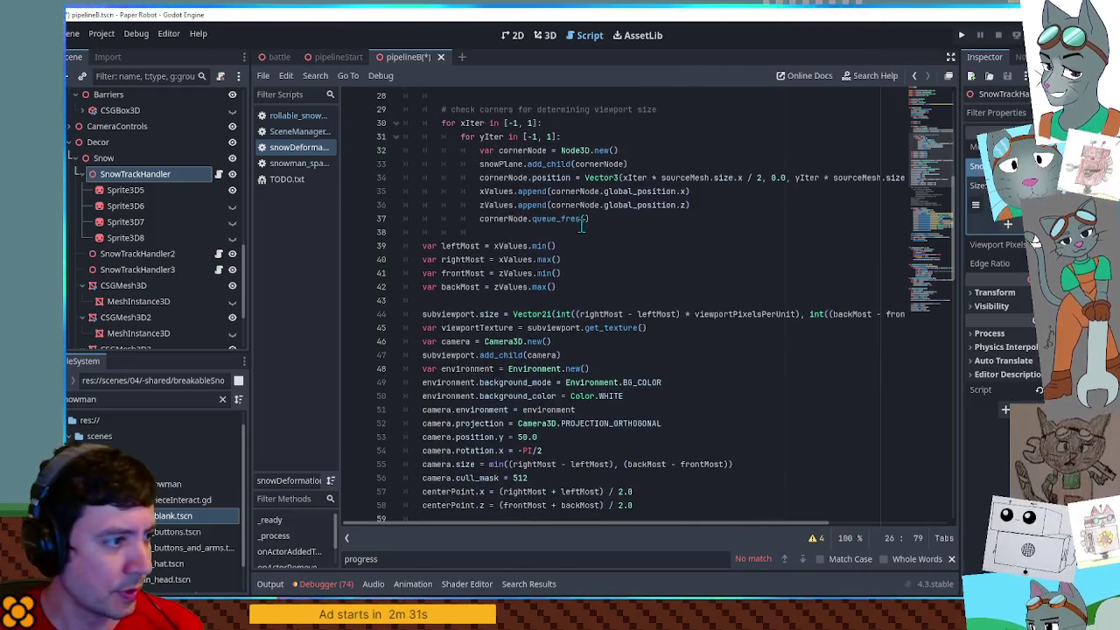
pyautogui.doubleClick(475, 246)
pyautogui.scroll(-2, 540, 275)
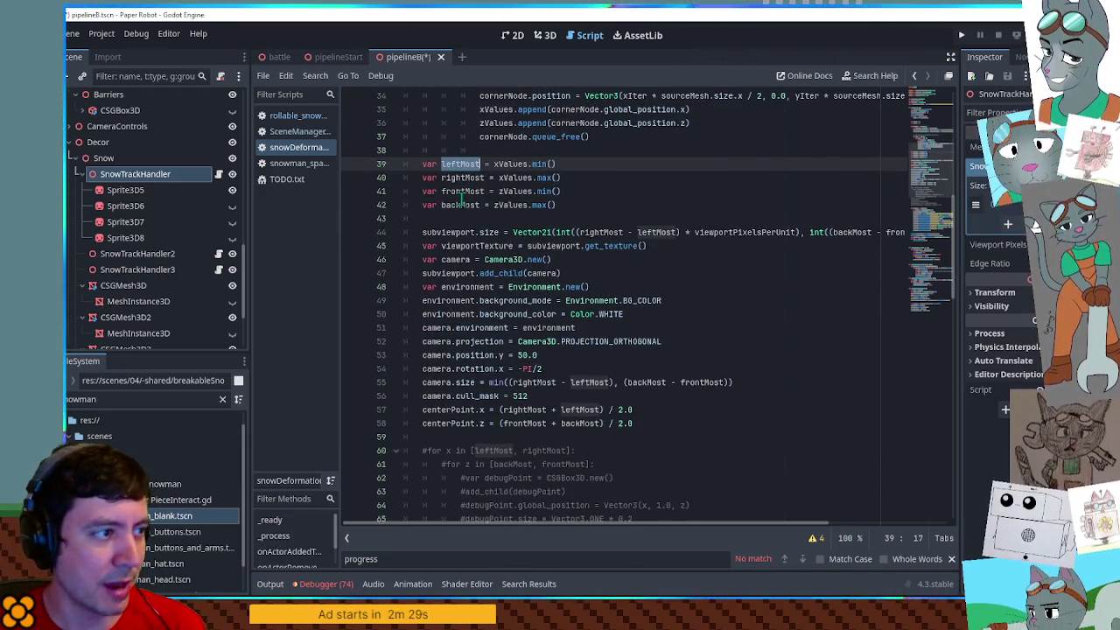
pyautogui.doubleClick(457, 206)
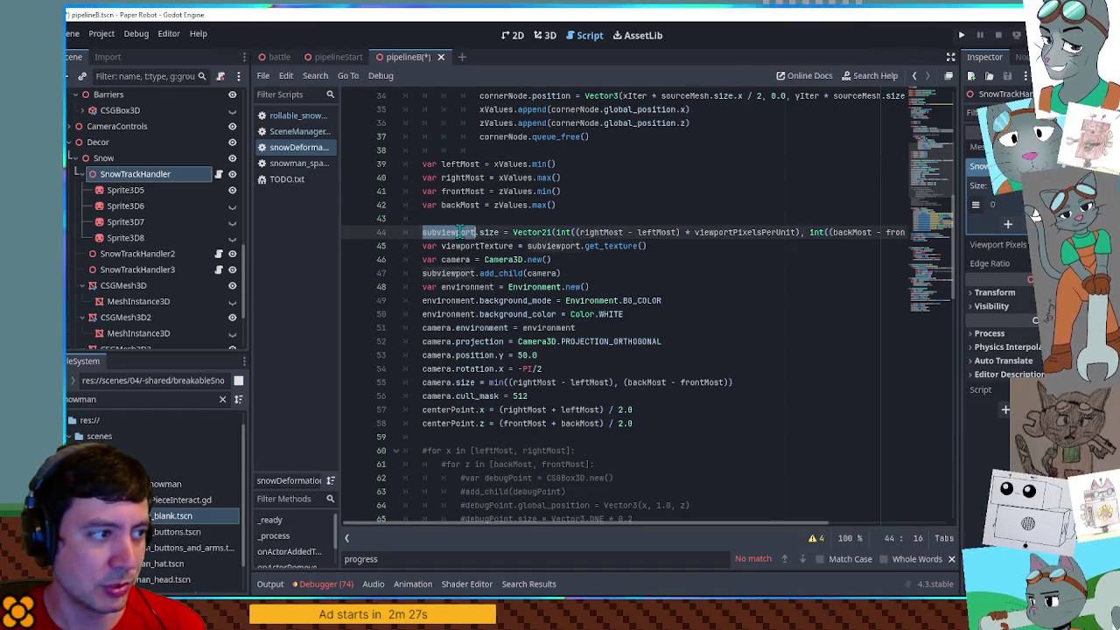
pyautogui.doubleClick(469, 233)
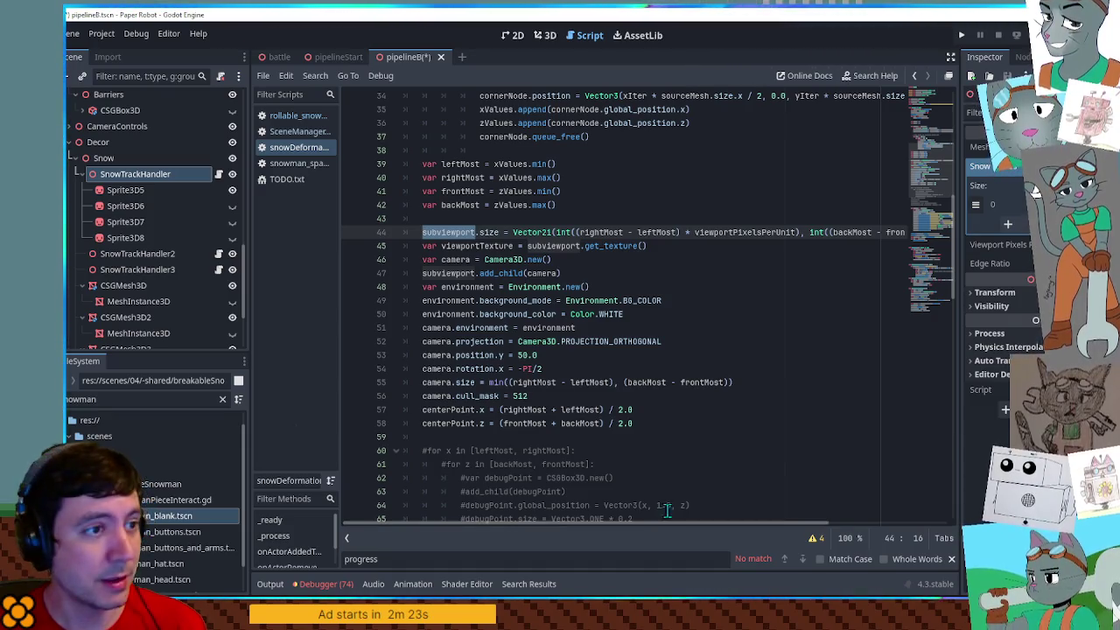
pyautogui.doubleClick(744, 232)
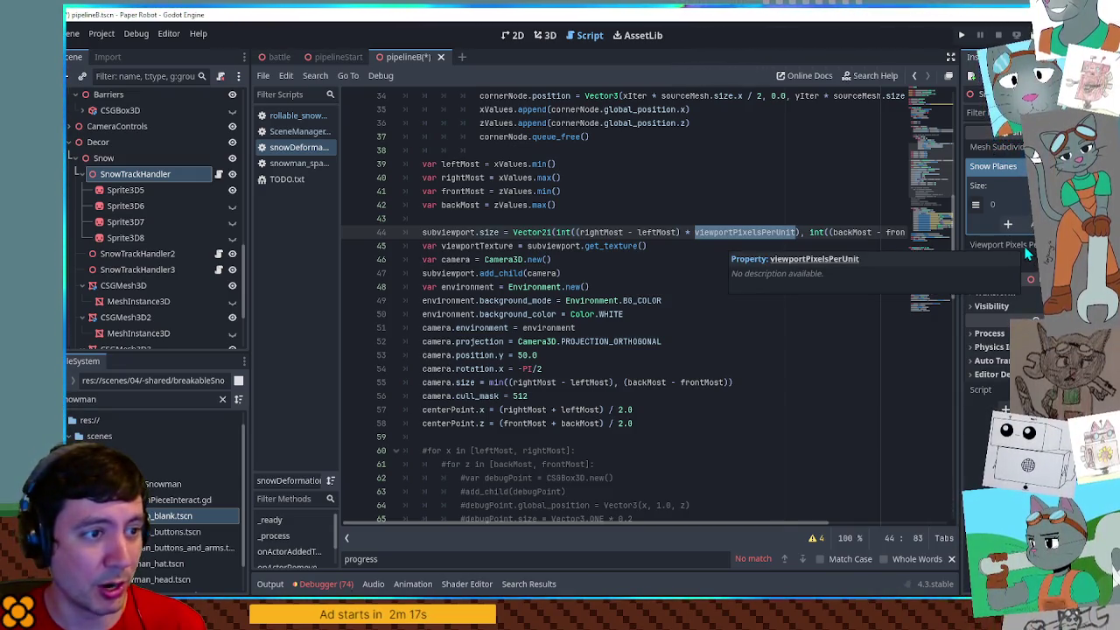
pyautogui.moveTo(573, 522)
pyautogui.mouseDown()
pyautogui.moveTo(775, 524)
pyautogui.moveTo(513, 525)
pyautogui.mouseUp()
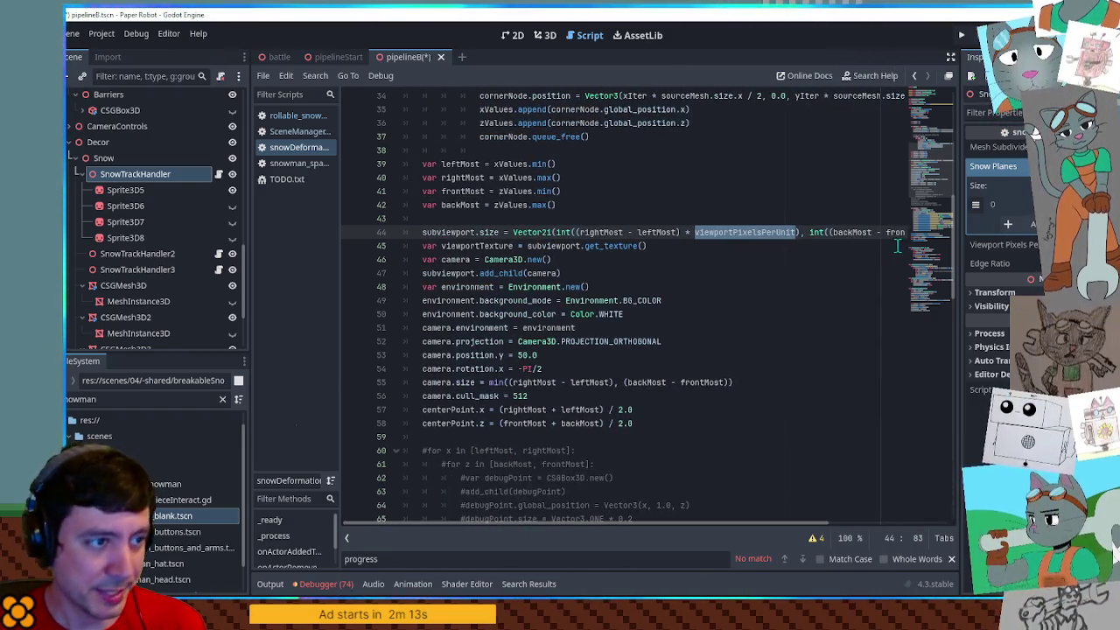
pyautogui.click(490, 246)
pyautogui.doubleClick(490, 246)
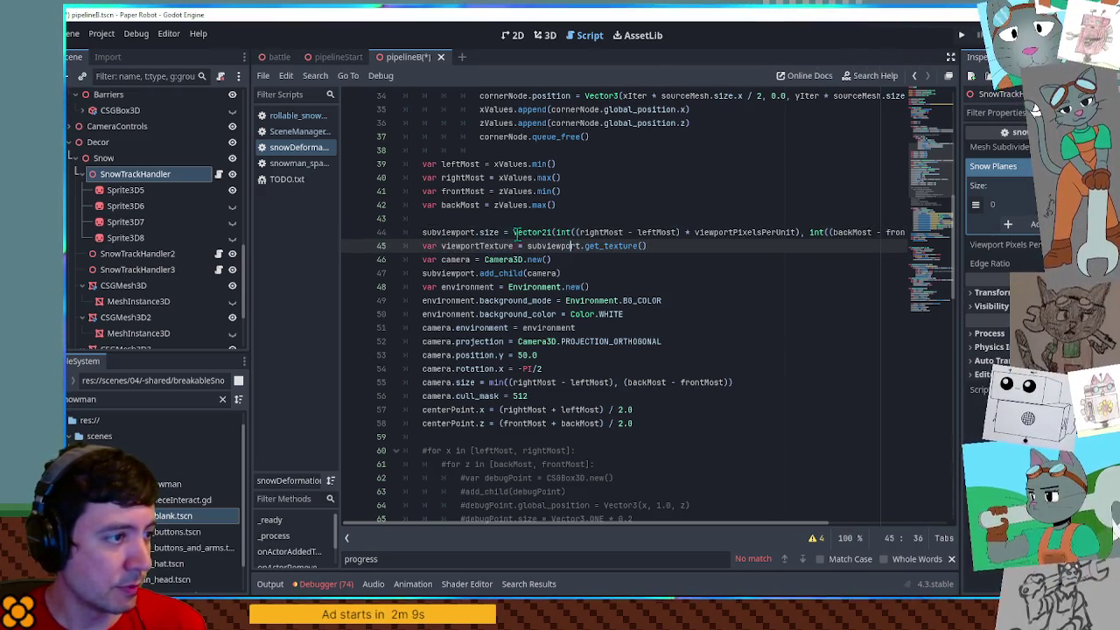
pyautogui.doubleClick(471, 232)
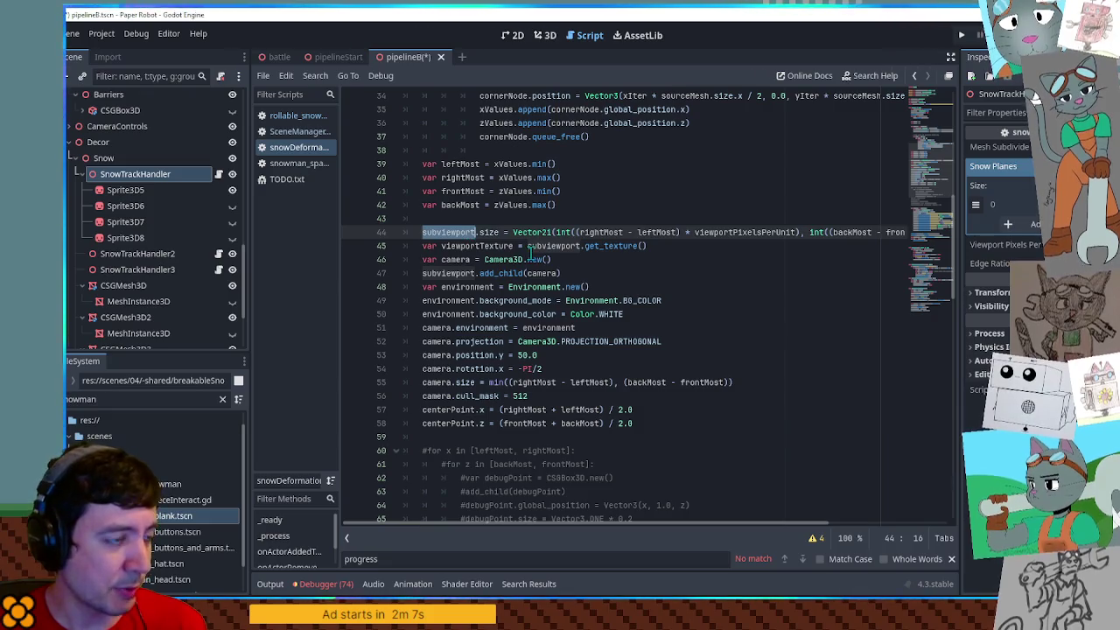
pyautogui.doubleClick(488, 247)
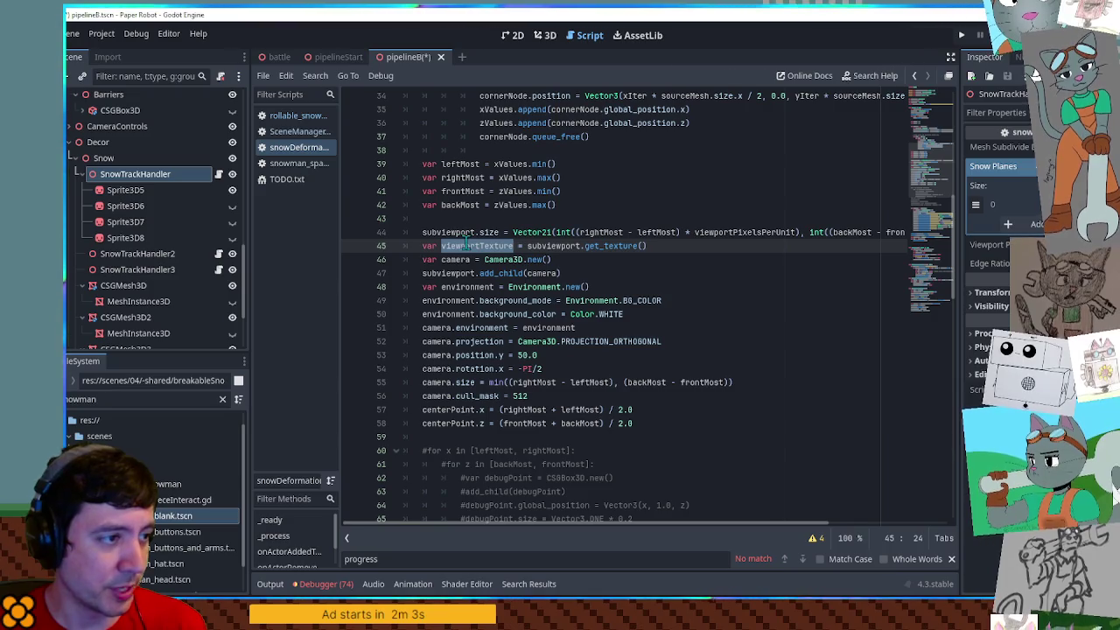
pyautogui.scroll(-13, 481, 248)
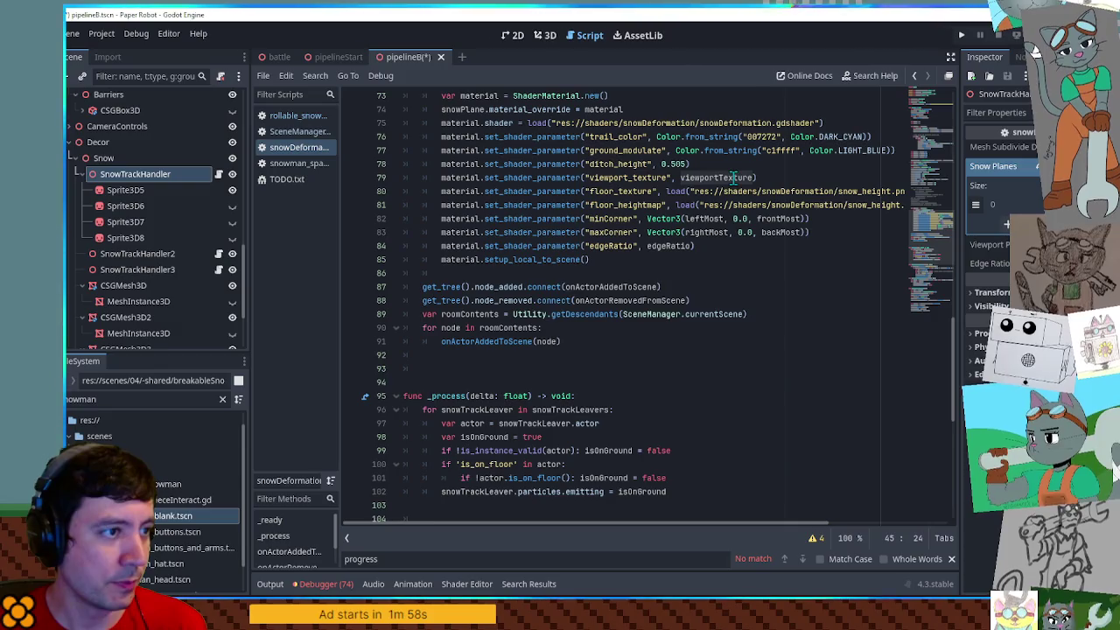
pyautogui.scroll(10, 750, 350)
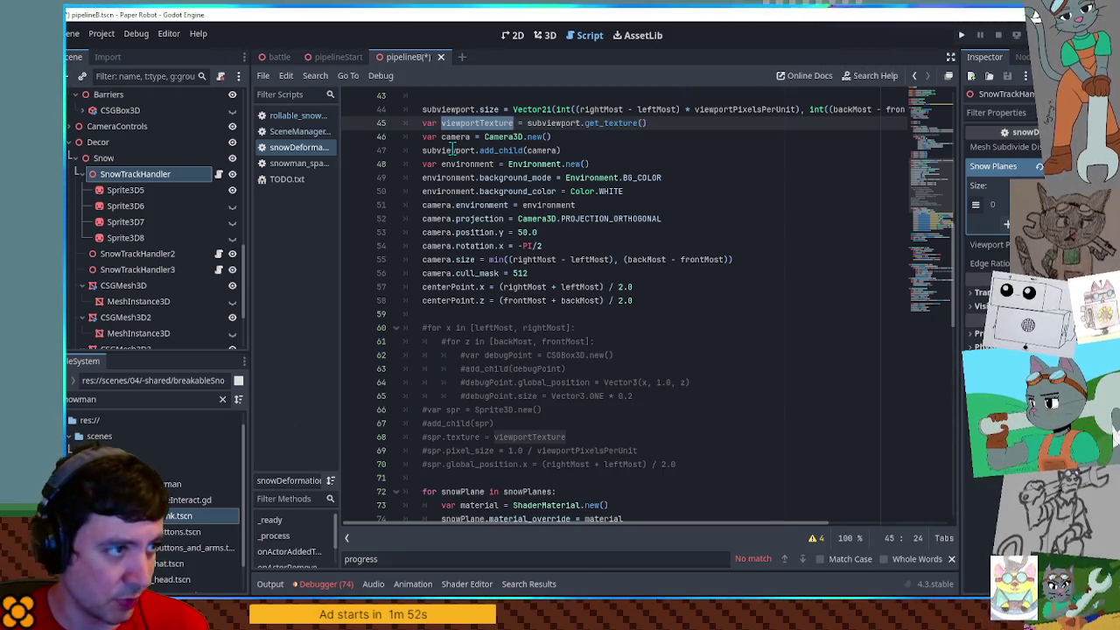
pyautogui.doubleClick(453, 151)
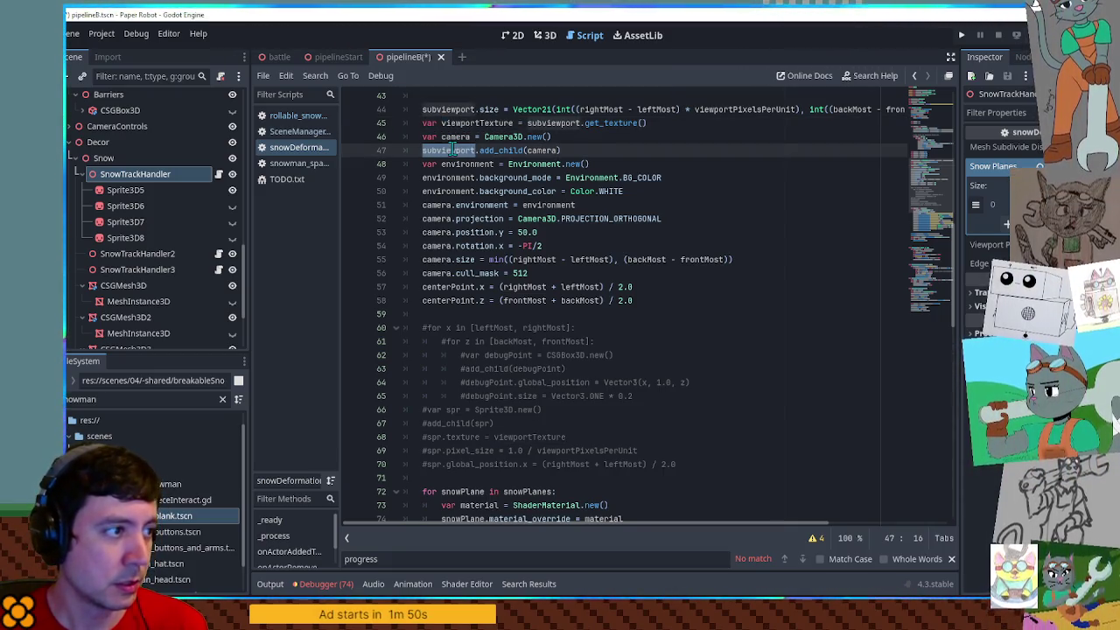
pyautogui.doubleClick(453, 286)
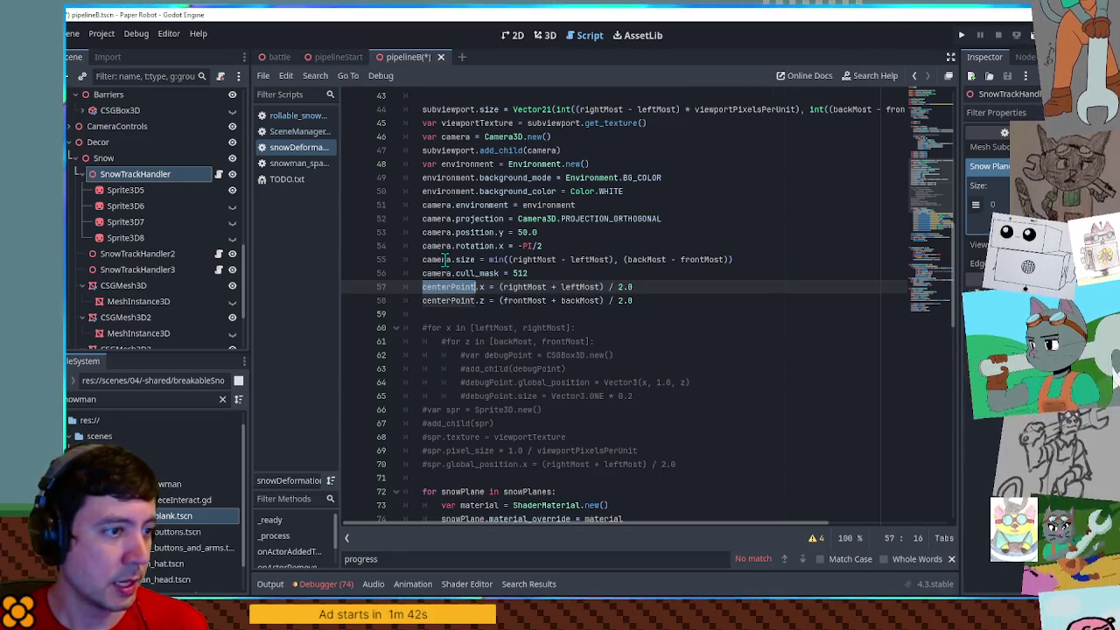
pyautogui.doubleClick(446, 259)
pyautogui.doubleClick(466, 259)
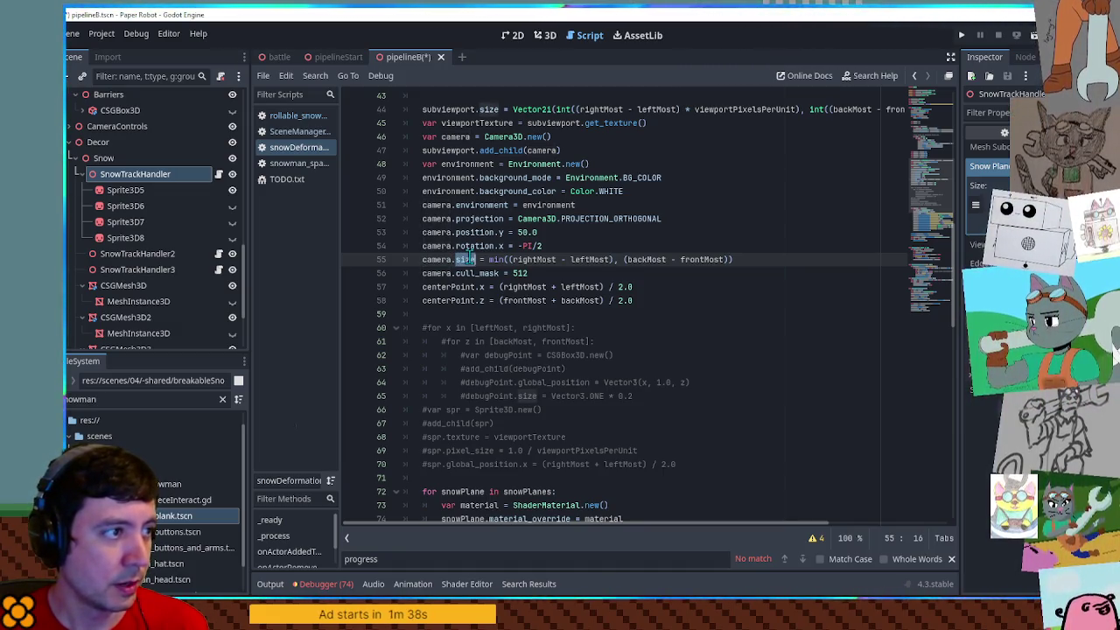
pyautogui.doubleClick(650, 219)
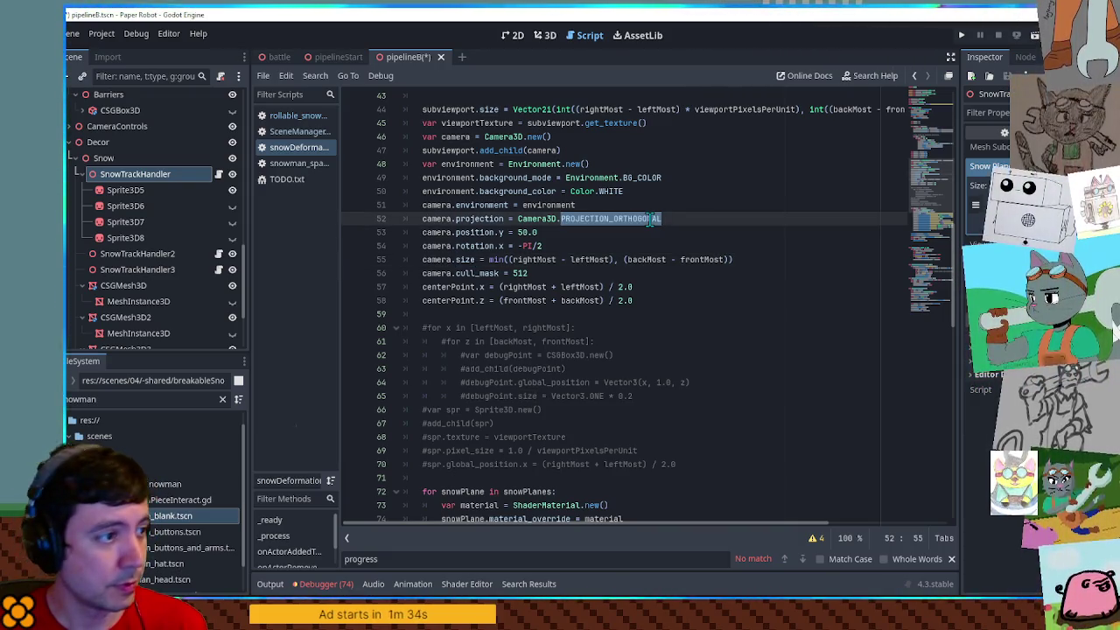
pyautogui.moveTo(539, 233); pyautogui.dragTo(423, 233)
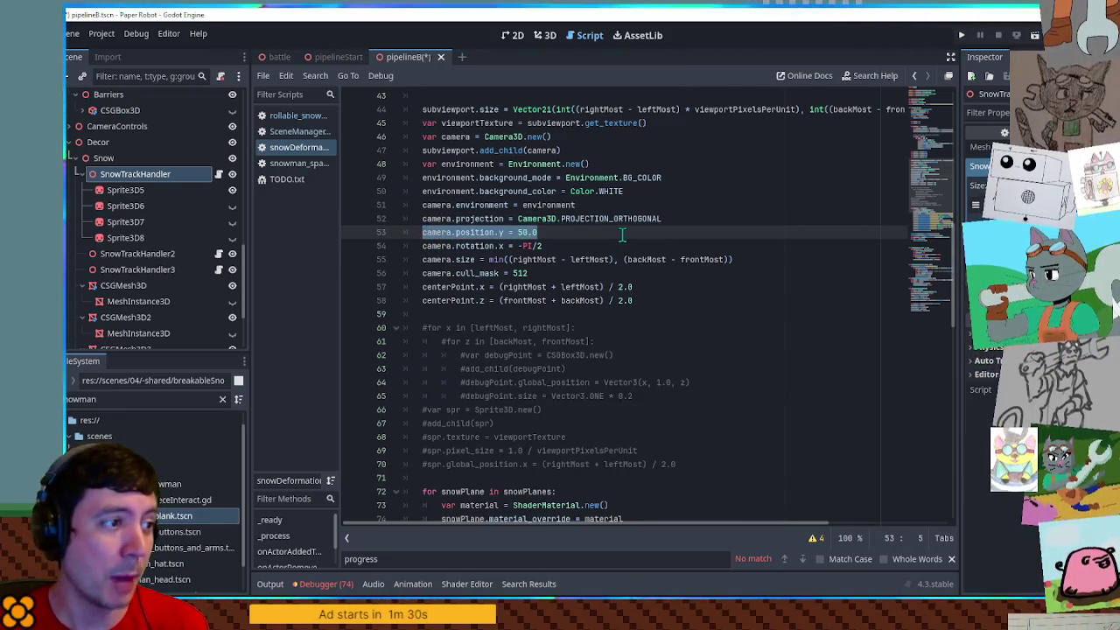
pyautogui.scroll(-8, 622, 234)
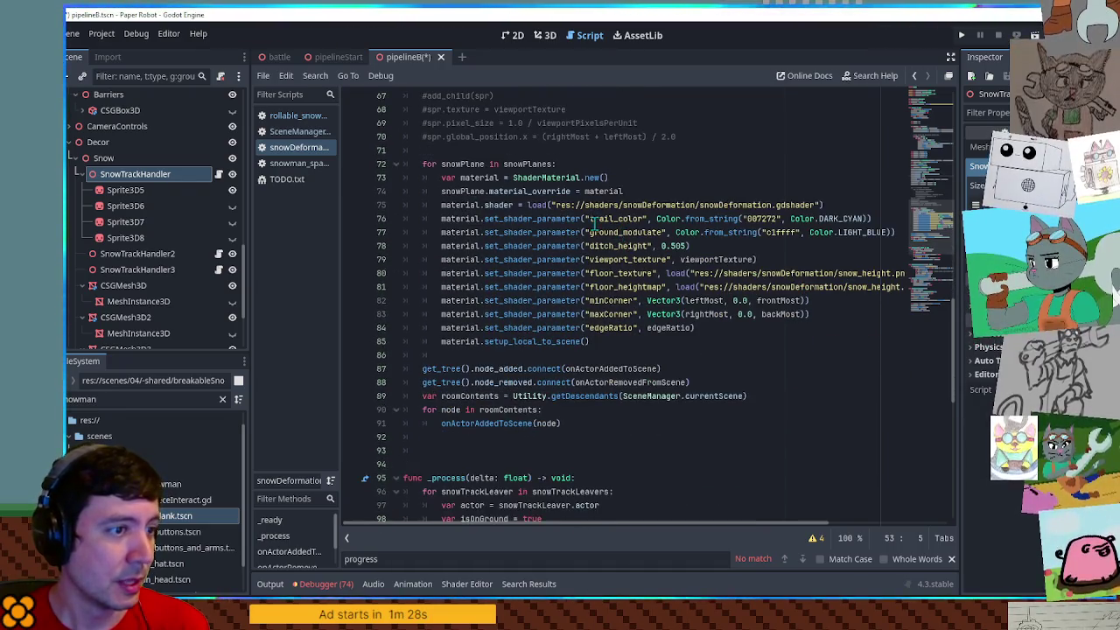
pyautogui.moveTo(437, 203)
pyautogui.mouseDown()
pyautogui.moveTo(652, 337)
pyautogui.moveTo(655, 353)
pyautogui.moveTo(651, 342)
pyautogui.mouseUp()
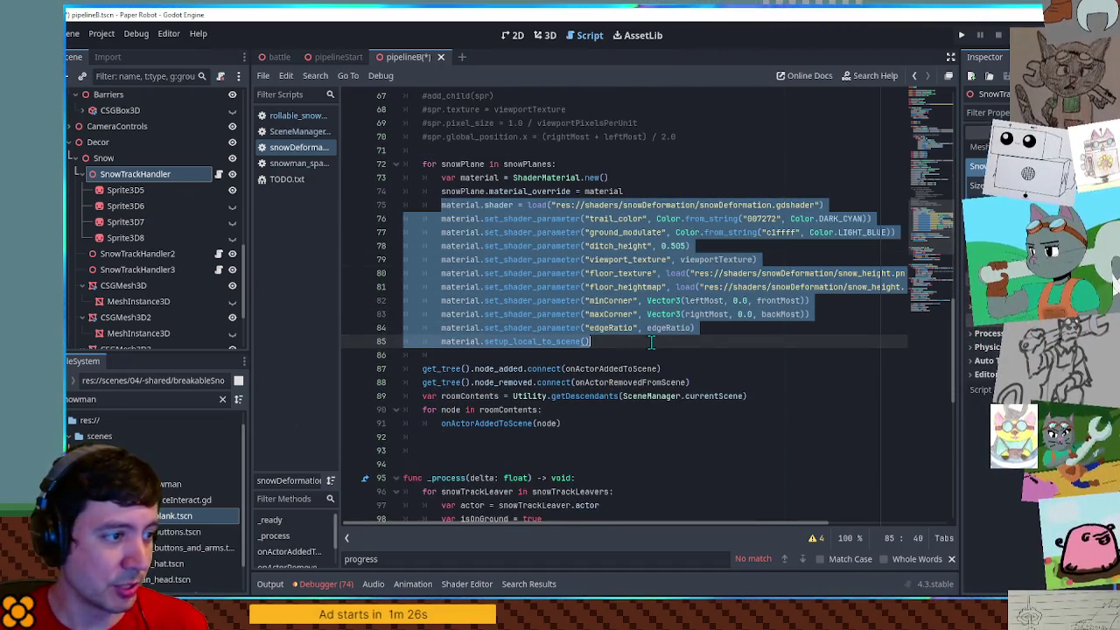
pyautogui.doubleClick(468, 314)
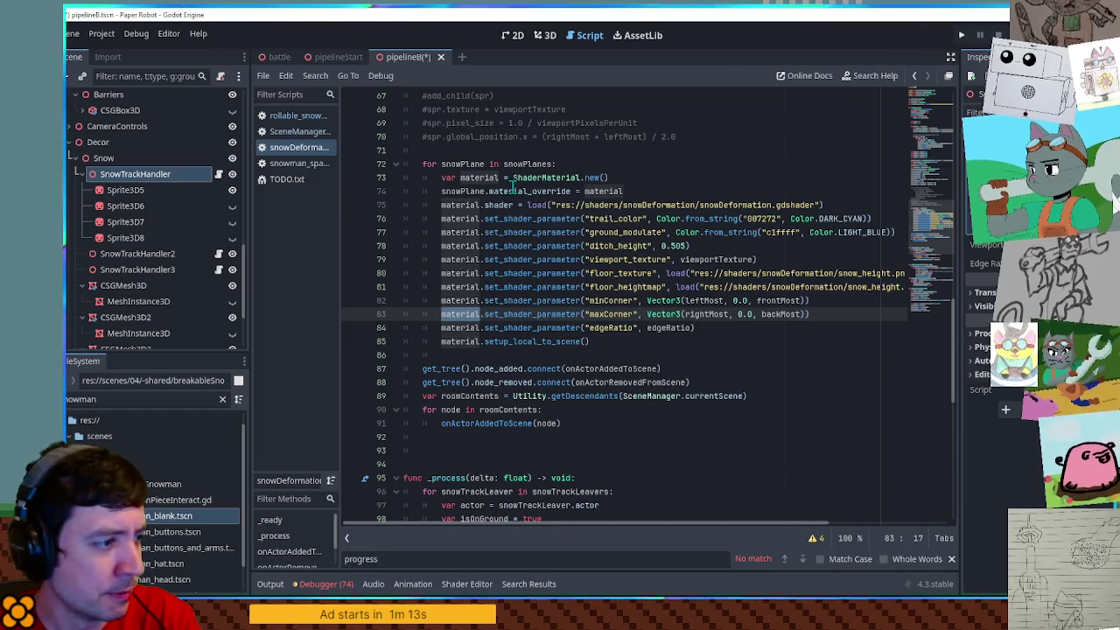
pyautogui.scroll(-2, 513, 190)
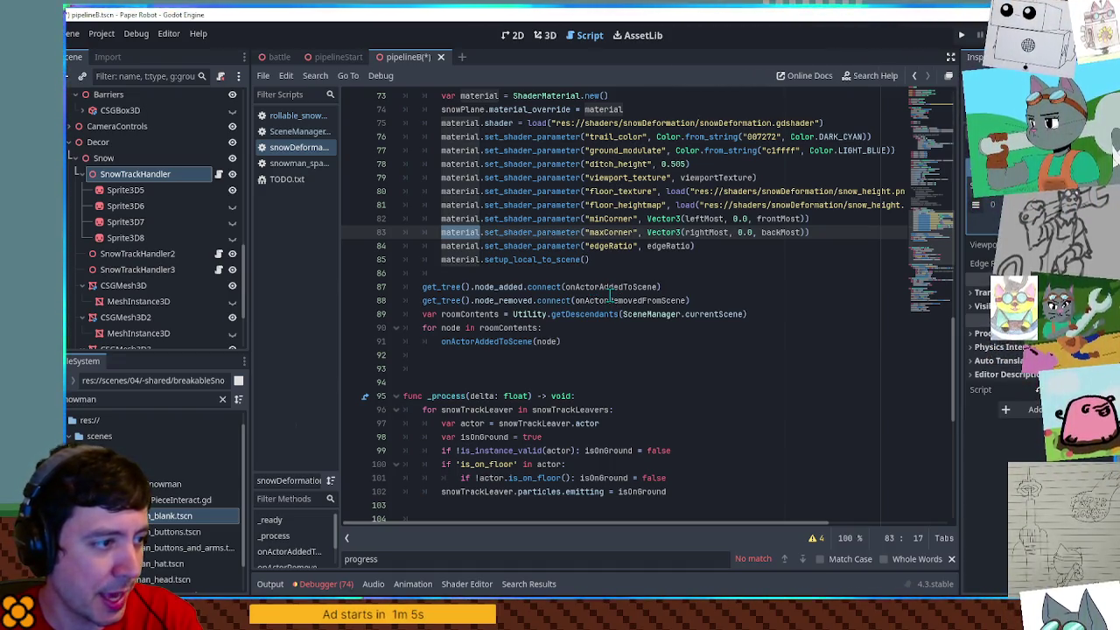
pyautogui.doubleClick(520, 341)
pyautogui.scroll(-10, 542, 329)
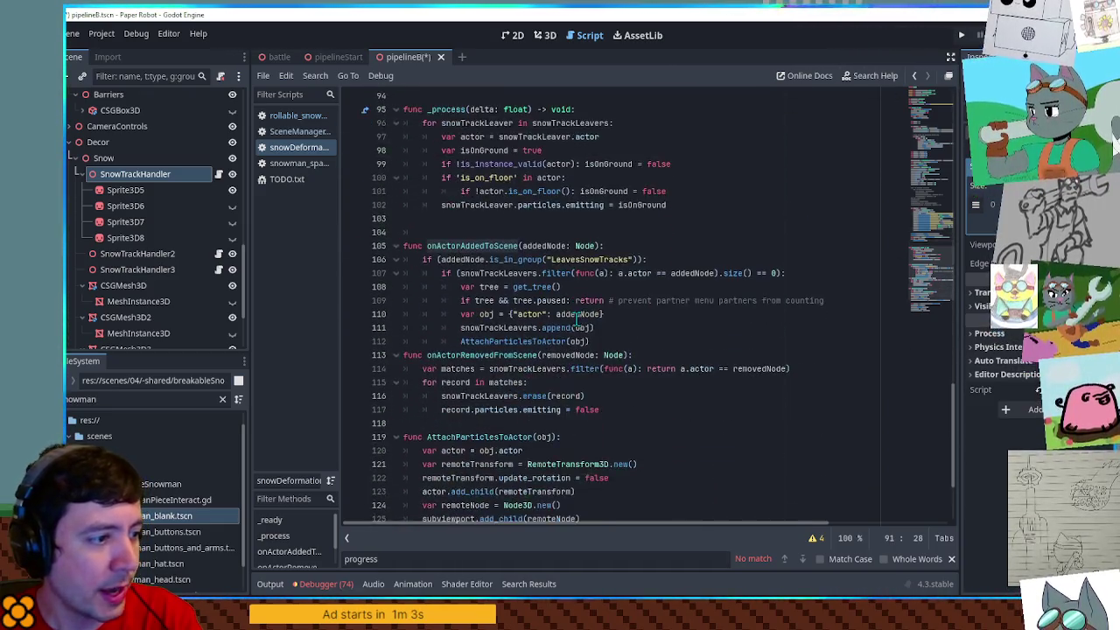
# Review AttachParticlesToActor, highlighting uses of obj, remoteTransform and actor
pyautogui.scroll(2, 576, 317)
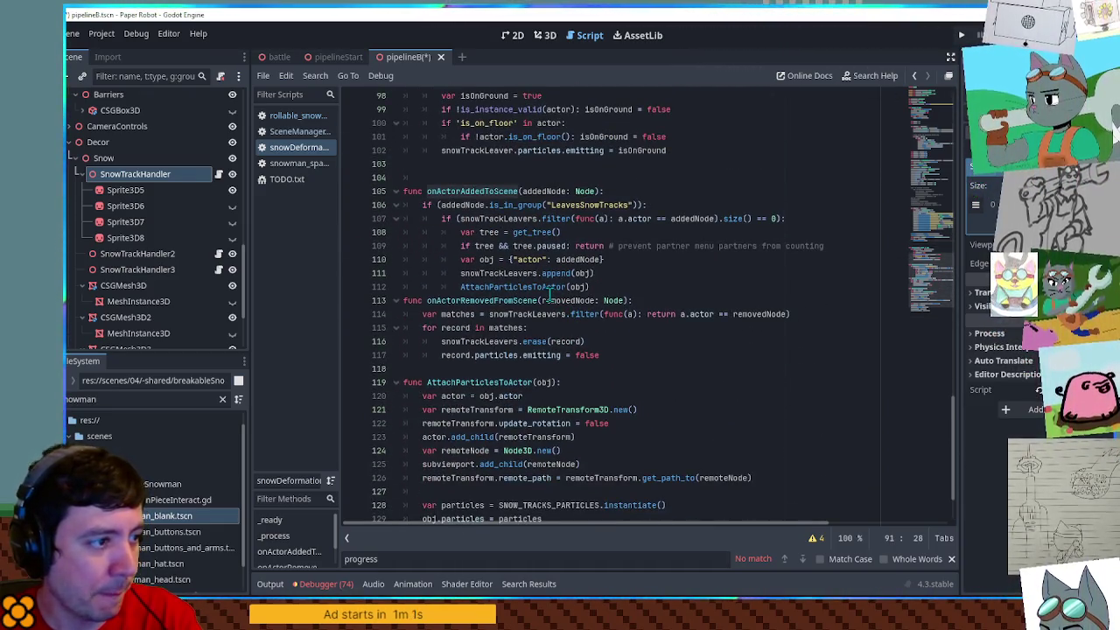
pyautogui.click(514, 273)
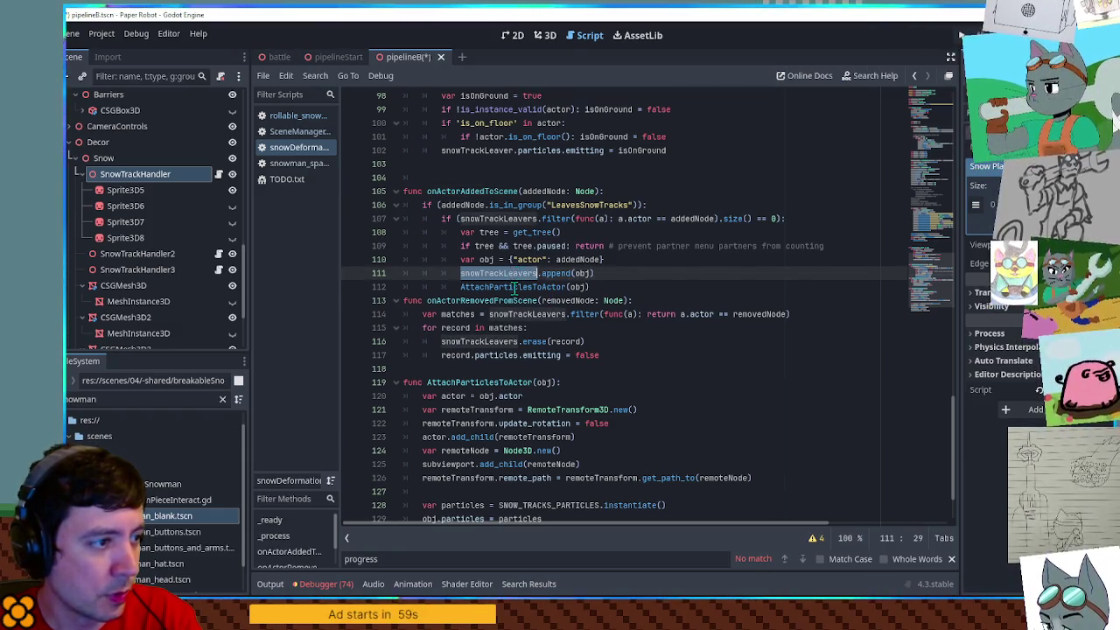
pyautogui.doubleClick(514, 287)
pyautogui.scroll(-2, 514, 287)
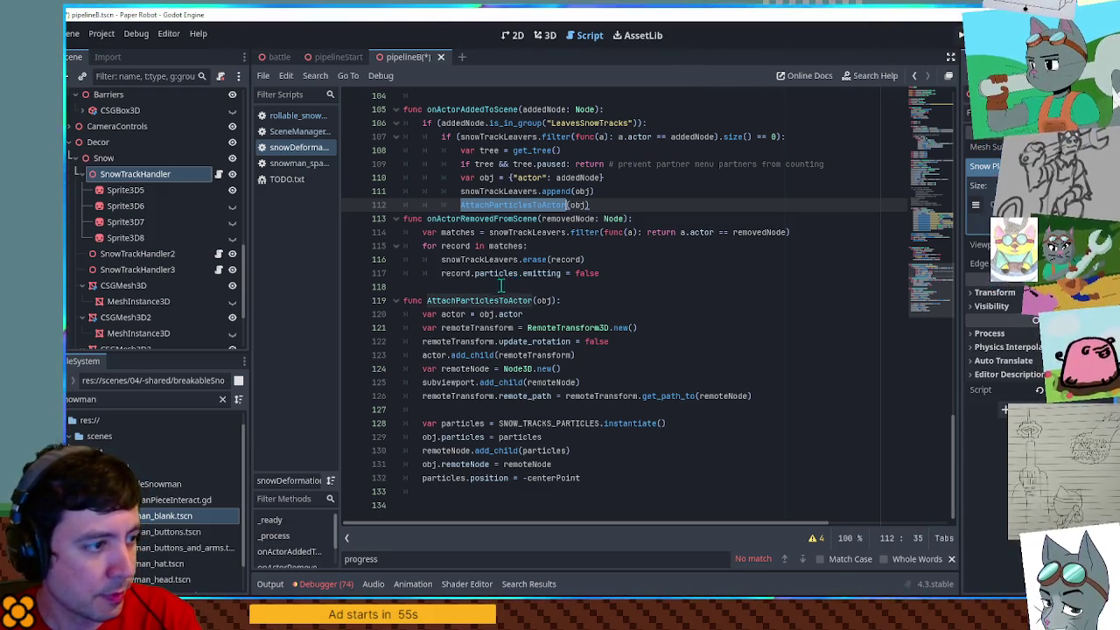
pyautogui.doubleClick(544, 300)
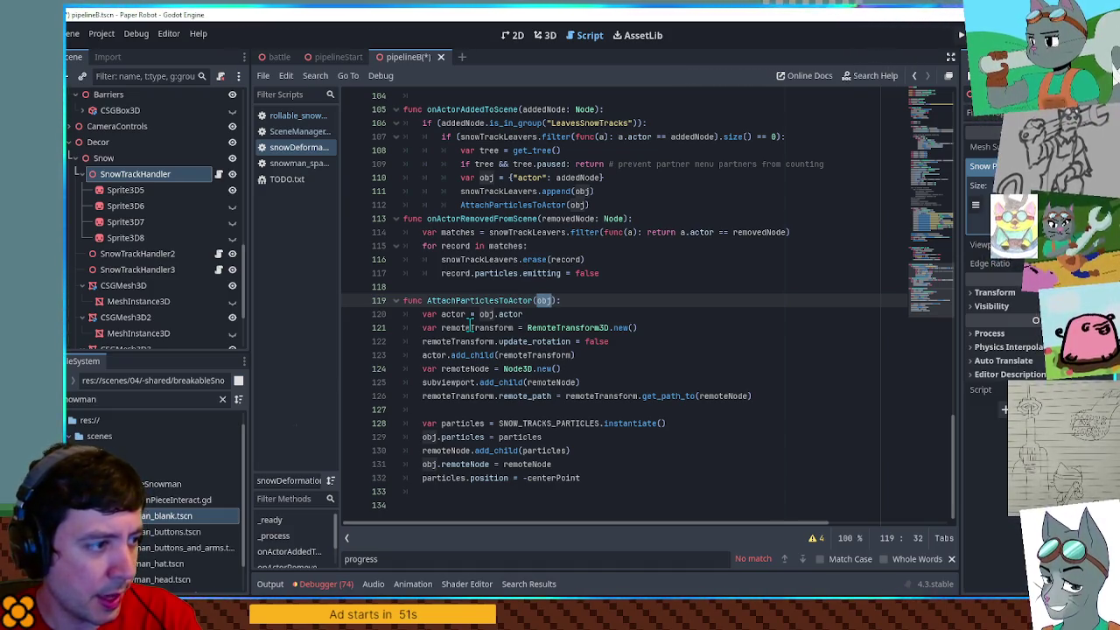
pyautogui.doubleClick(469, 327)
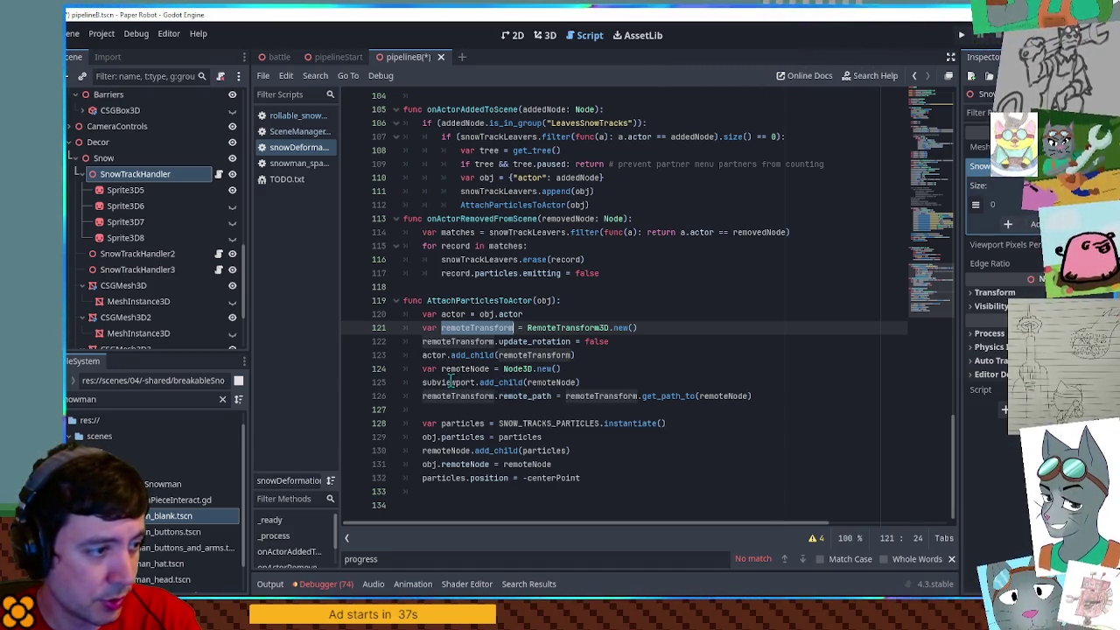
pyautogui.click(477, 341)
pyautogui.doubleClick(435, 355)
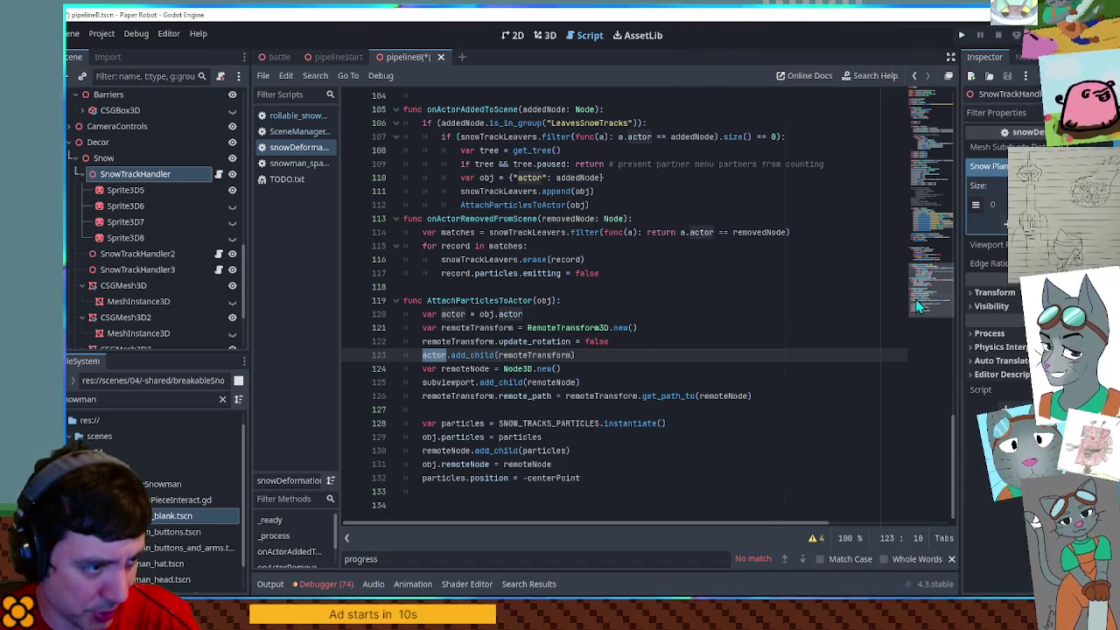
pyautogui.moveTo(918, 304); pyautogui.dragTo(938, 180)
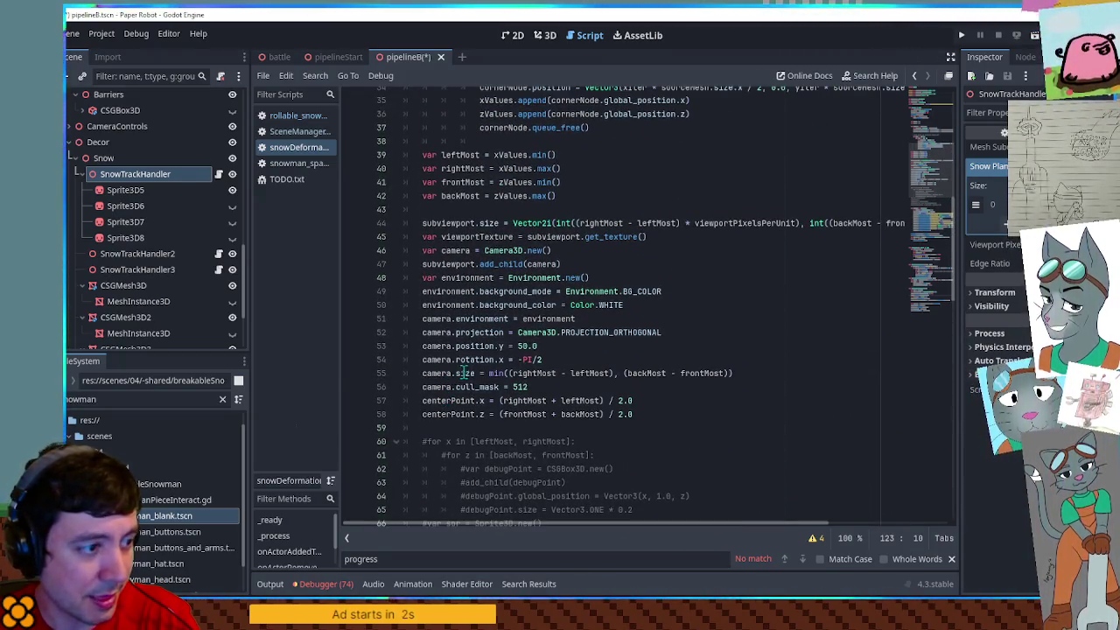
# Pick out the subviewport.size assignment and open a new line below it
pyautogui.doubleClick(464, 373)
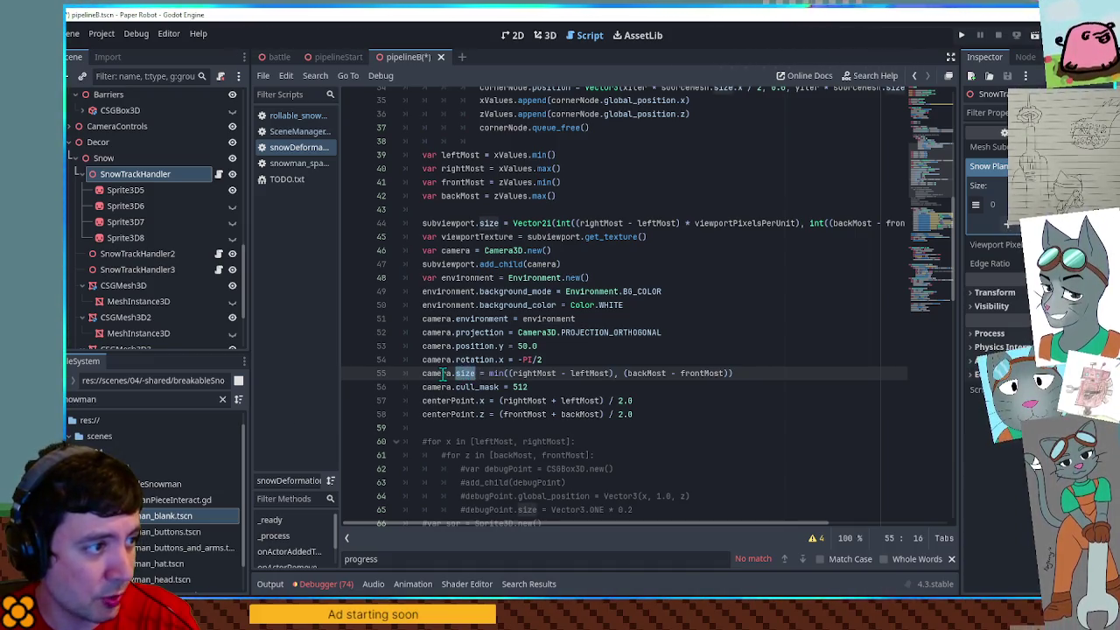
pyautogui.moveTo(423, 223); pyautogui.dragTo(501, 223)
pyautogui.press('End')
pyautogui.press('Return')
# Add print(subviewport.size), run the scene, and stop it after the sizes print
pyautogui.write('print(subviewport.size')
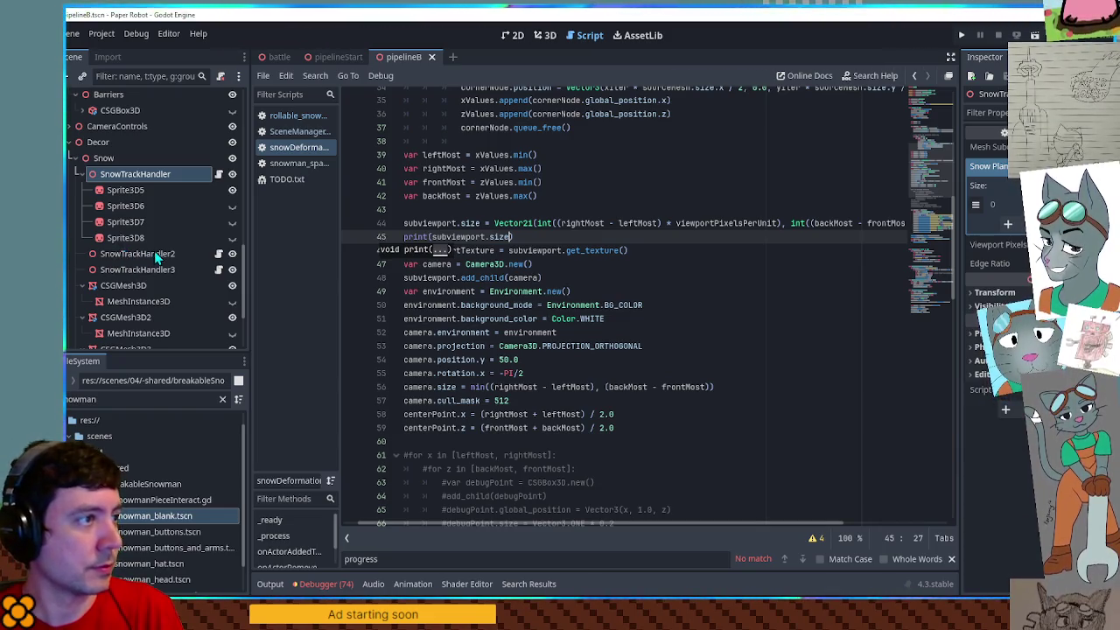
pyautogui.press('F6')
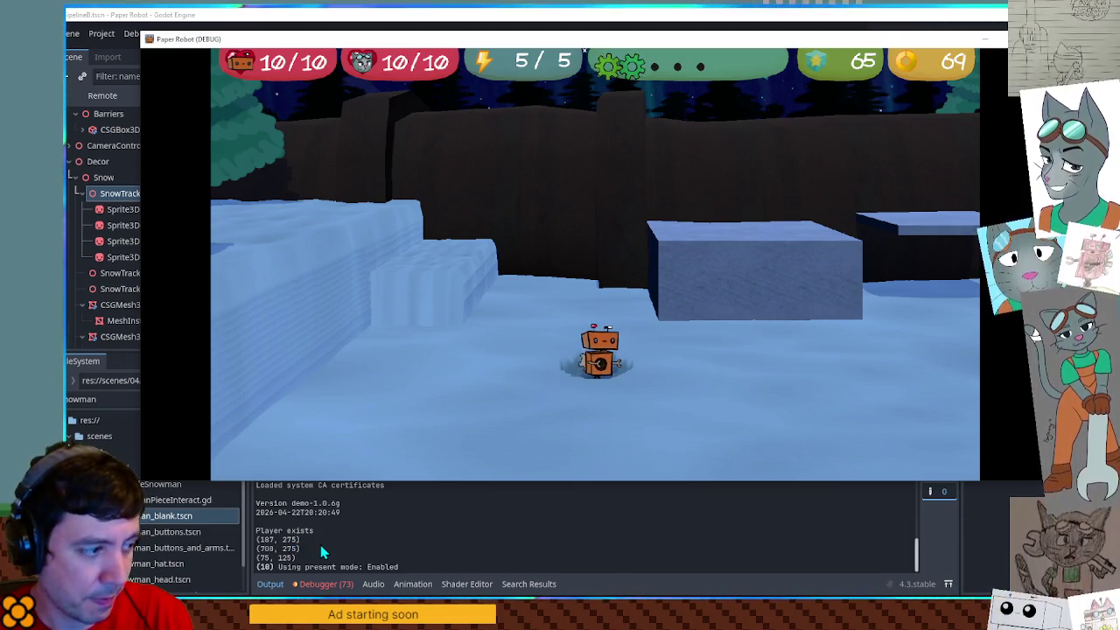
pyautogui.press('F8')
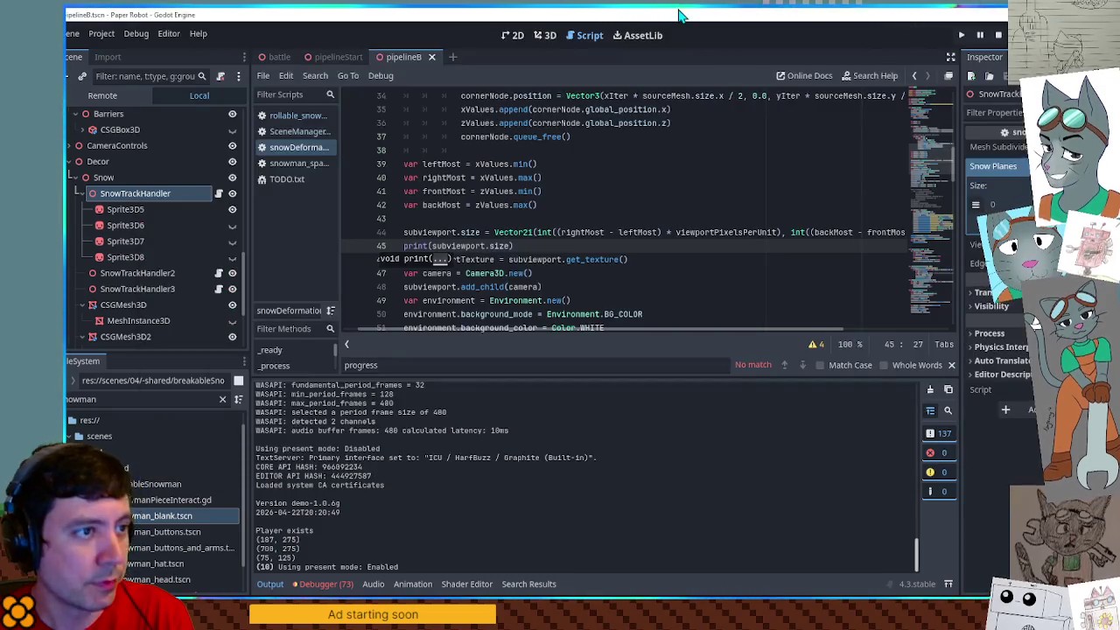
pyautogui.click(550, 35)
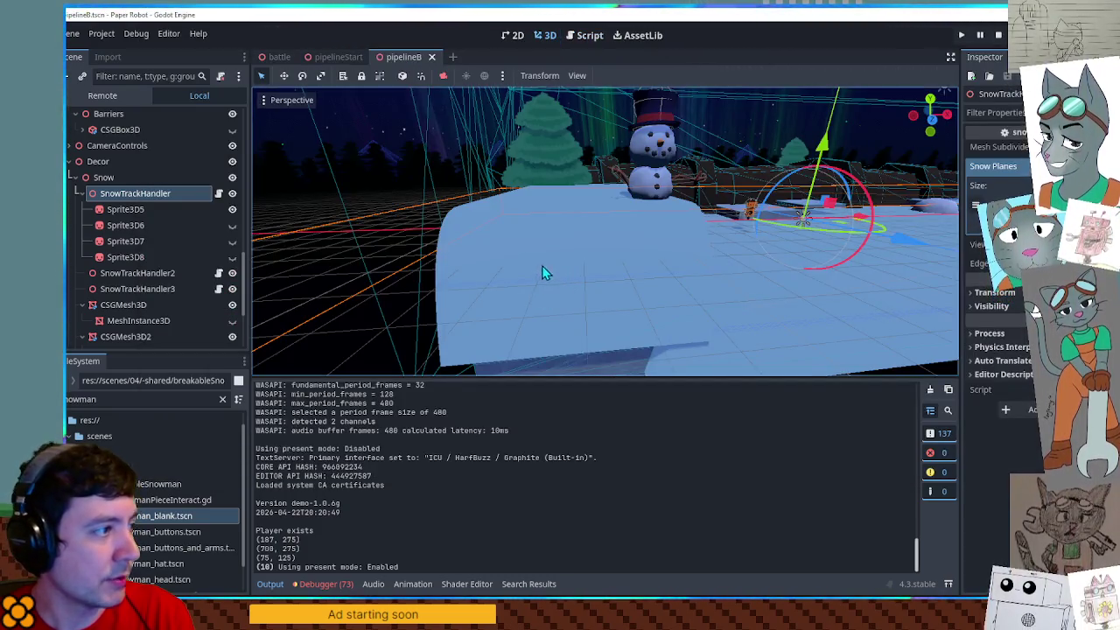
pyautogui.click(128, 305)
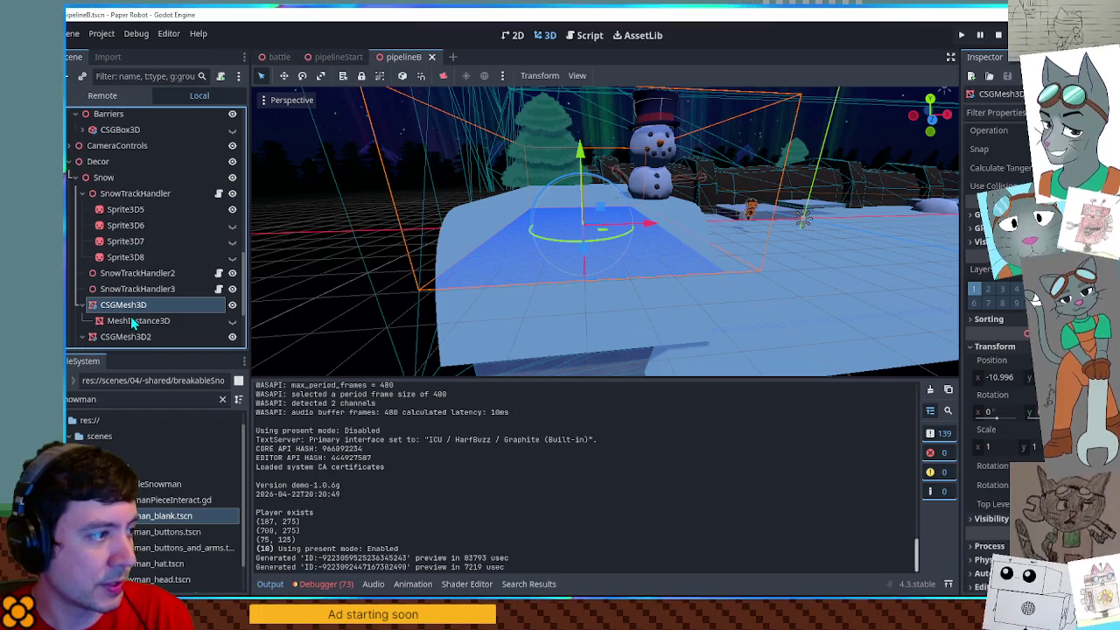
pyautogui.click(133, 322)
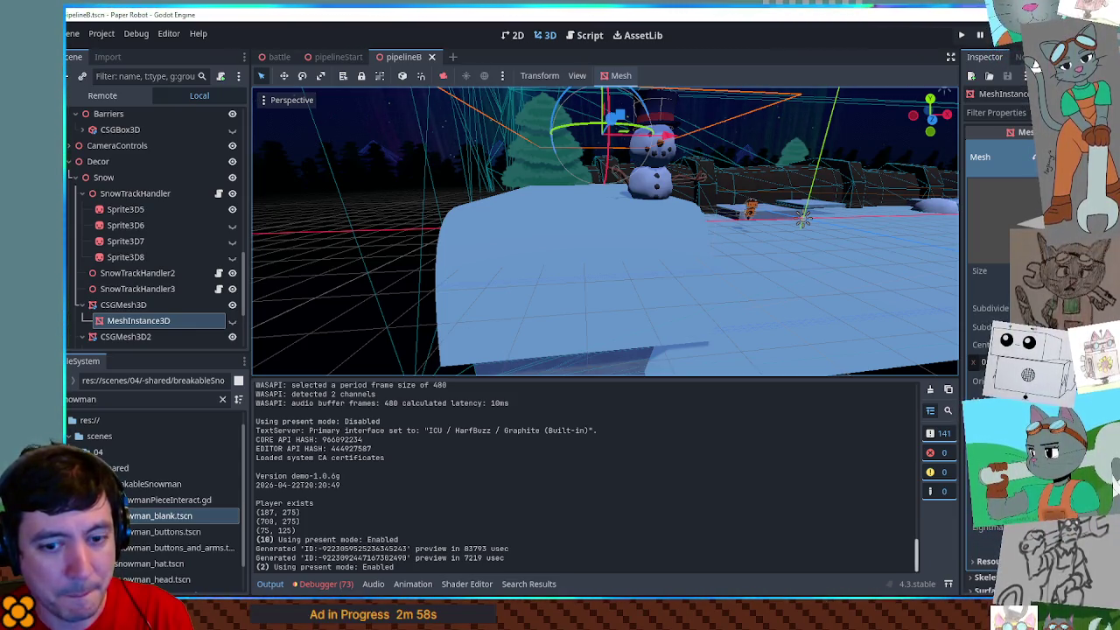
pyautogui.moveTo(320, 61)
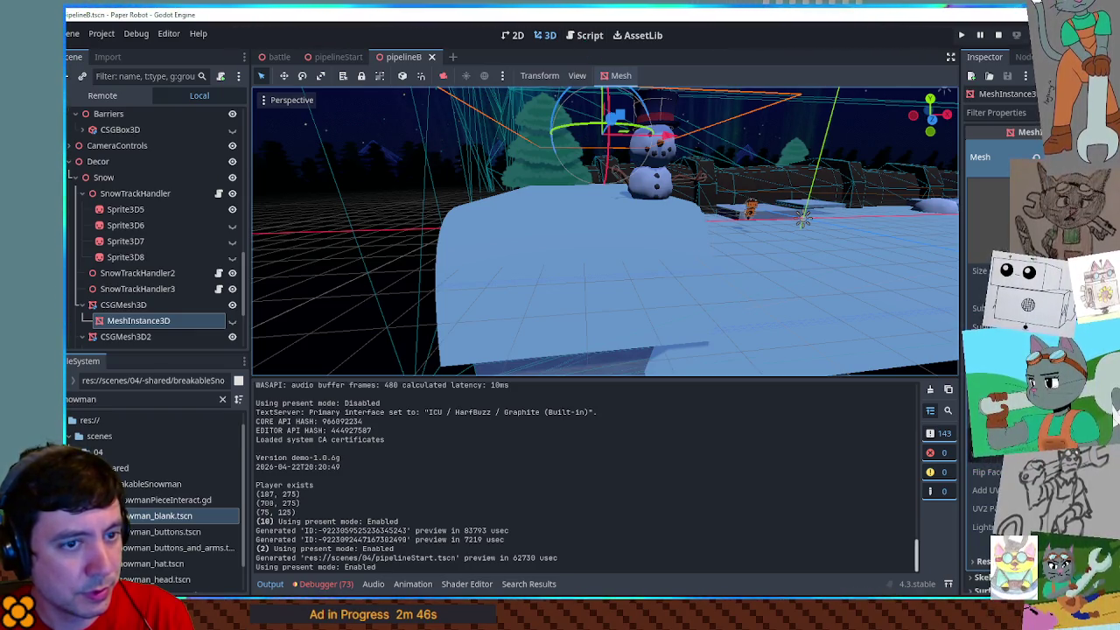
pyautogui.click(591, 35)
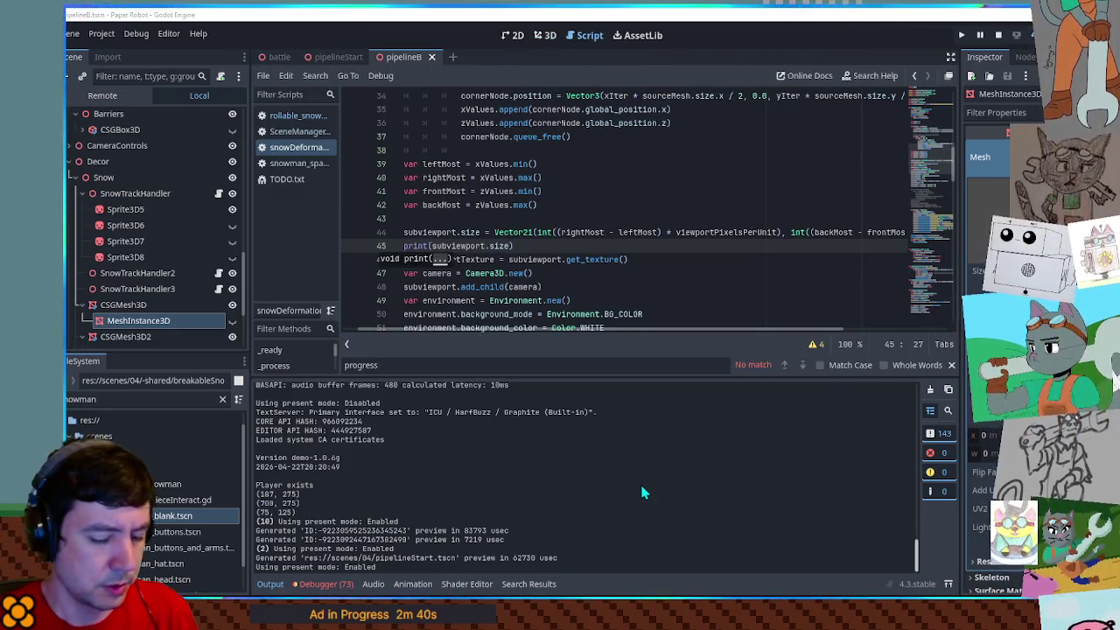
# Compute 7.5 ÷ 11 and 187 ÷ 275 in Calculator, confirming both are about 0.68, then close it
pyautogui.press('XF86Calculator')
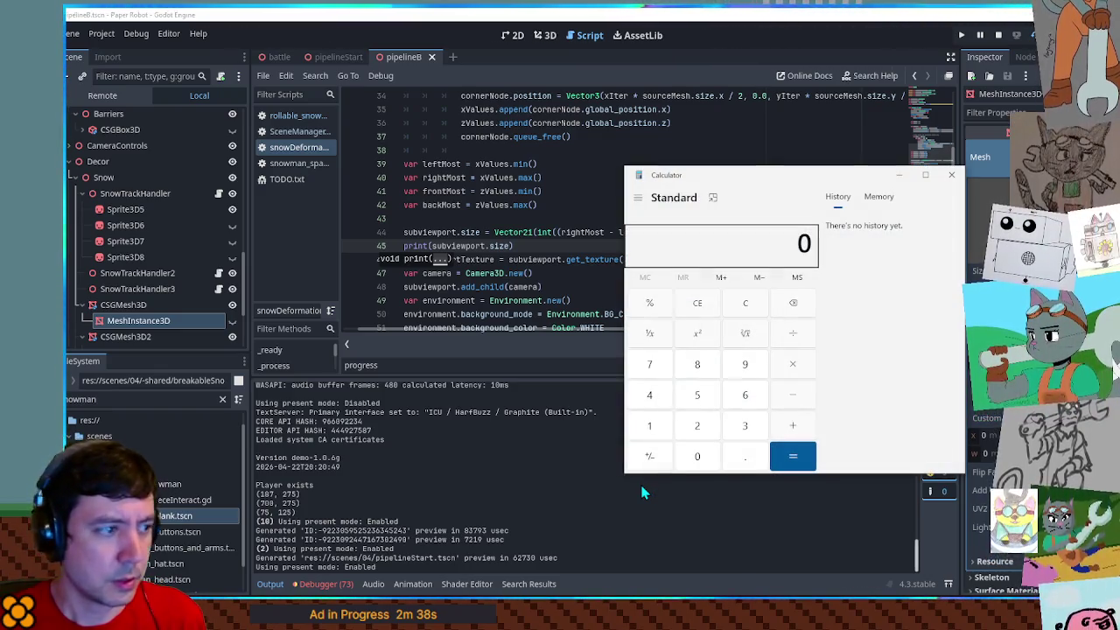
pyautogui.write('7.5')
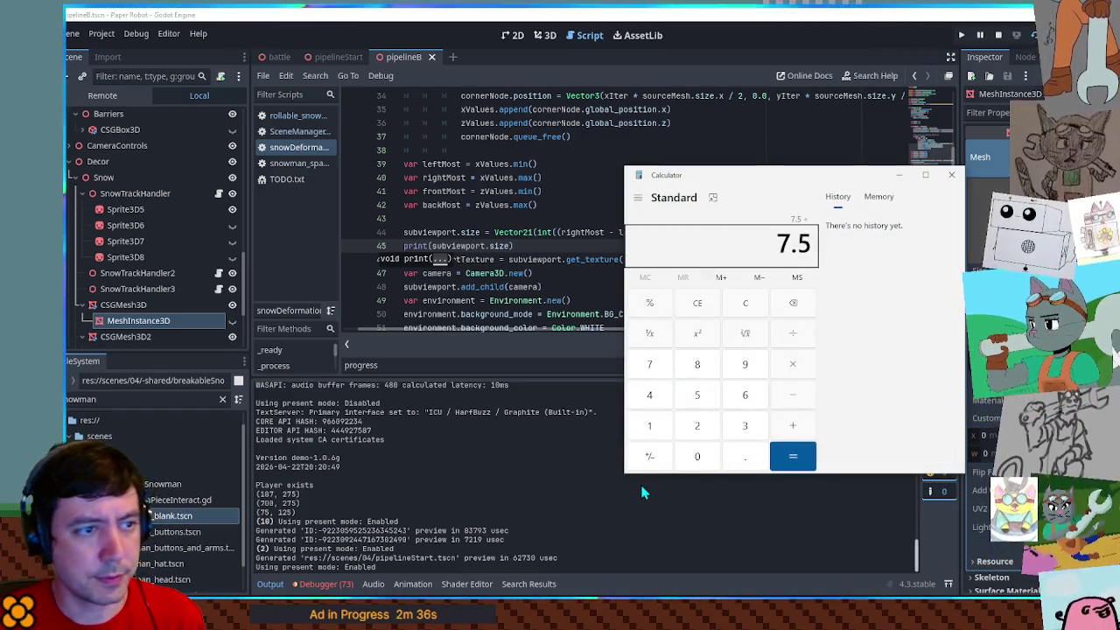
pyautogui.write('/11')
pyautogui.press('Return')
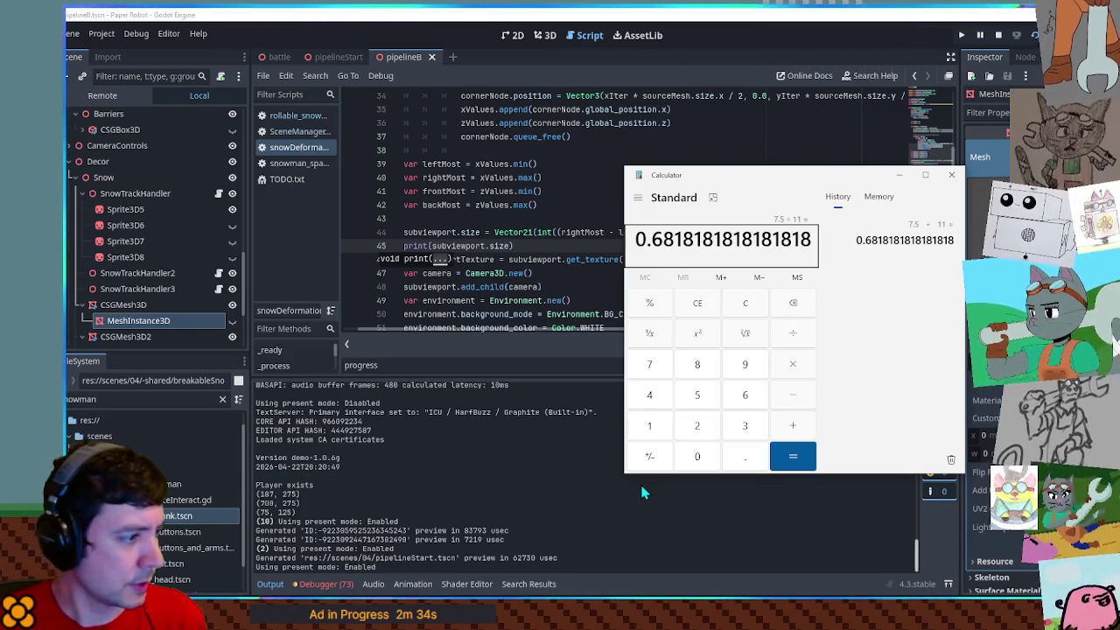
pyautogui.write('187/275')
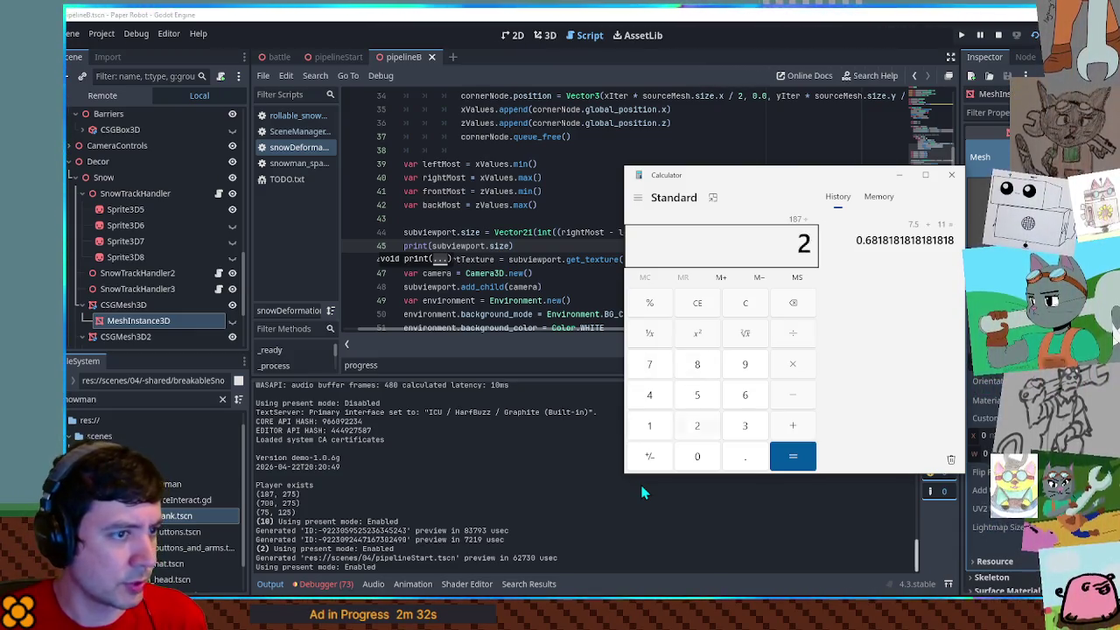
pyautogui.press('Return')
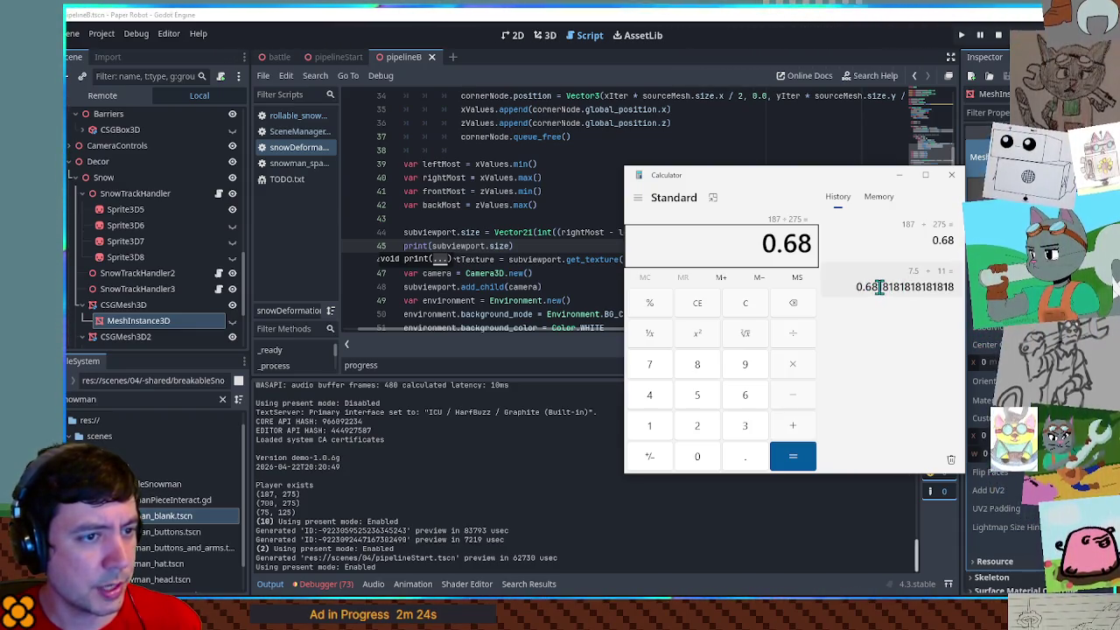
pyautogui.click(952, 176)
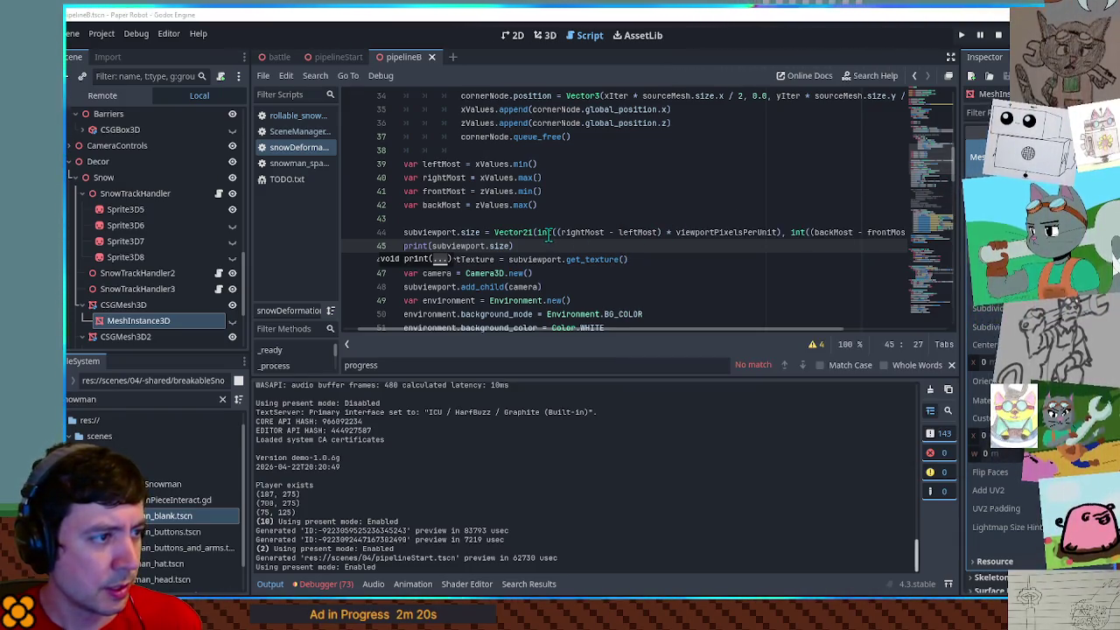
# Highlight rightMost and leftMost on line 44 and xValues on line 39 of the script
pyautogui.doubleClick(578, 232)
pyautogui.doubleClick(643, 232)
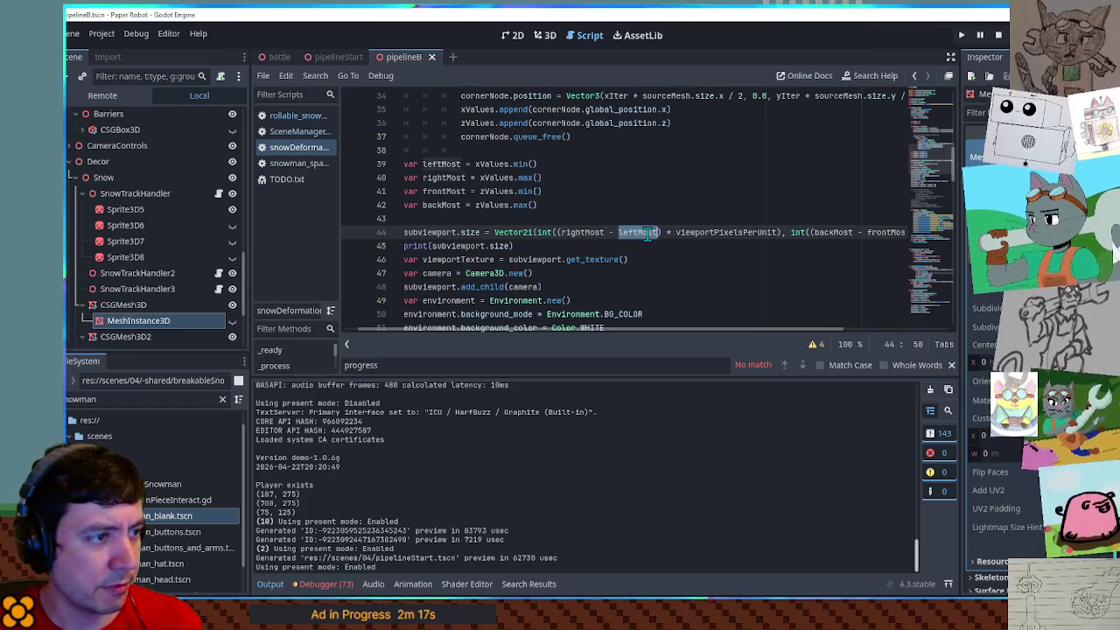
pyautogui.scroll(2, 543, 238)
pyautogui.doubleClick(493, 246)
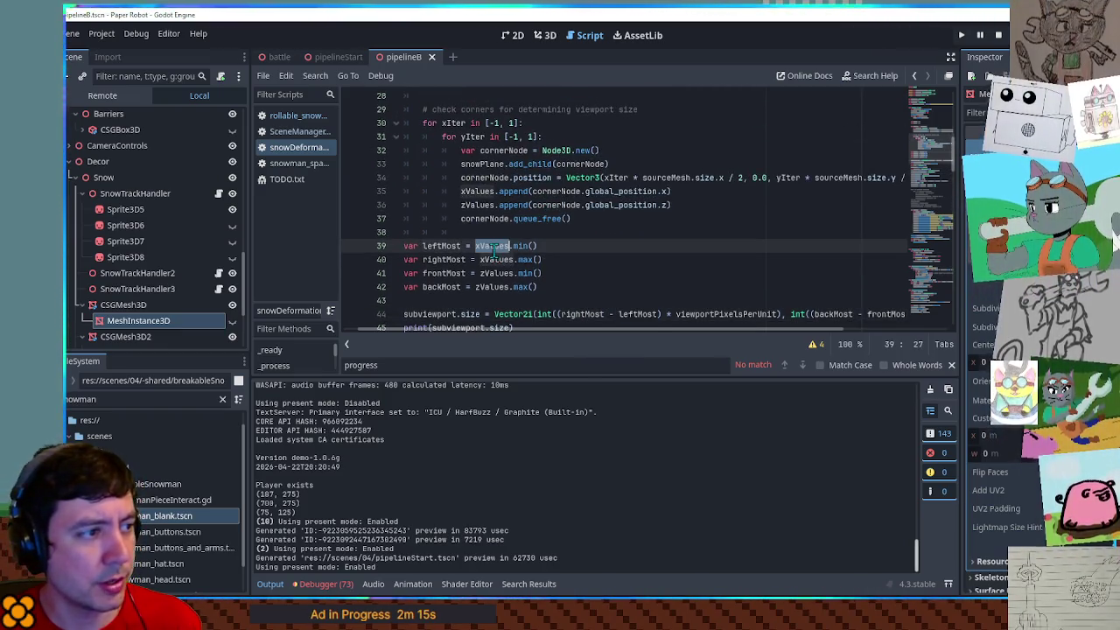
pyautogui.click(546, 35)
pyautogui.click(586, 40)
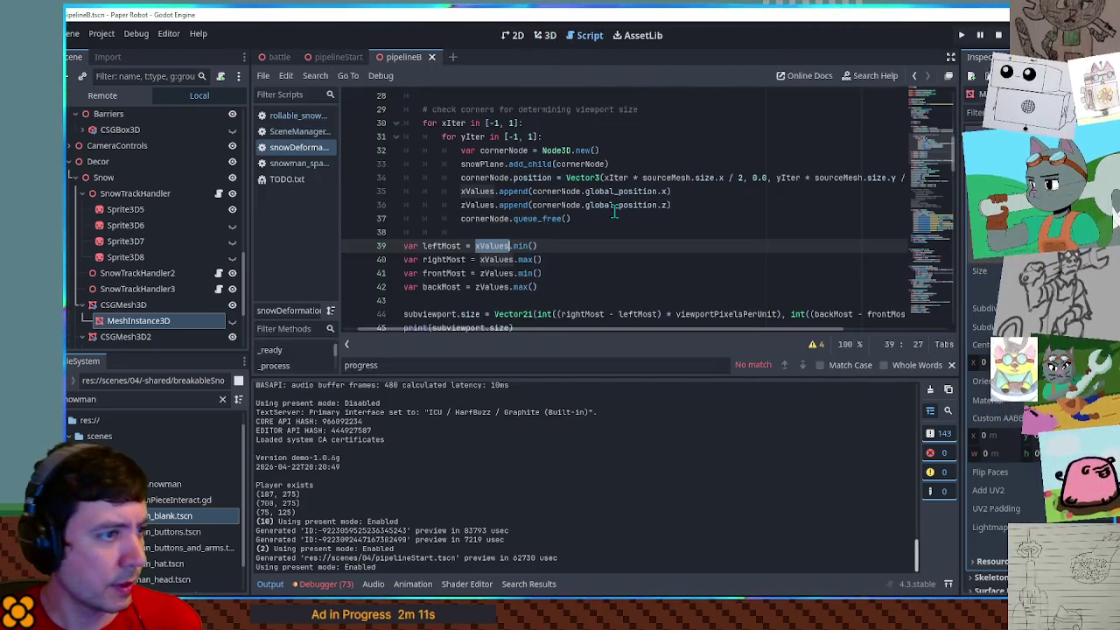
# Trace cornerNode, snowPlane and snowPlanes back to their declarations, then return to the 3D view
pyautogui.doubleClick(547, 191)
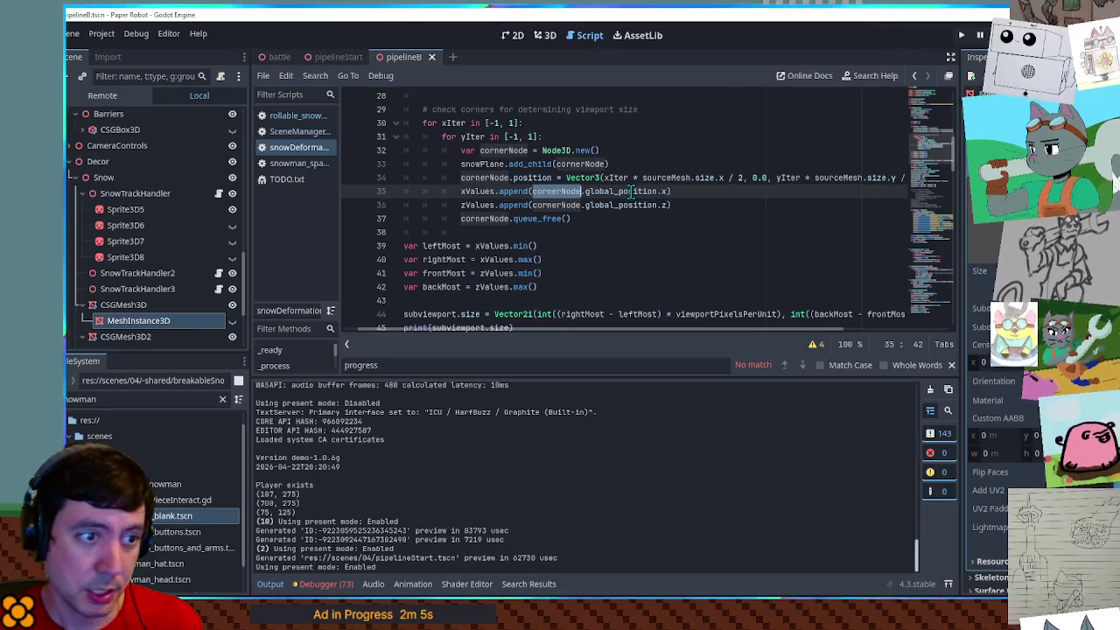
pyautogui.doubleClick(524, 150)
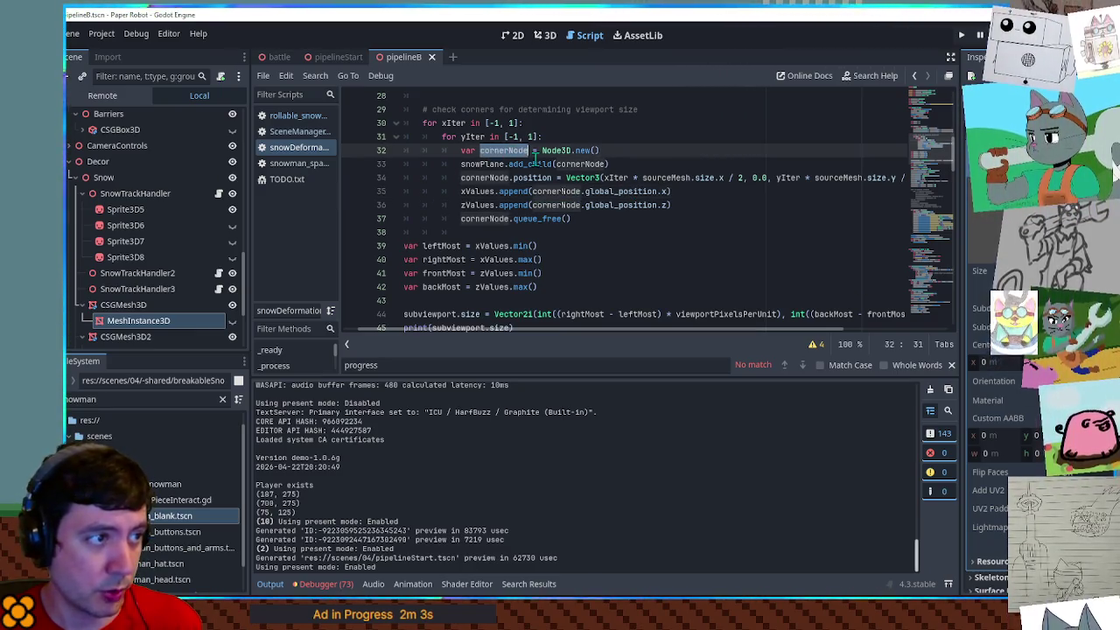
pyautogui.scroll(1, 611, 204)
pyautogui.doubleClick(487, 205)
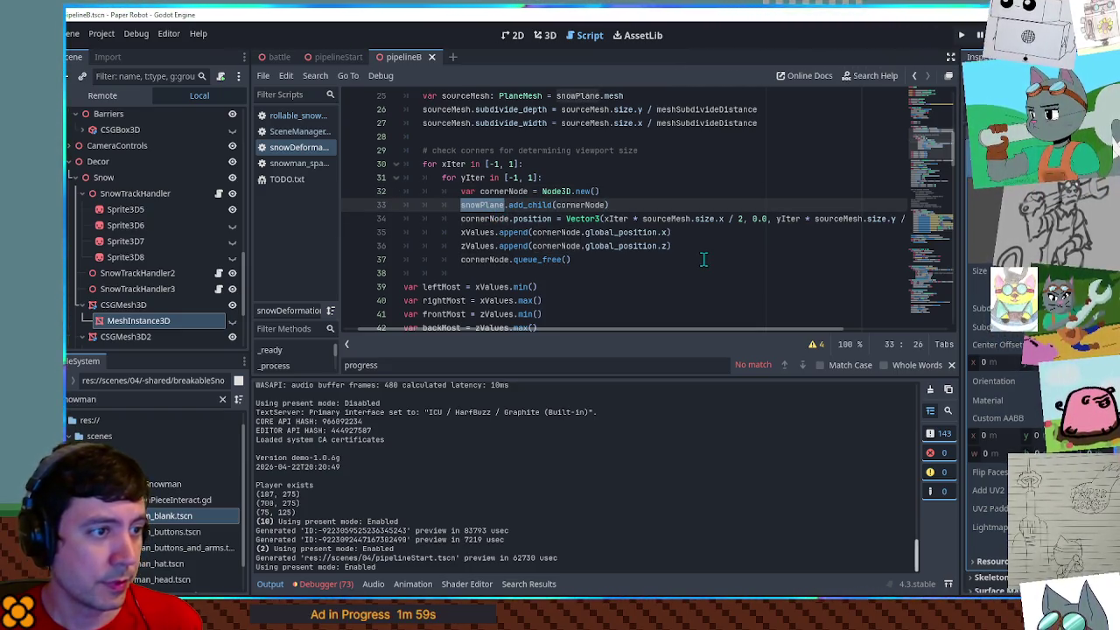
pyautogui.scroll(2, 700, 259)
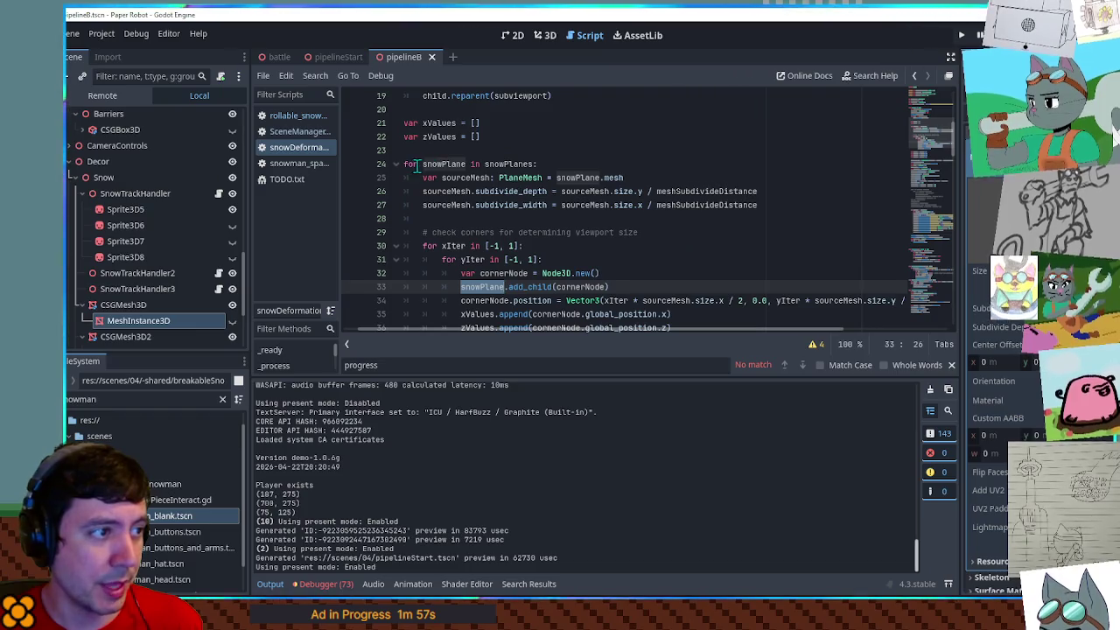
pyautogui.doubleClick(509, 164)
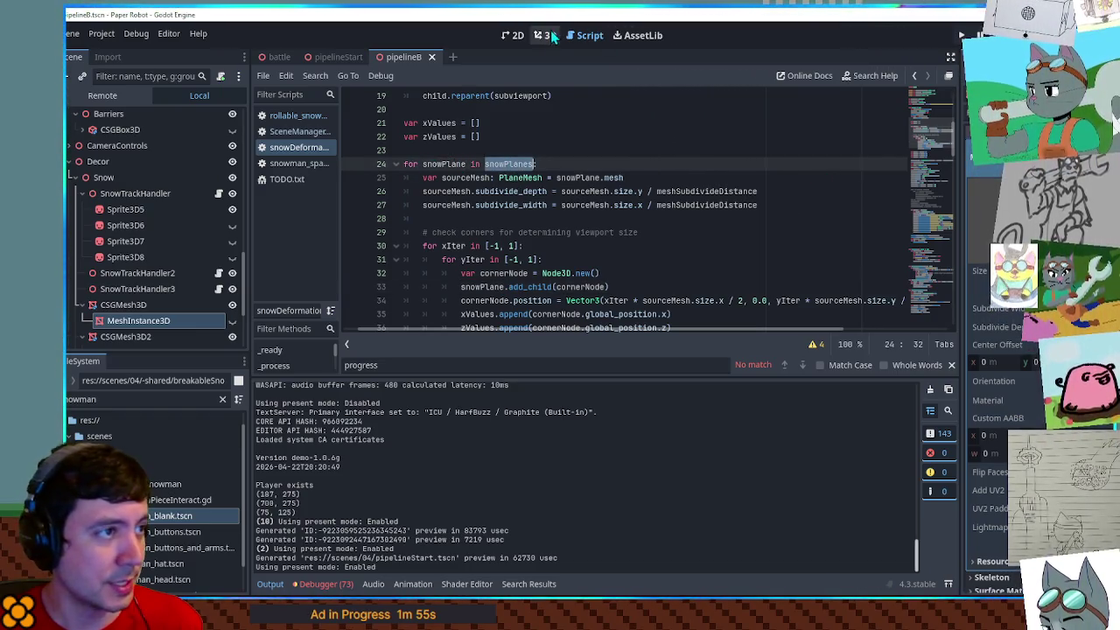
pyautogui.click(544, 35)
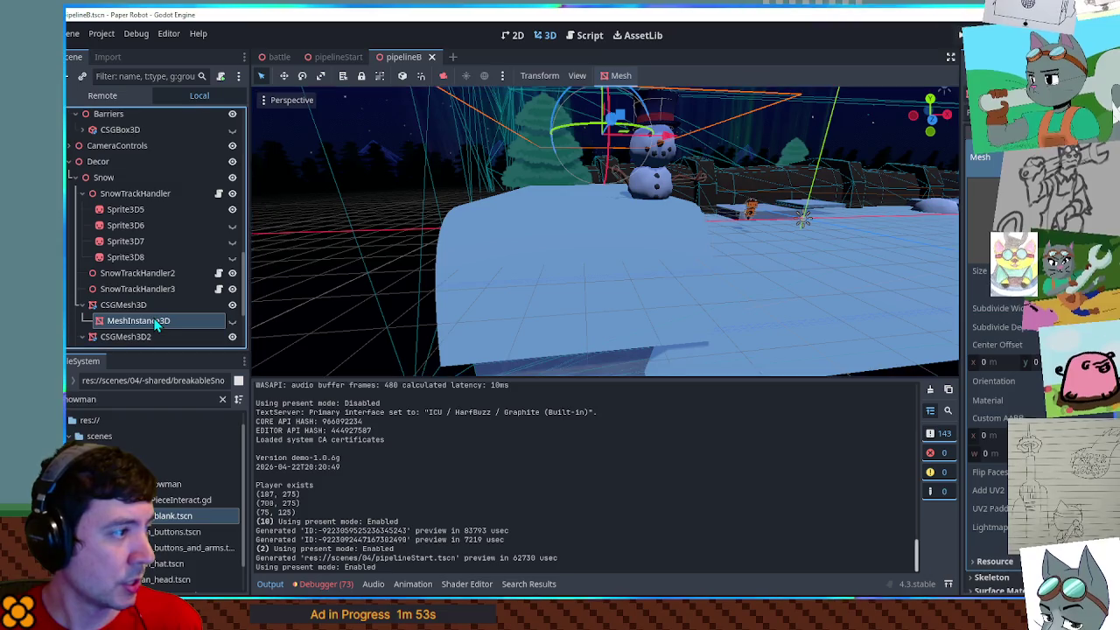
# Set the CSGMesh3D snow mesh's Position X to -11, save pipelineB and switch to pipelineStart
pyautogui.click(140, 305)
pyautogui.press('f')
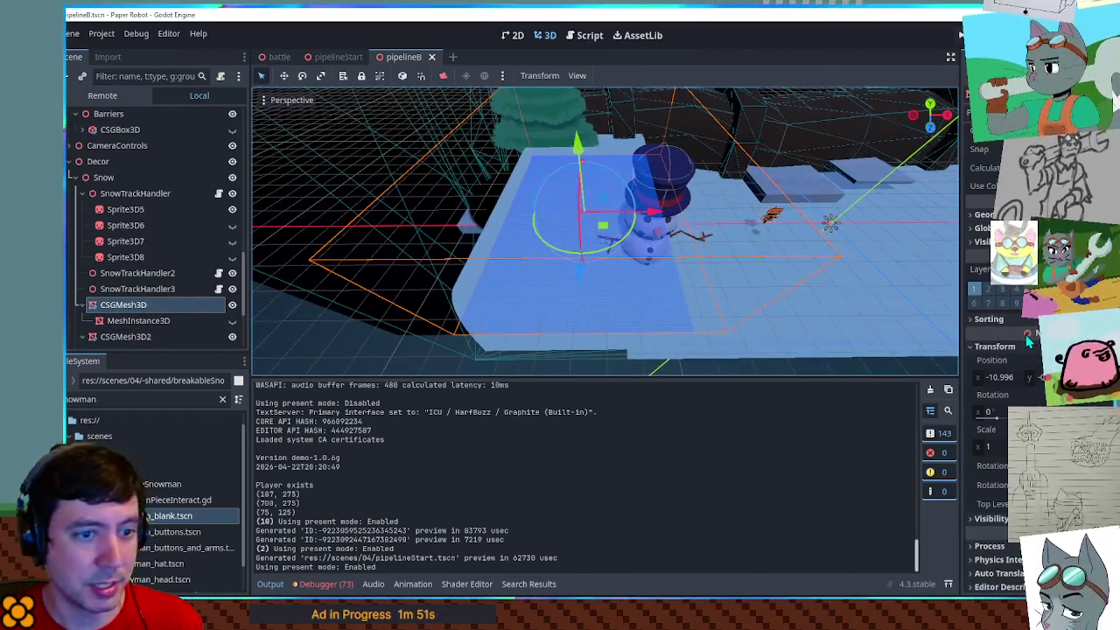
pyautogui.click(1005, 378)
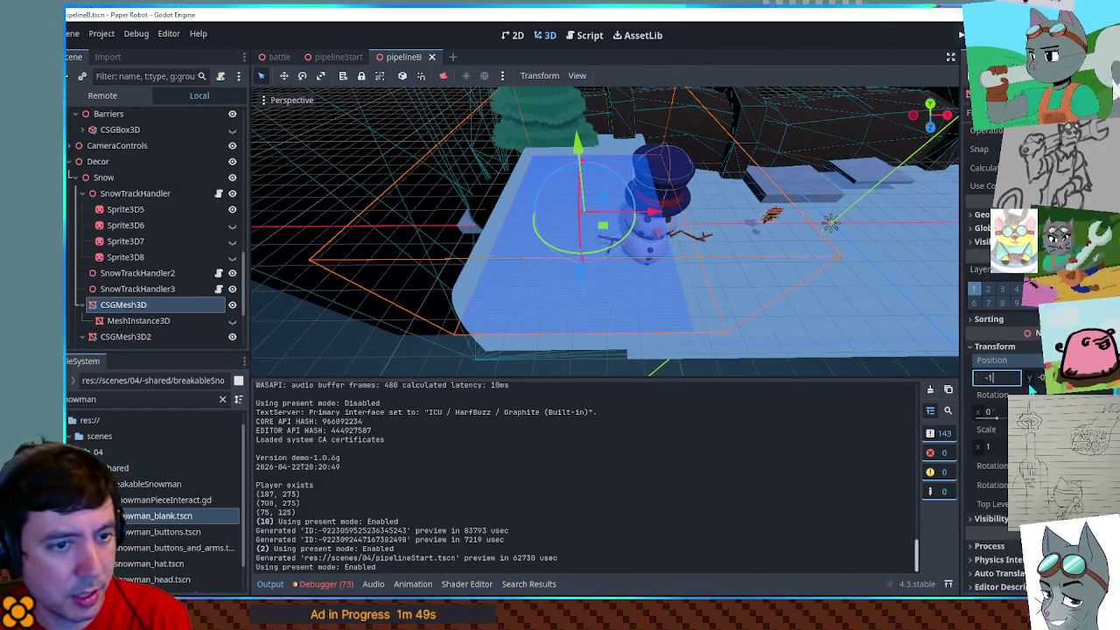
pyautogui.write('1')
pyautogui.press('Return')
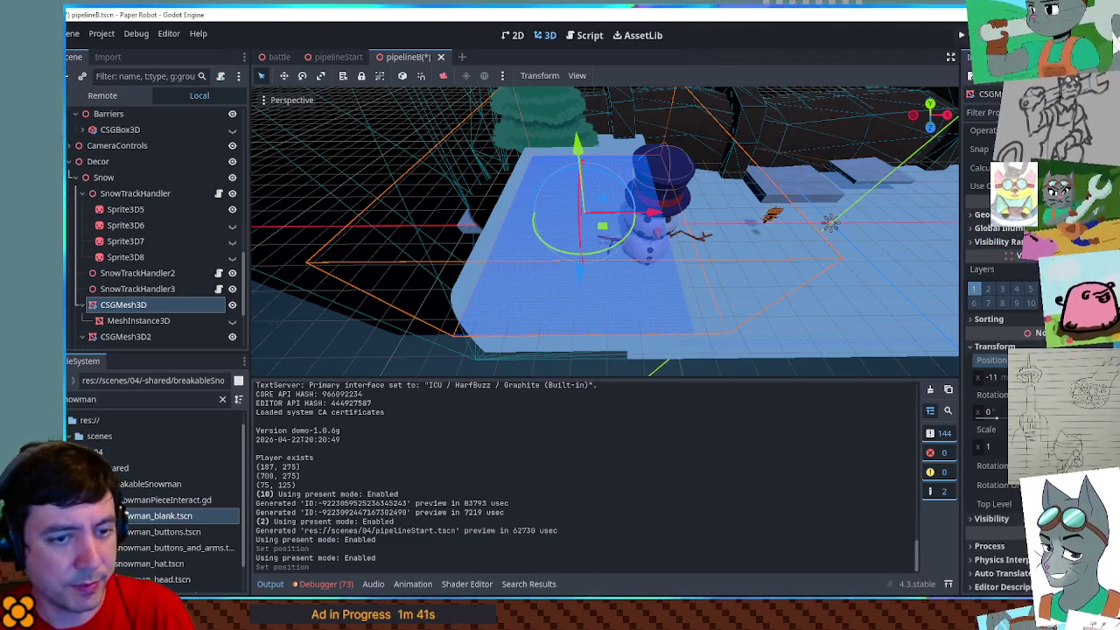
pyautogui.hotkey('ctrl', 's')
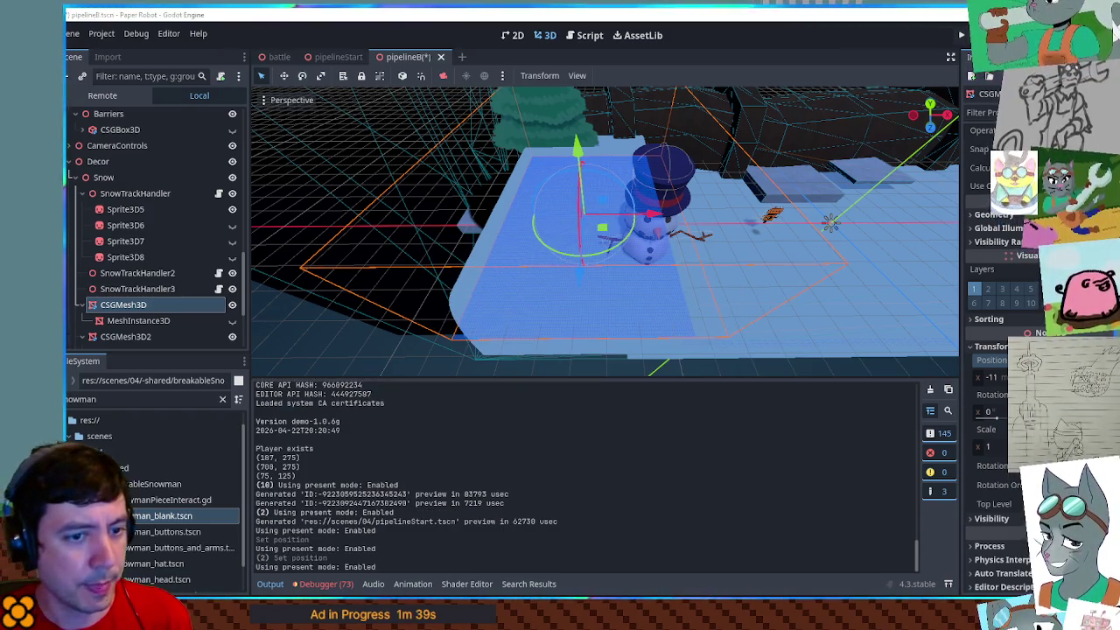
pyautogui.click(332, 57)
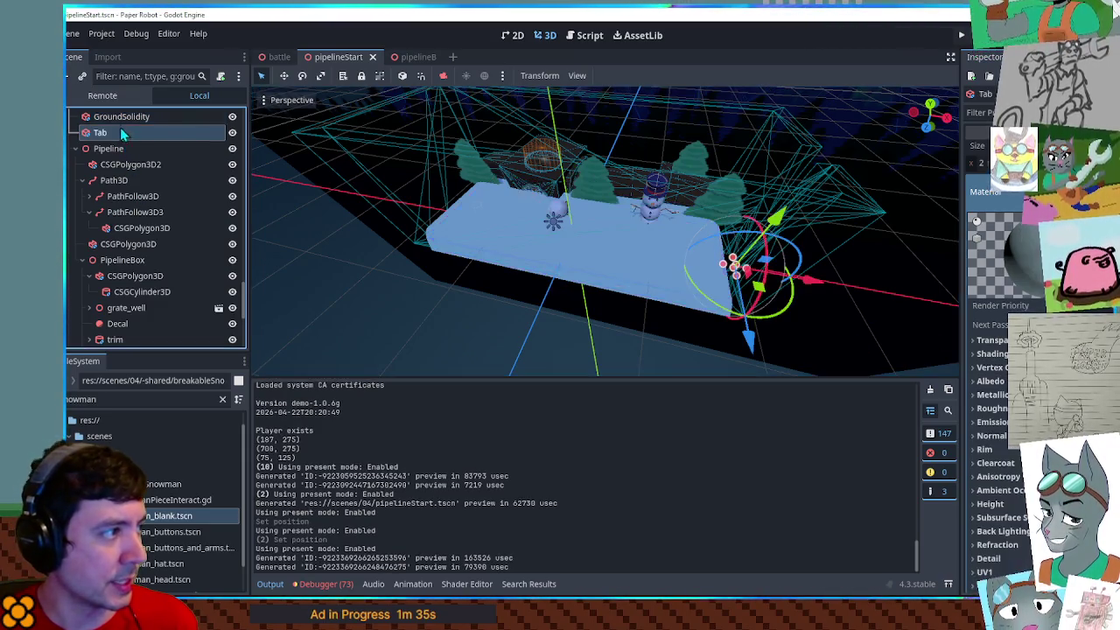
# Select the CSGMesh3D snow node under Decor in pipelineStart, then switch back to pipelineB
pyautogui.scroll(-5, 150, 212)
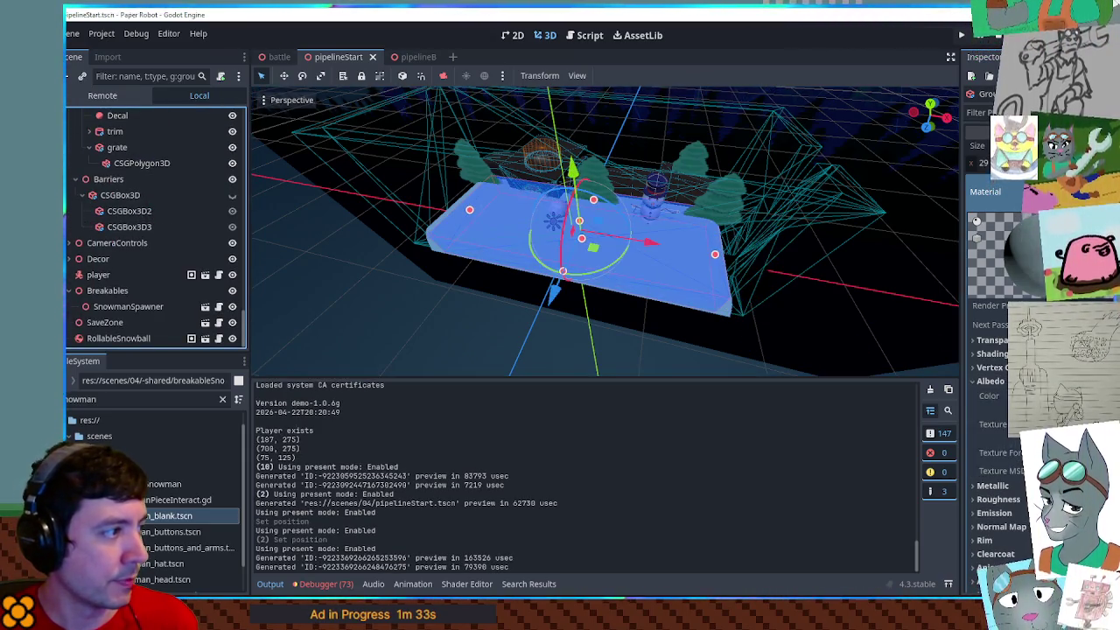
pyautogui.click(70, 261)
pyautogui.scroll(-3, 112, 298)
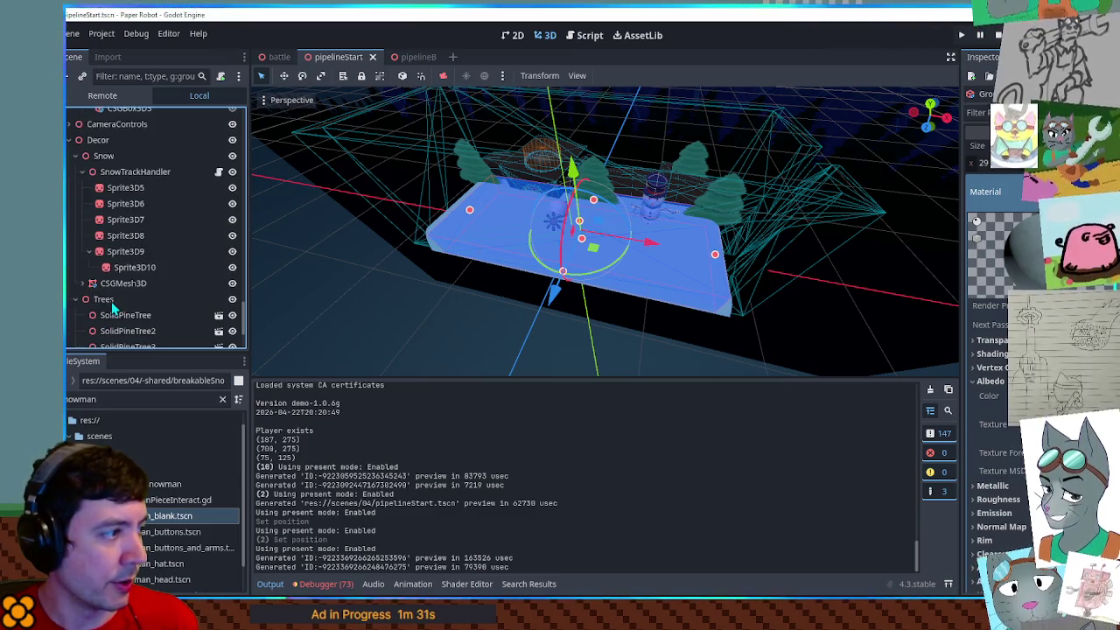
pyautogui.click(114, 283)
pyautogui.scroll(-5, 1000, 494)
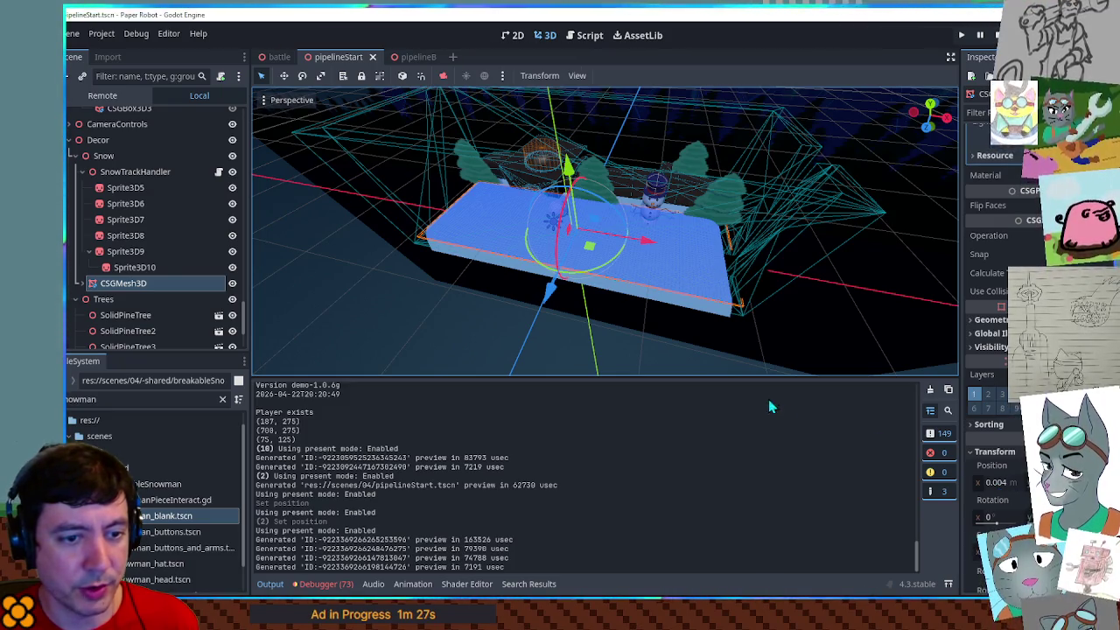
pyautogui.click(417, 56)
# Run pipelineB, walk the robot across the snow ledge by the snowman, and stop the game
pyautogui.press('F6')
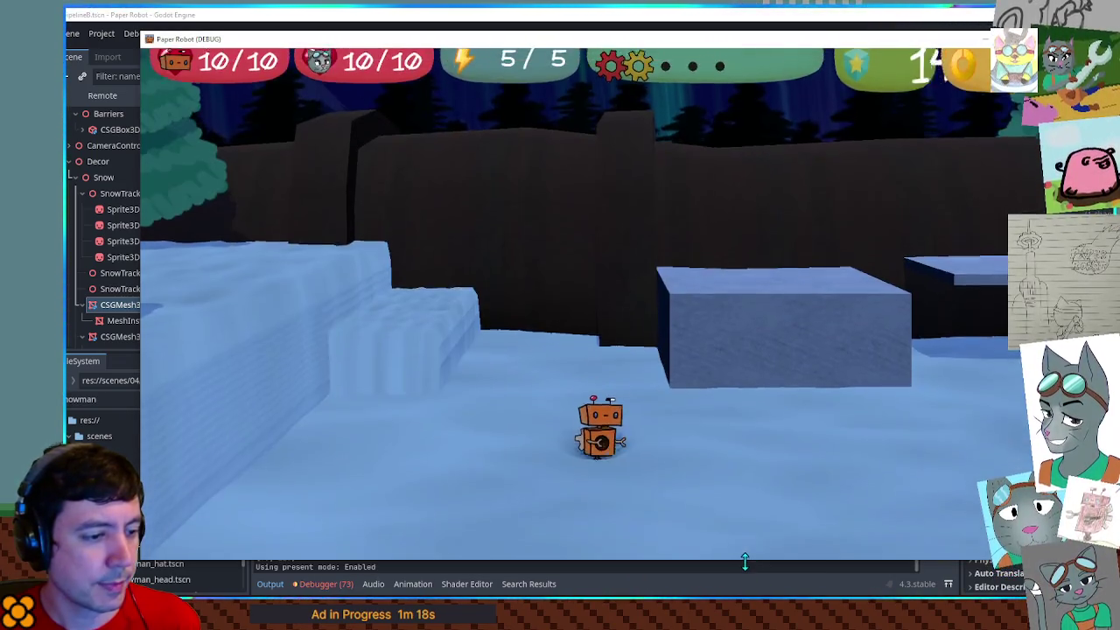
pyautogui.moveTo(742, 561)
pyautogui.mouseDown()
pyautogui.moveTo(737, 500)
pyautogui.moveTo(737, 510)
pyautogui.mouseUp()
pyautogui.press('w')
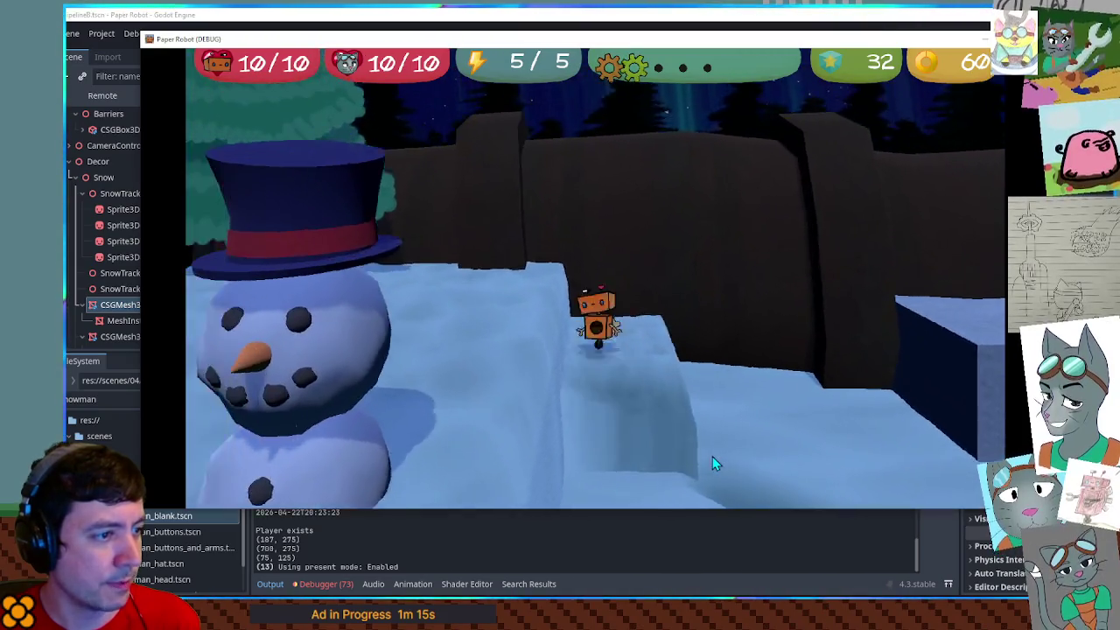
pyautogui.press('Left')
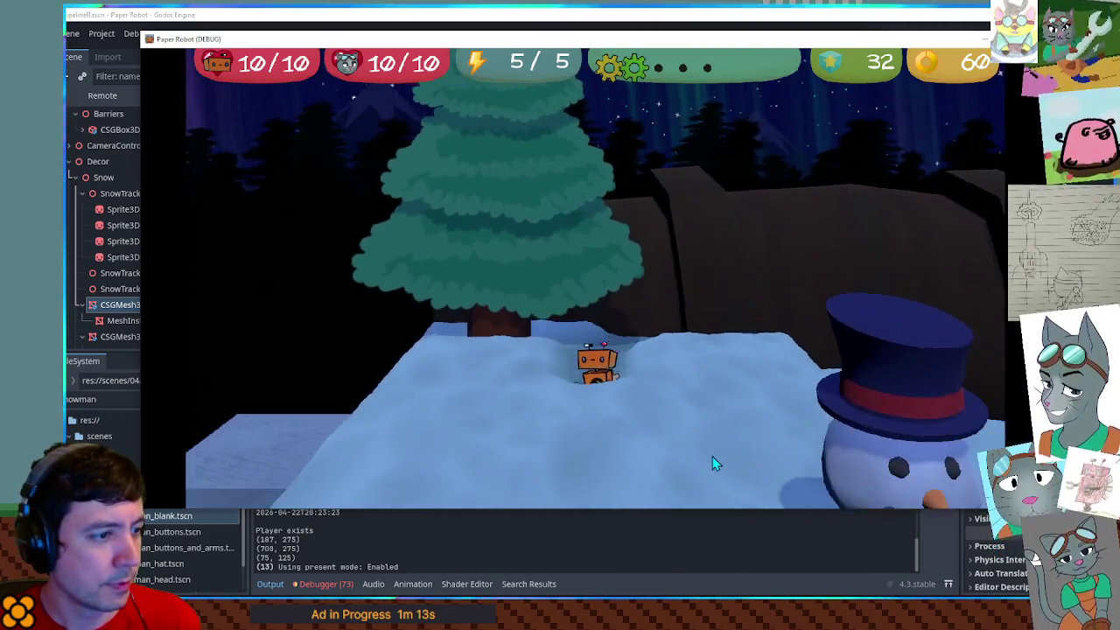
pyautogui.press('Left')
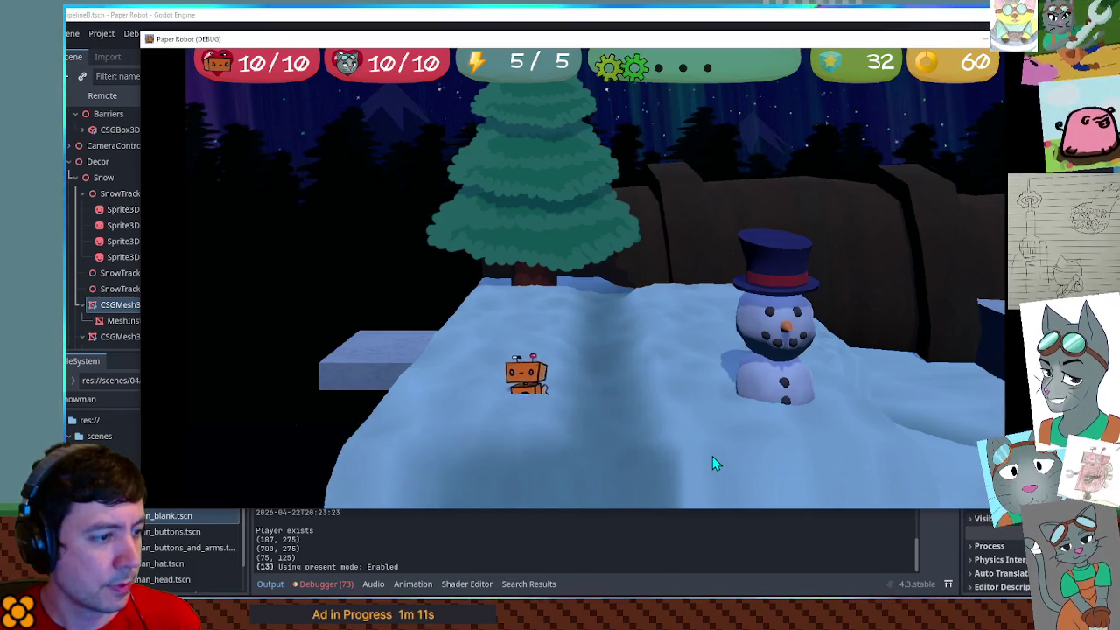
pyautogui.press('a')
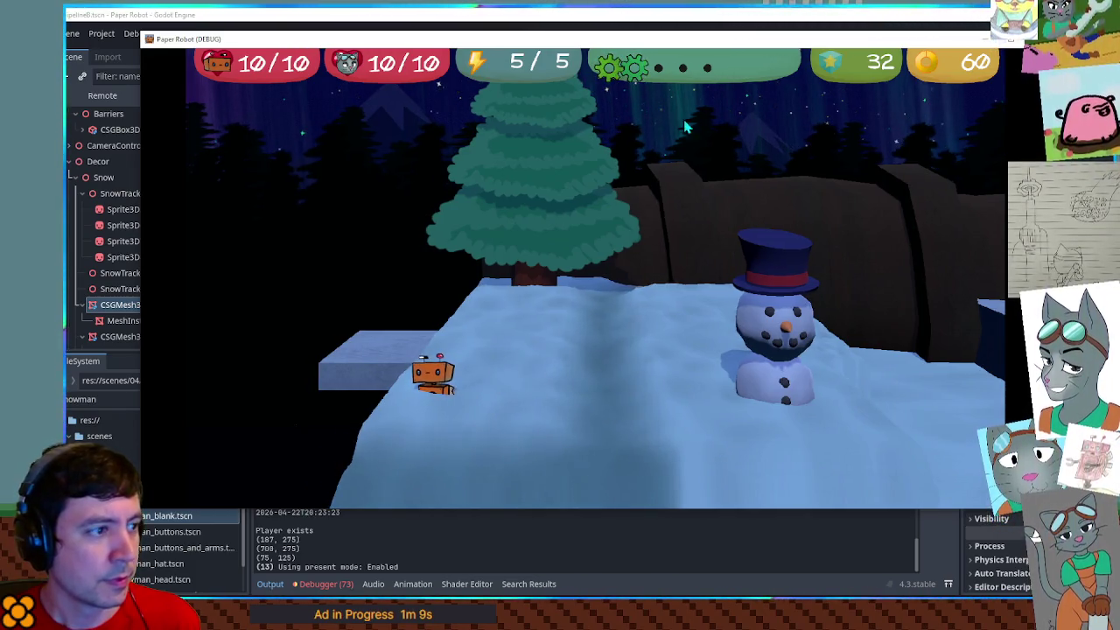
pyautogui.press('F8')
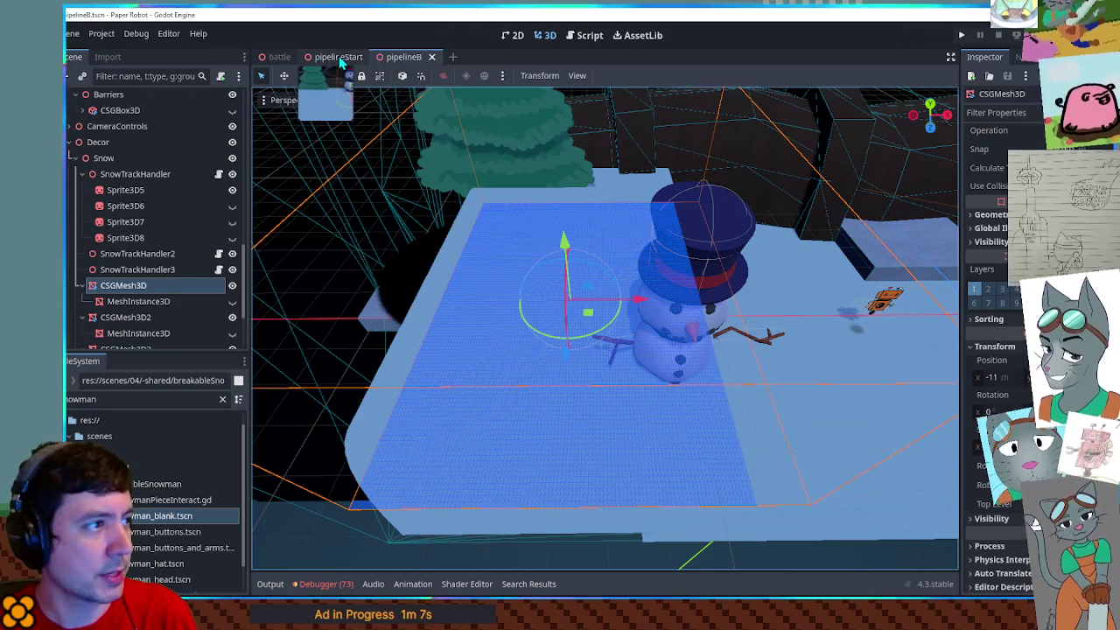
pyautogui.click(338, 57)
pyautogui.scroll(-3, 603, 329)
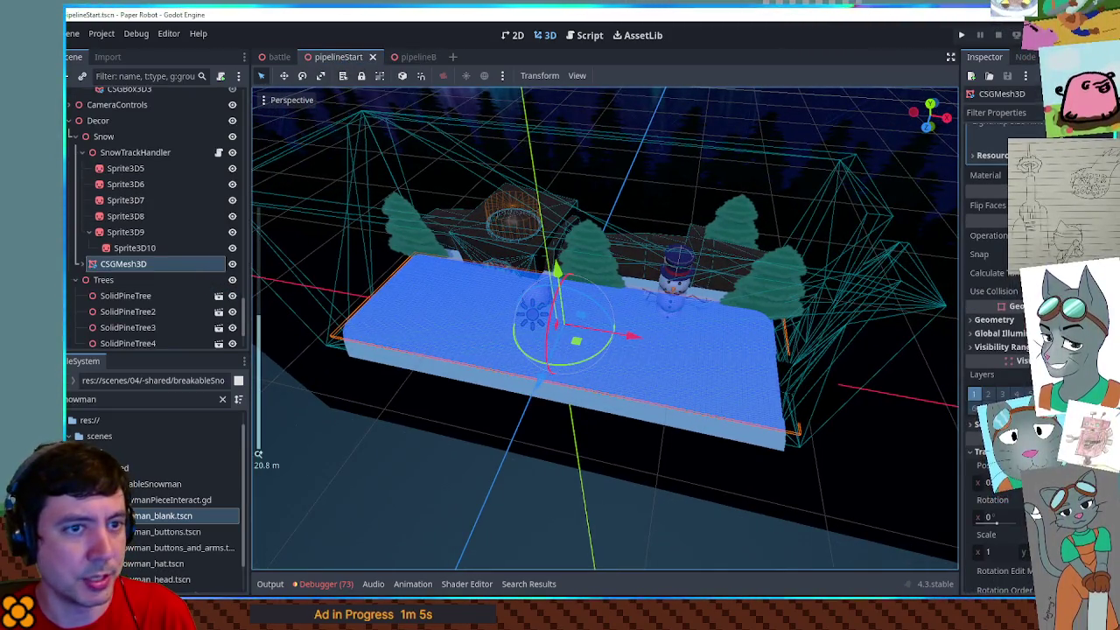
pyautogui.scroll(3, 997, 306)
pyautogui.click(998, 157)
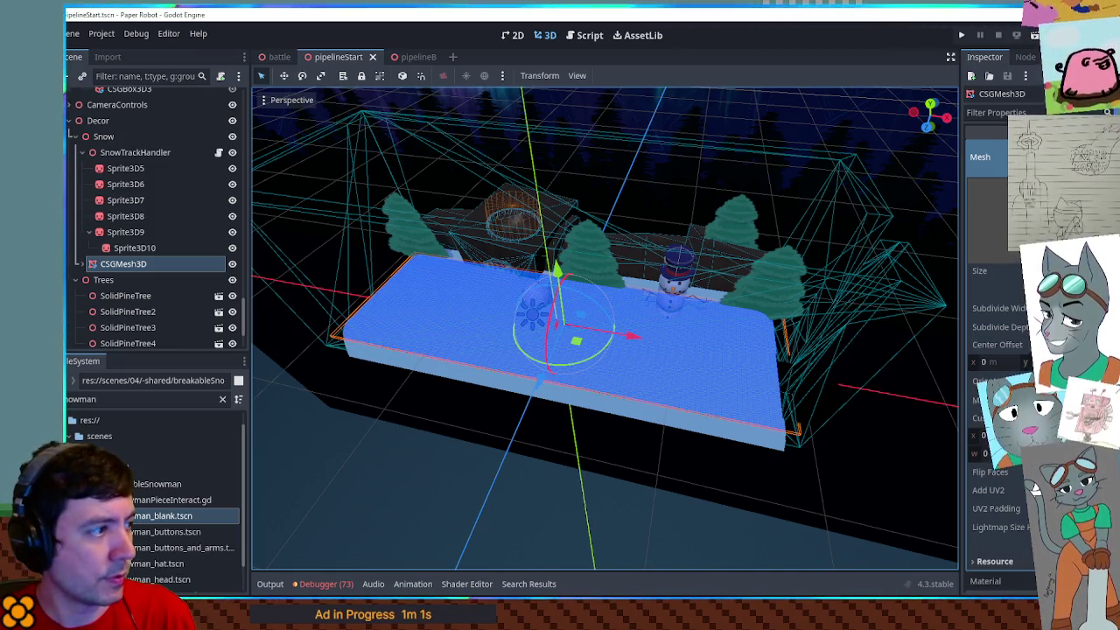
pyautogui.click(134, 279)
pyautogui.click(134, 266)
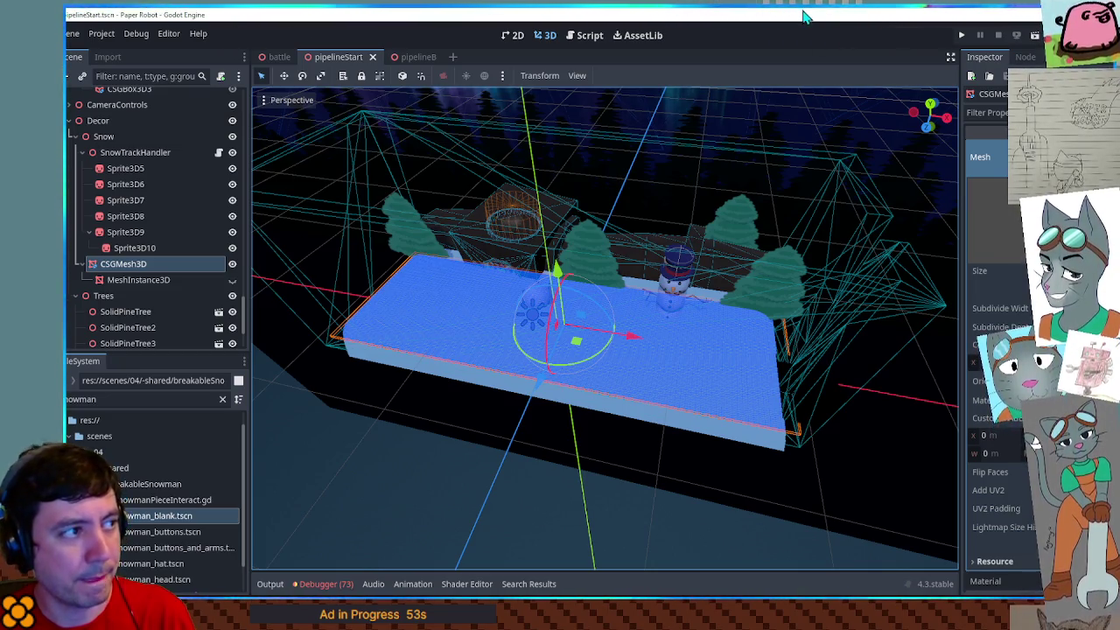
pyautogui.press('F5')
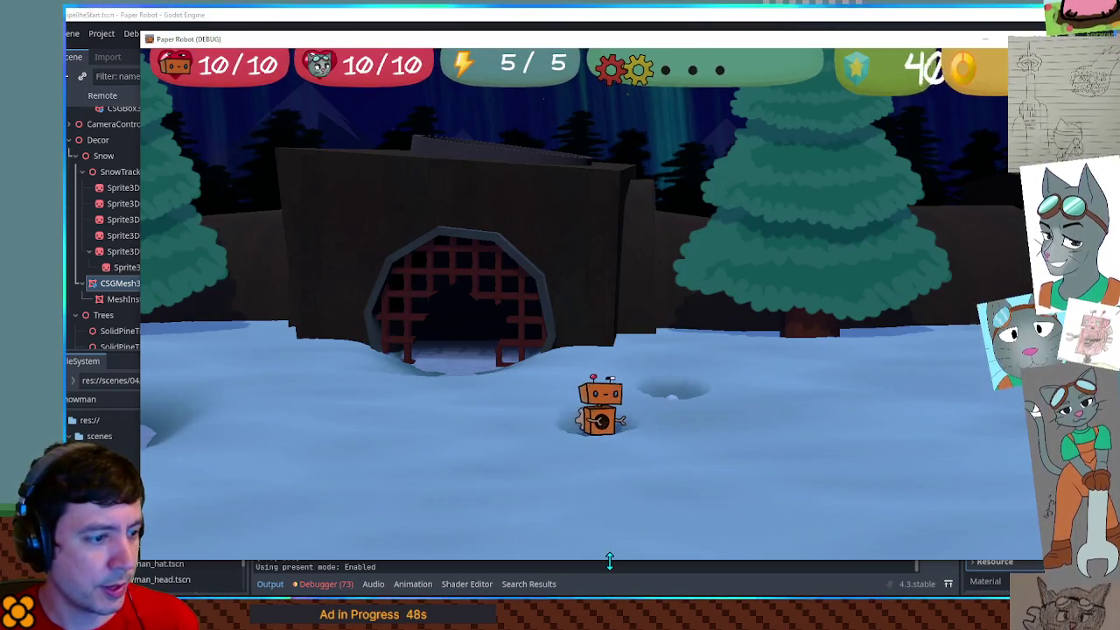
pyautogui.moveTo(609, 562); pyautogui.dragTo(610, 511)
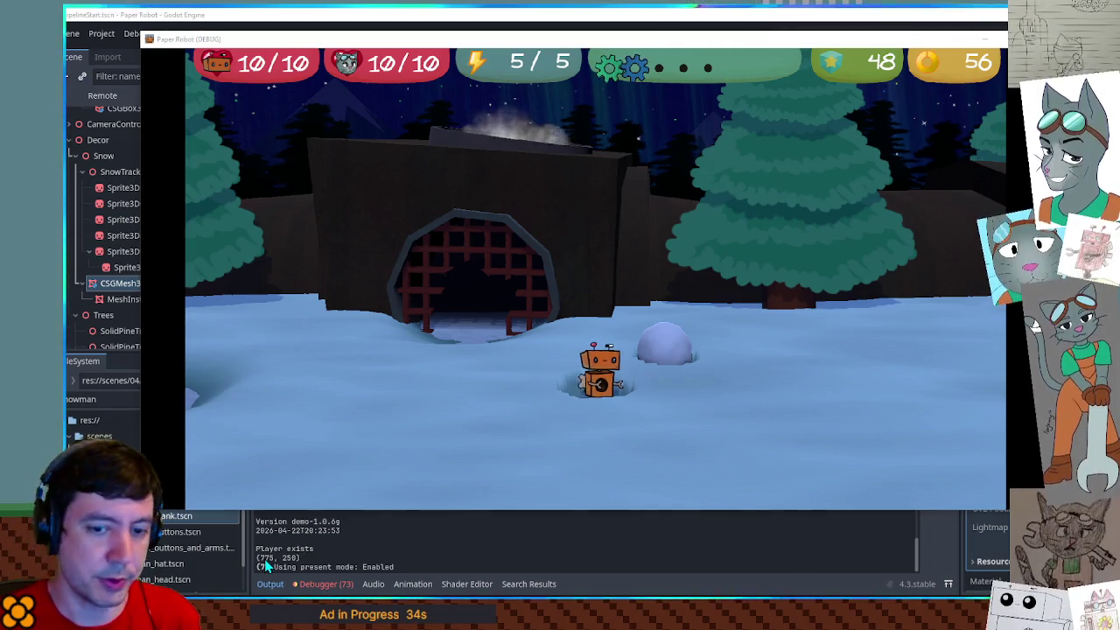
pyautogui.write('3125')
pyautogui.press('Return')
pyautogui.click(951, 175)
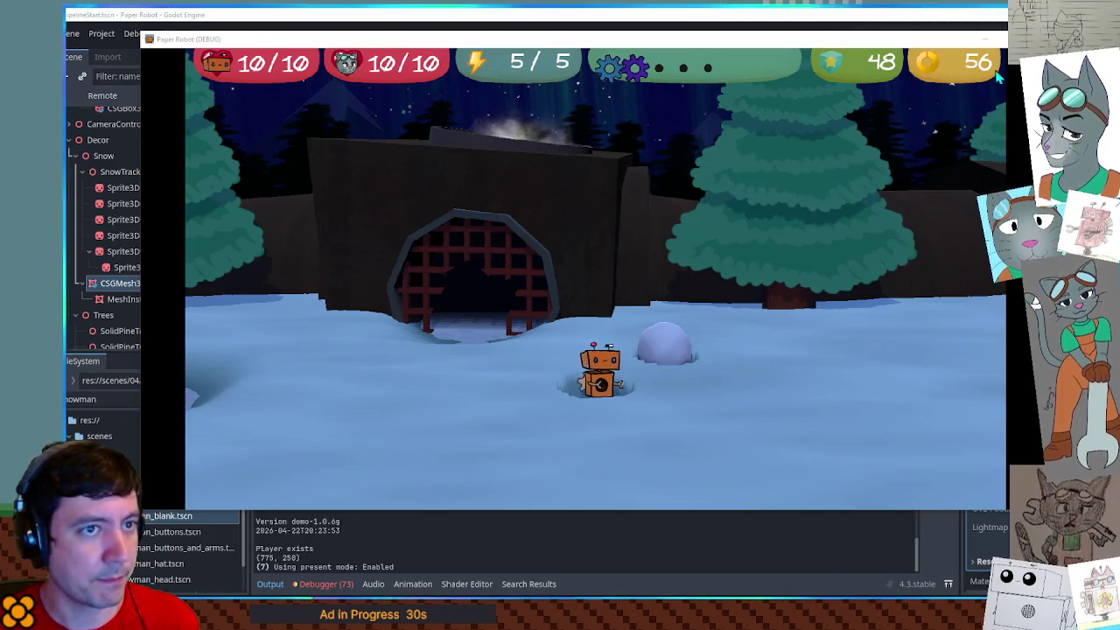
pyautogui.click(995, 39)
pyautogui.click(411, 56)
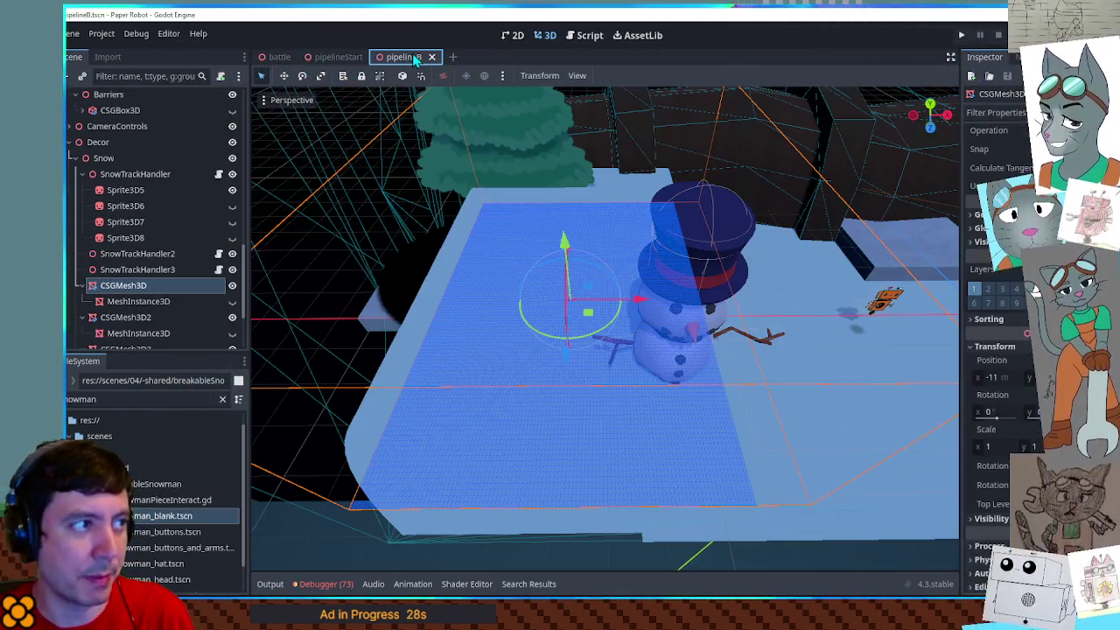
# Run pipelineB with F6, then return to the editor and pick out a player position value in the Output log
pyautogui.press('F6')
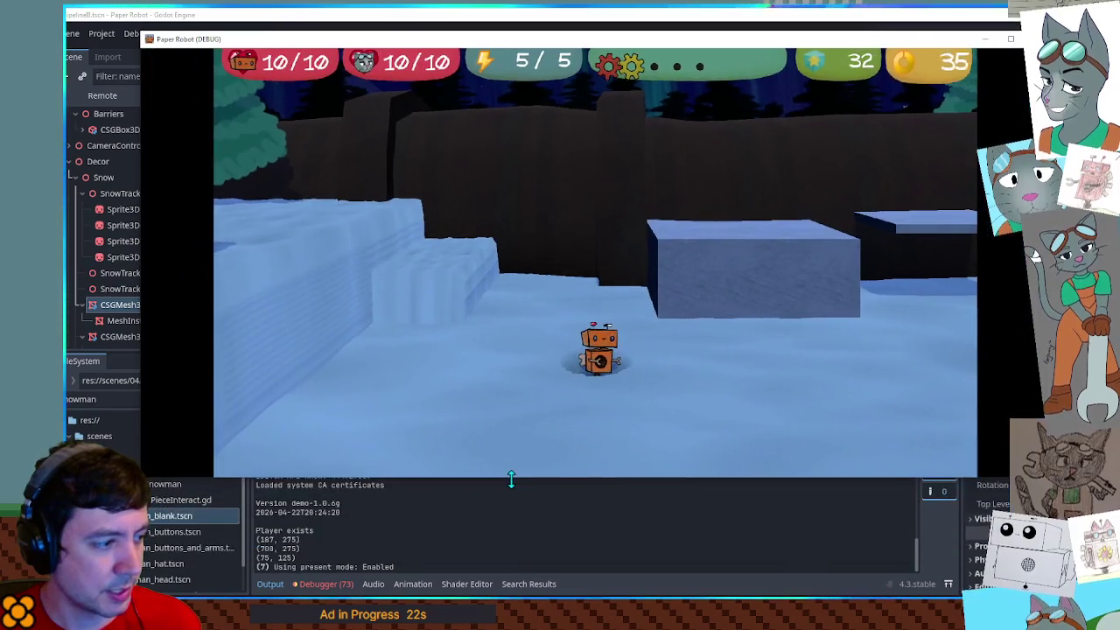
pyautogui.click(262, 540)
pyautogui.doubleClick(265, 539)
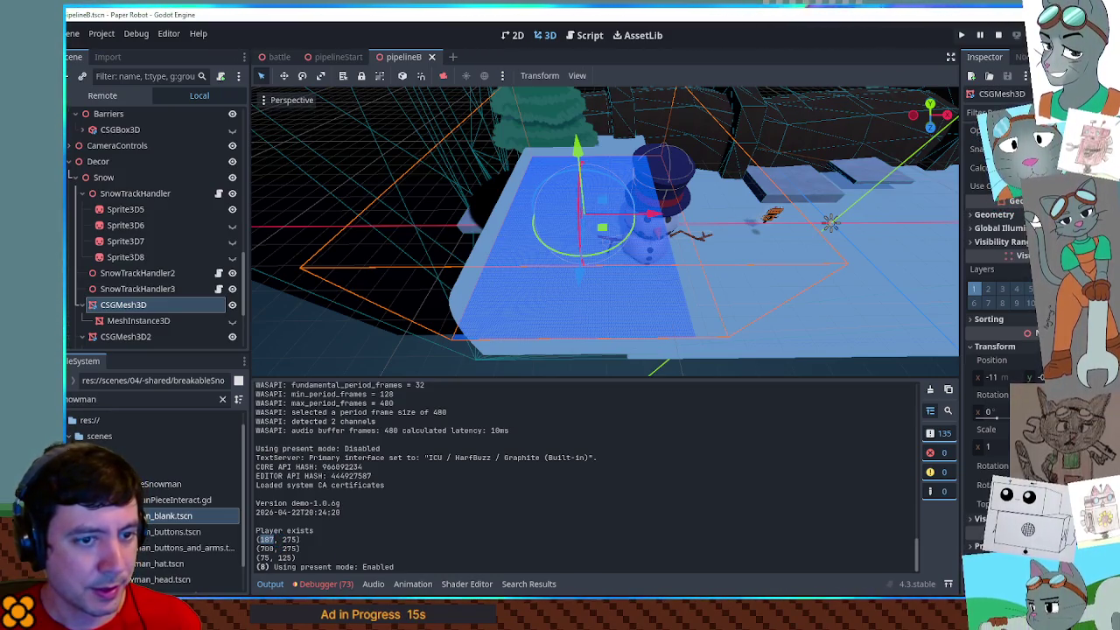
pyautogui.scroll(3, 1006, 350)
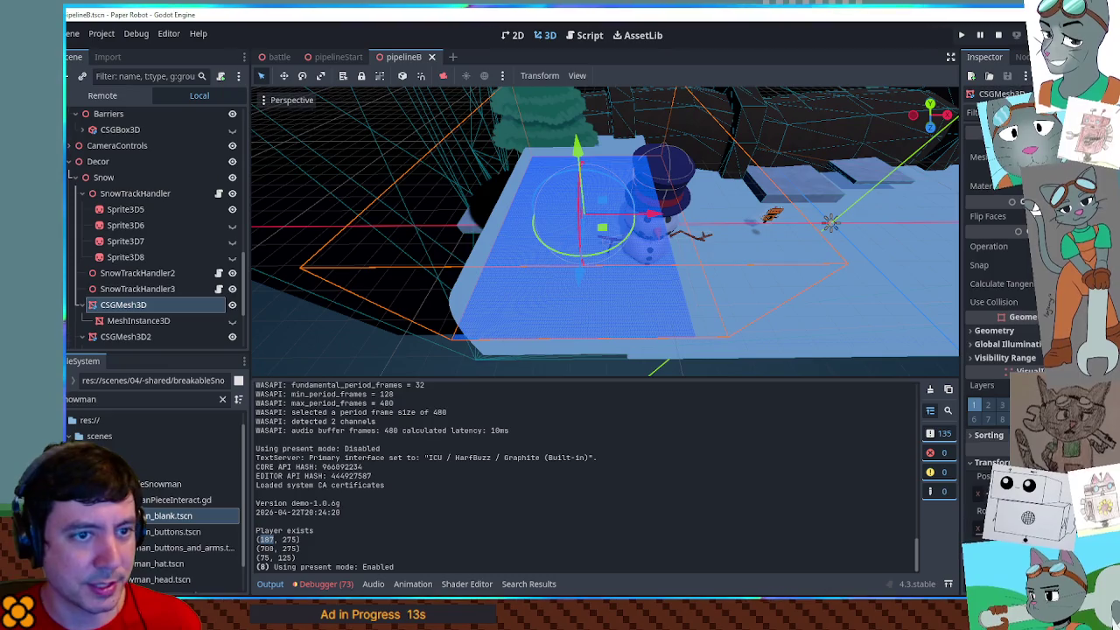
# Try enlarging the MeshInstance3D size, undo it, then select CSGMesh3D and save to relaunch the level
pyautogui.click(131, 321)
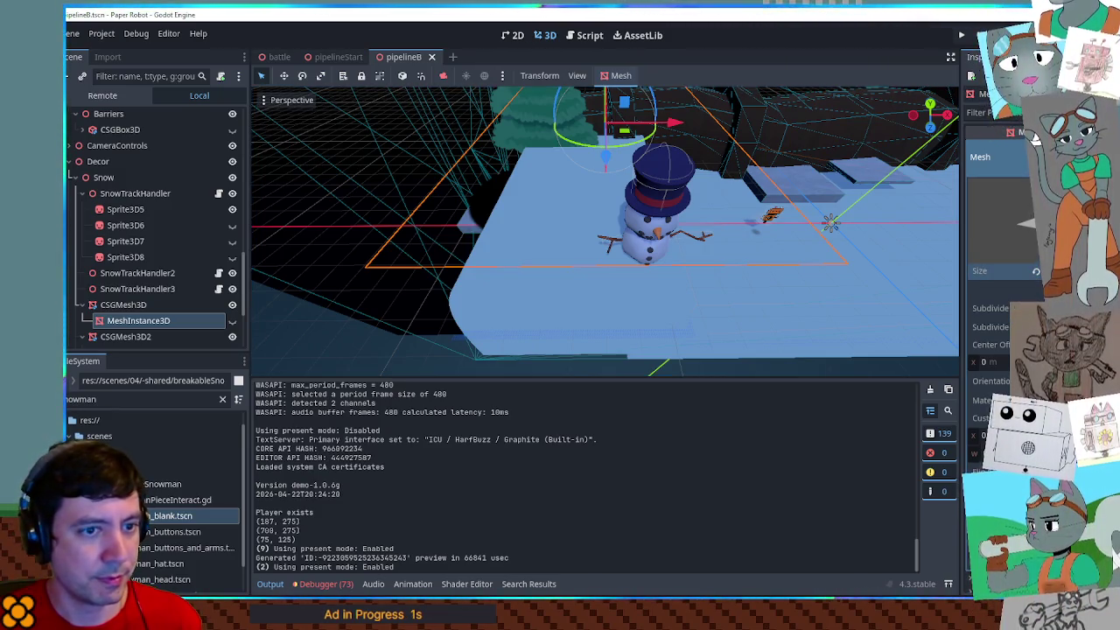
pyautogui.press('Return')
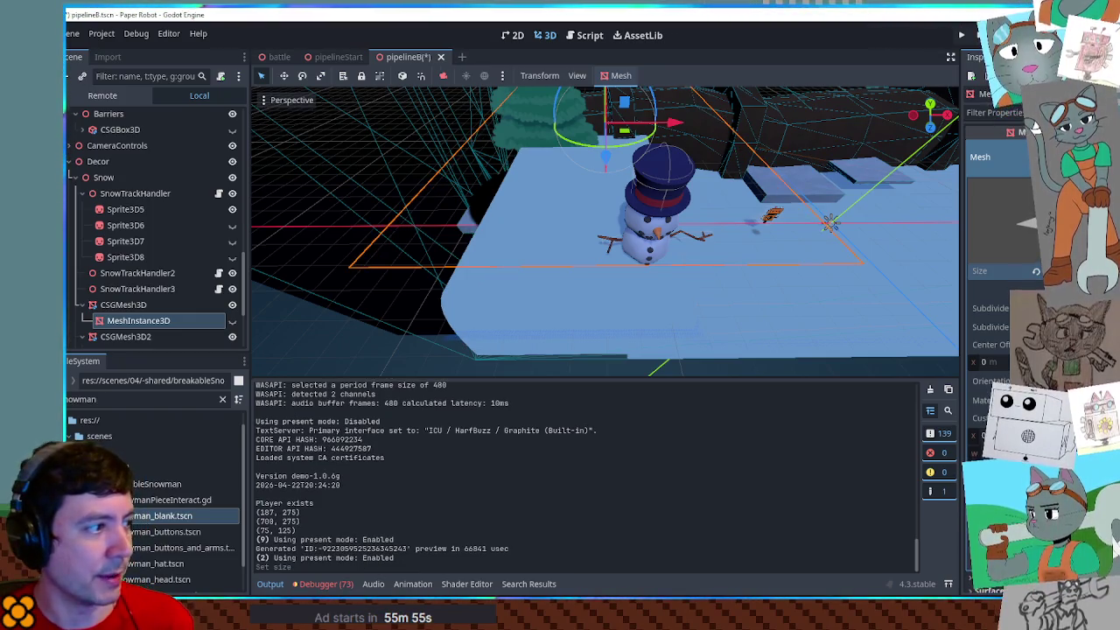
pyautogui.hotkey('ctrl', 'z')
pyautogui.click(153, 305)
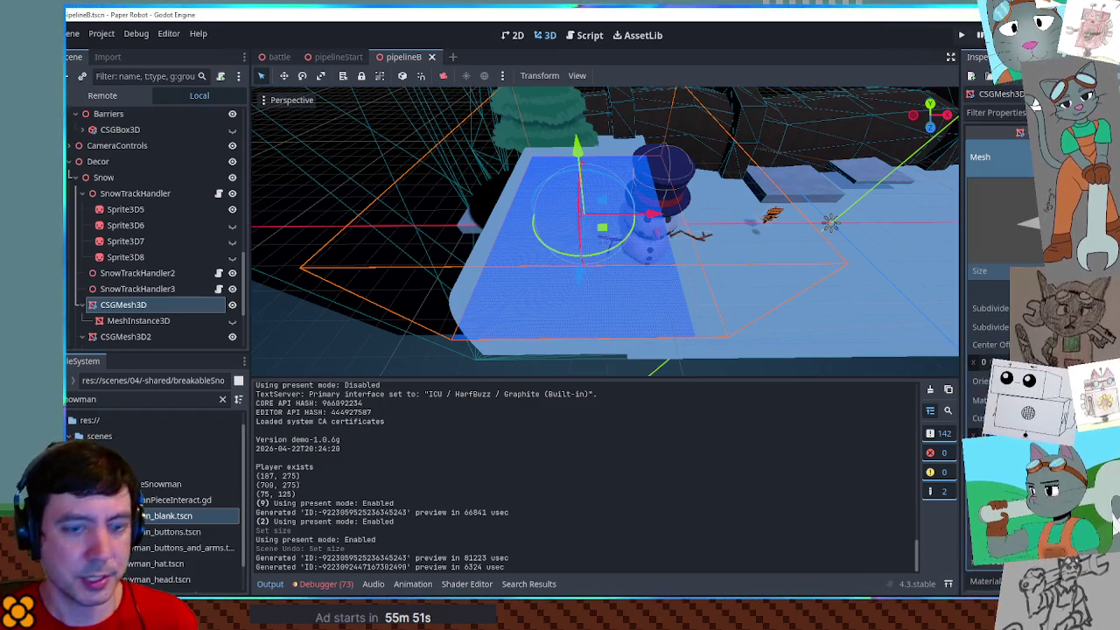
pyautogui.hotkey('ctrl', 's')
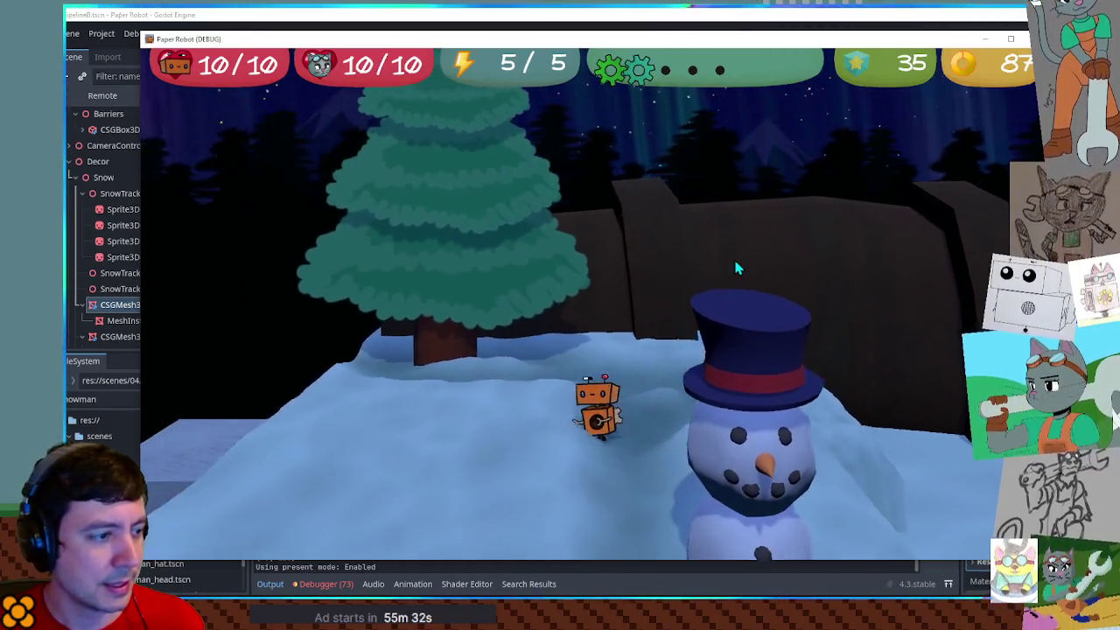
# Close the game, then open snowDeformation.gd in the script editor and scroll to line 40
pyautogui.click(923, 17)
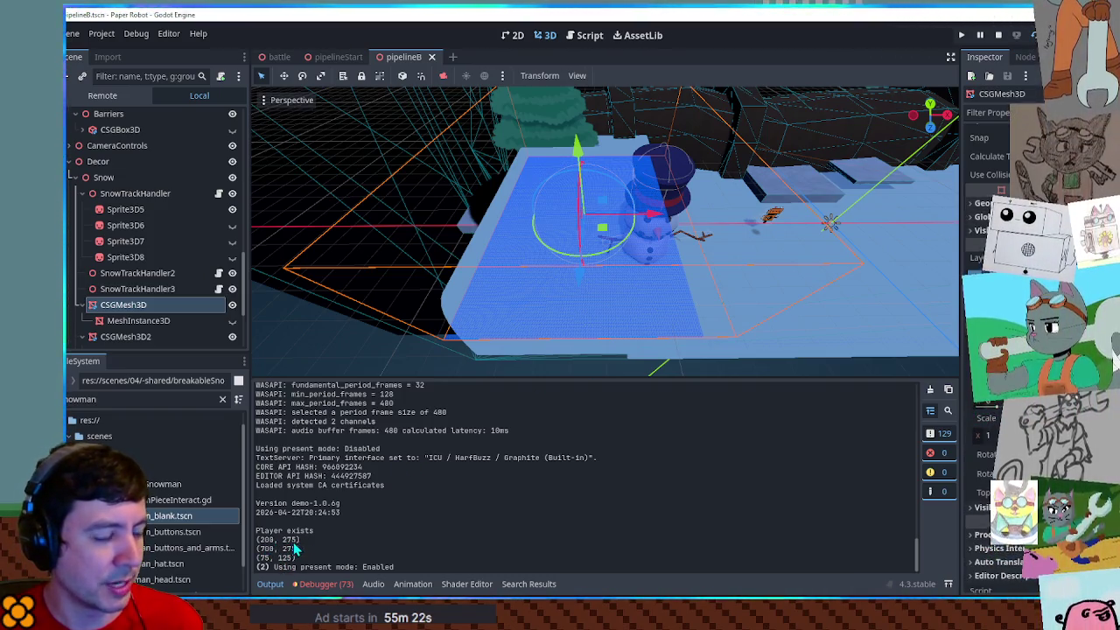
pyautogui.scroll(5, 989, 350)
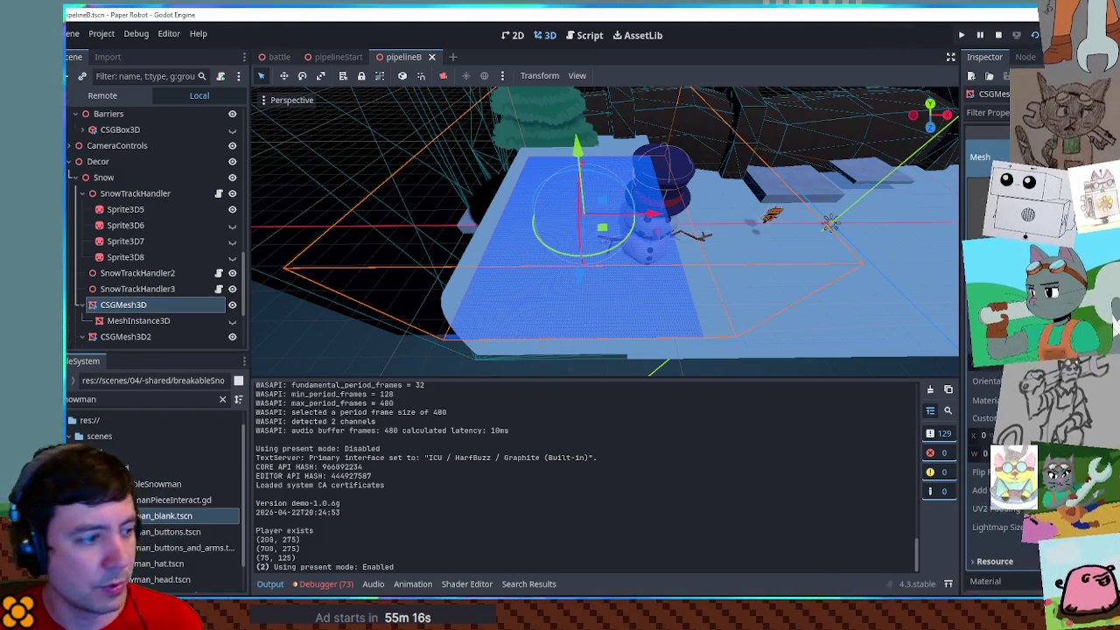
pyautogui.click(589, 37)
pyautogui.scroll(-7, 525, 238)
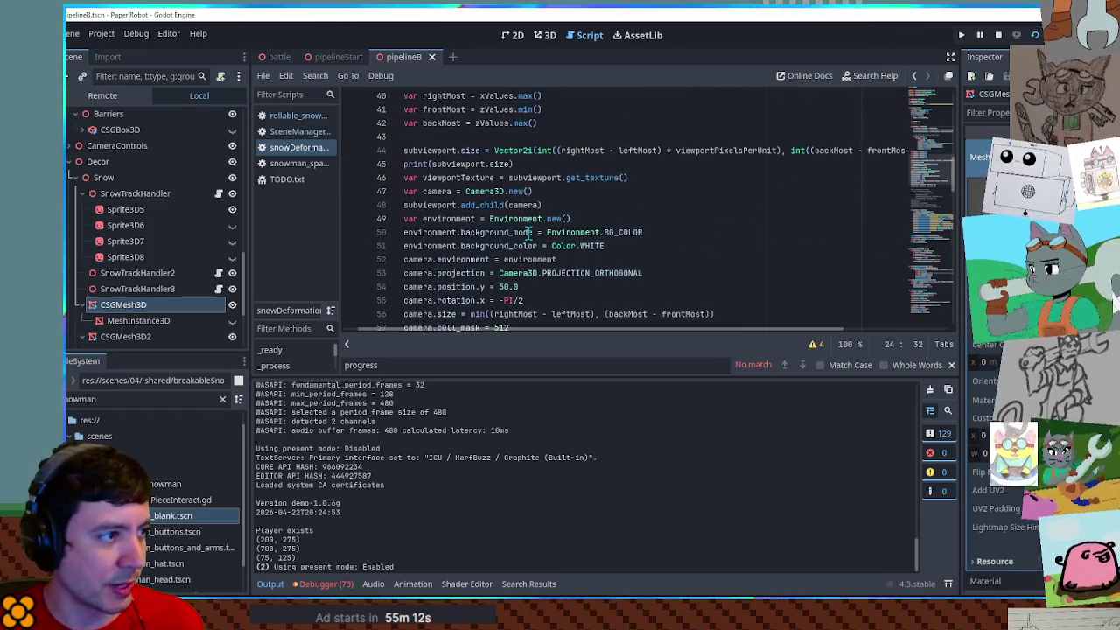
# Delete the print(subviewport.size) line and save the script
pyautogui.click(560, 164)
pyautogui.hotkey('ctrl', 'x')
pyautogui.hotkey('ctrl', 's')
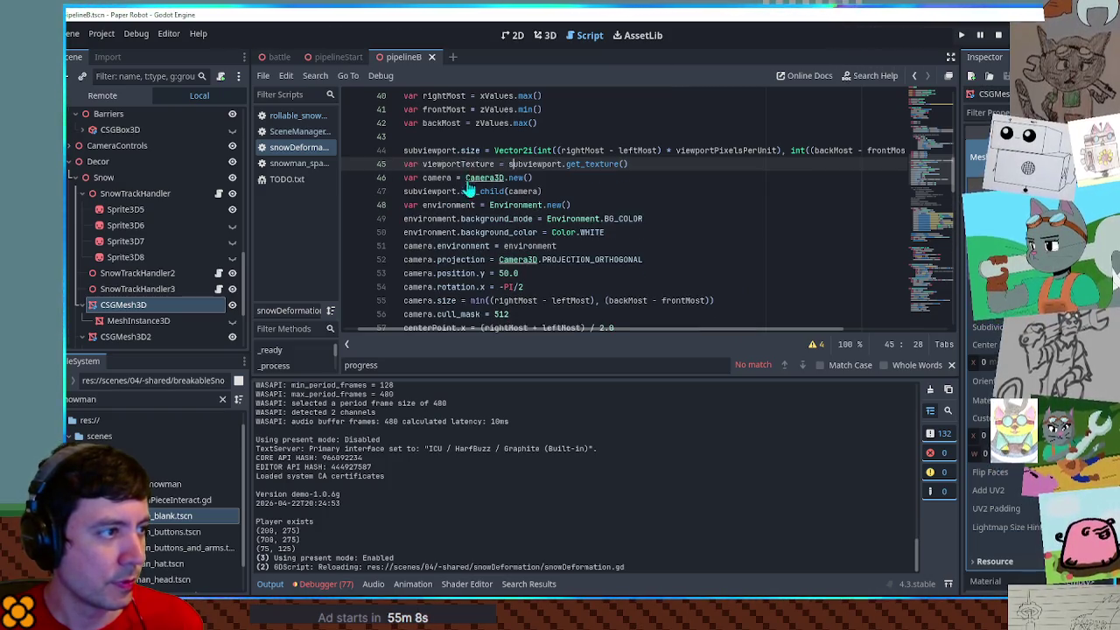
# Add print(camera.size) after the camera size line, save, and run the game with F6
pyautogui.scroll(-3, 455, 171)
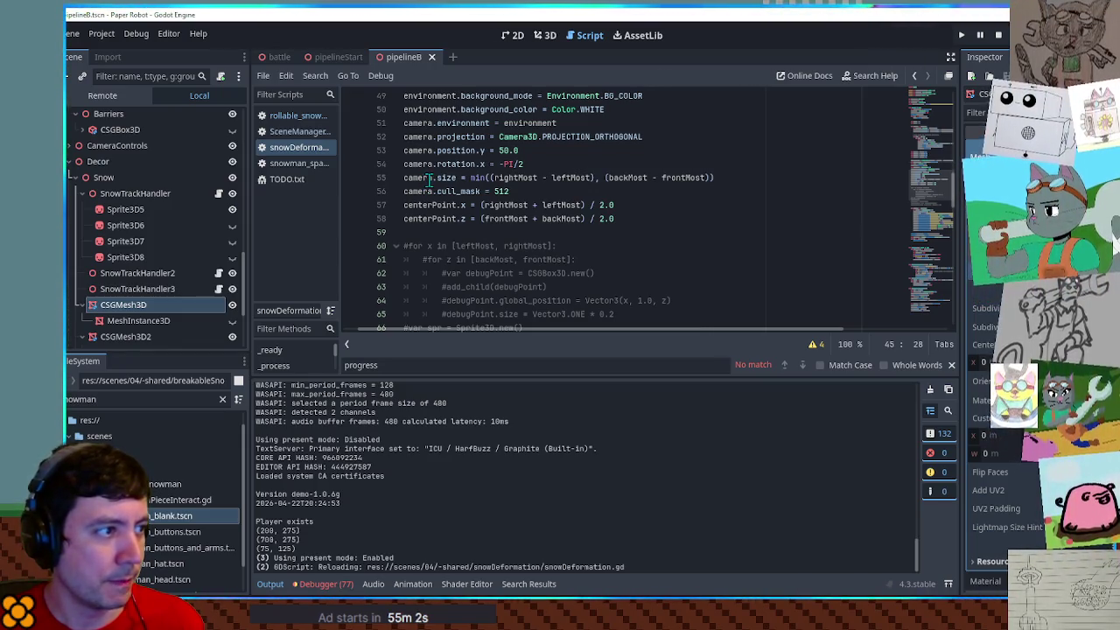
pyautogui.click(748, 177)
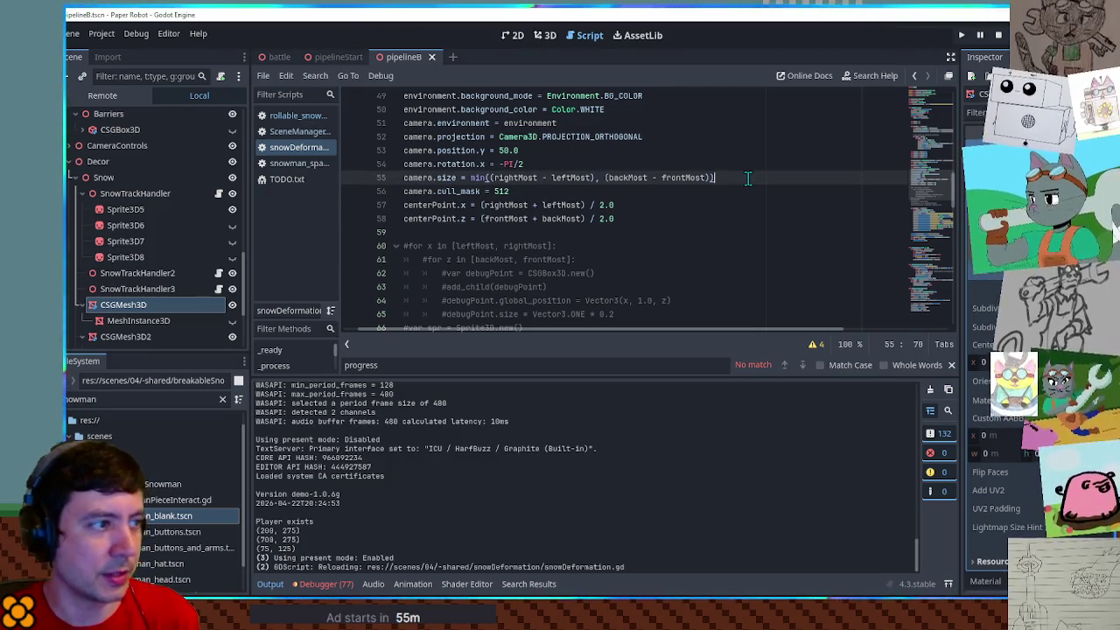
pyautogui.press('Return')
pyautogui.write('print(camera.')
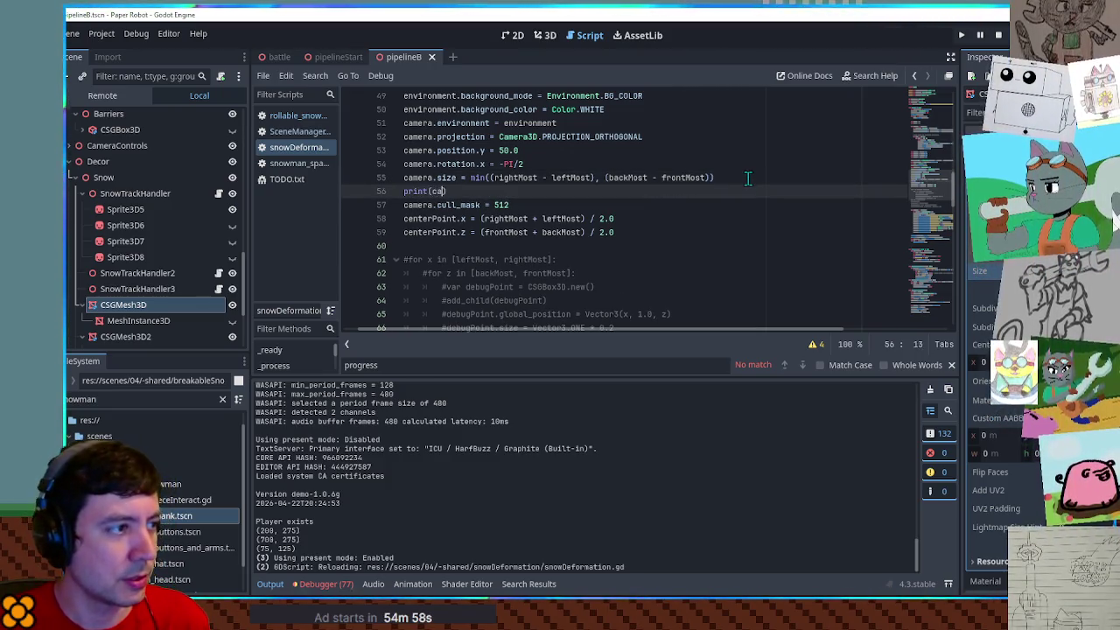
pyautogui.write('size')
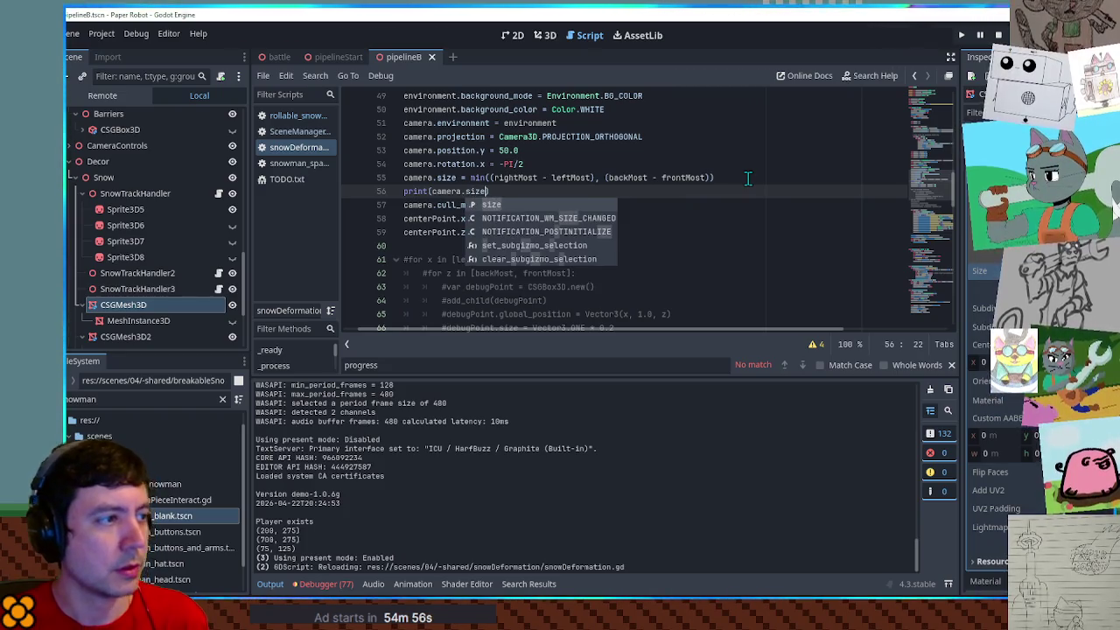
pyautogui.hotkey('ctrl', 's')
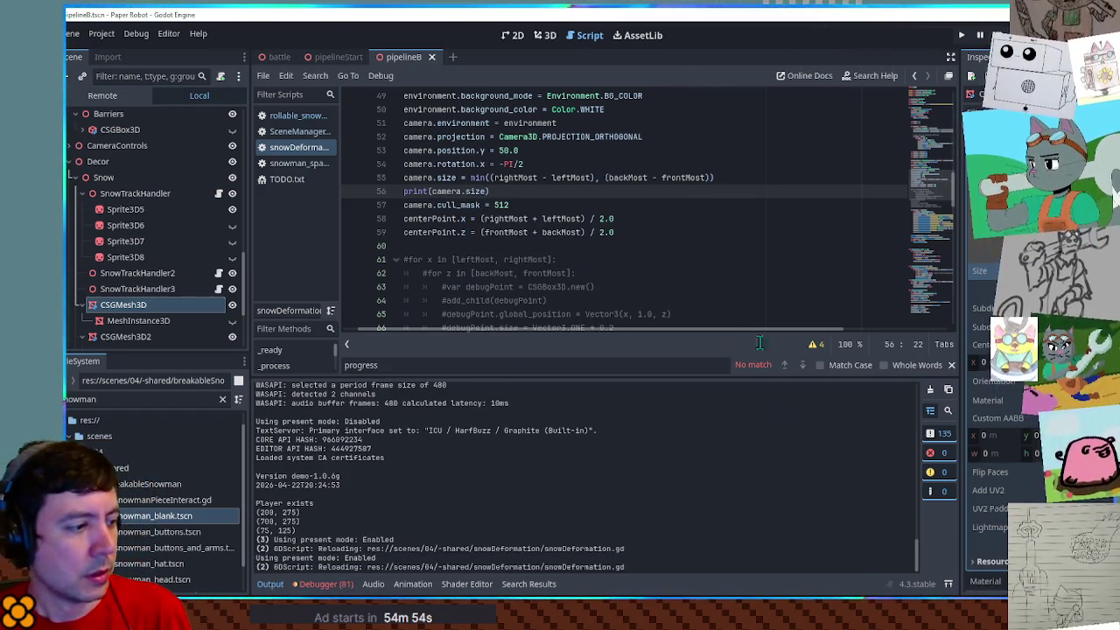
pyautogui.hotkey('ctrl', 'j')
pyautogui.press('F6')
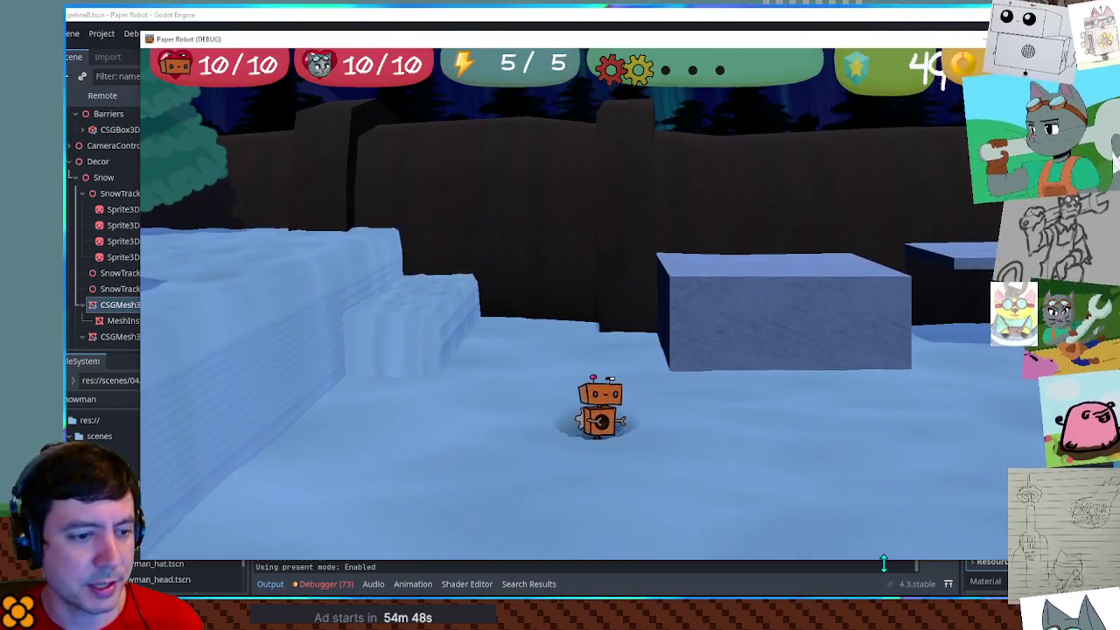
# Walk the robot through the snow and orbit the camera toward the tree, then stop the game
pyautogui.press('d')
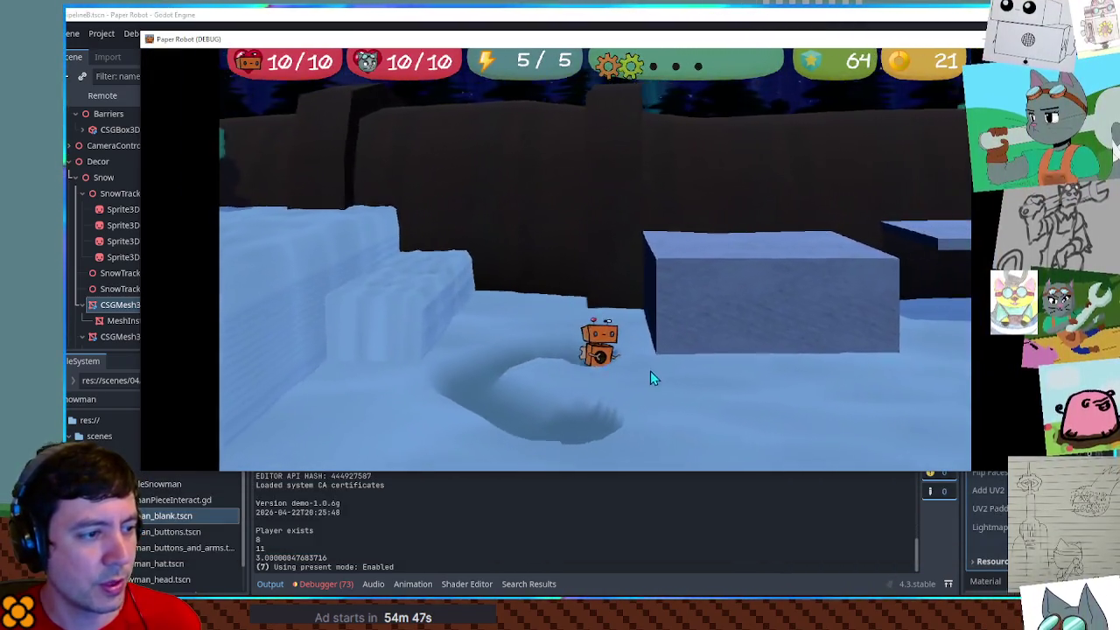
pyautogui.press('e')
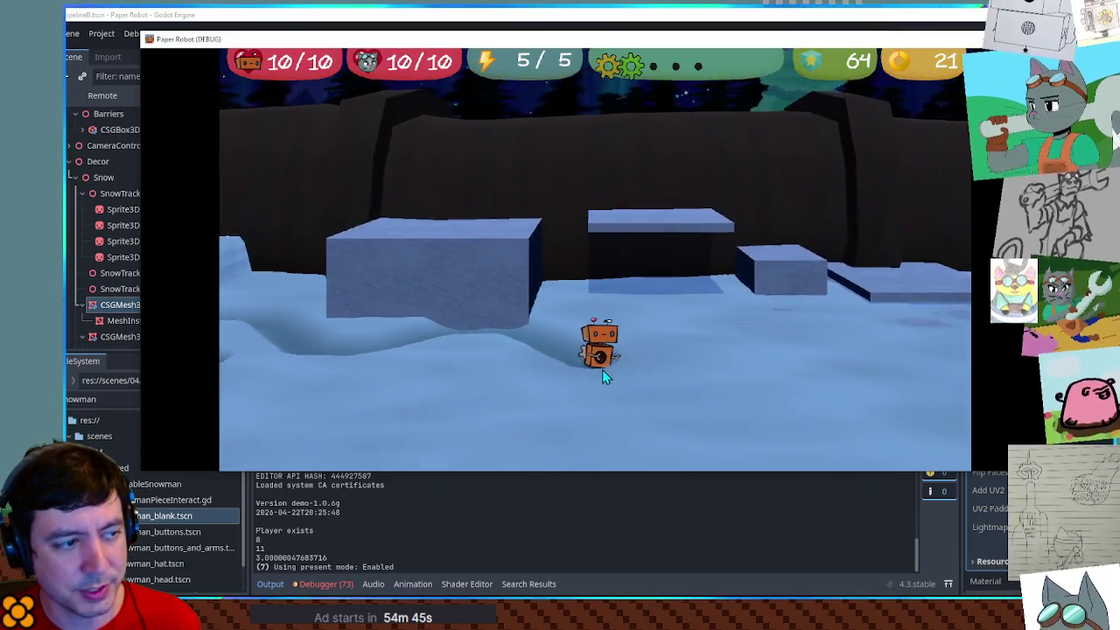
pyautogui.press('e')
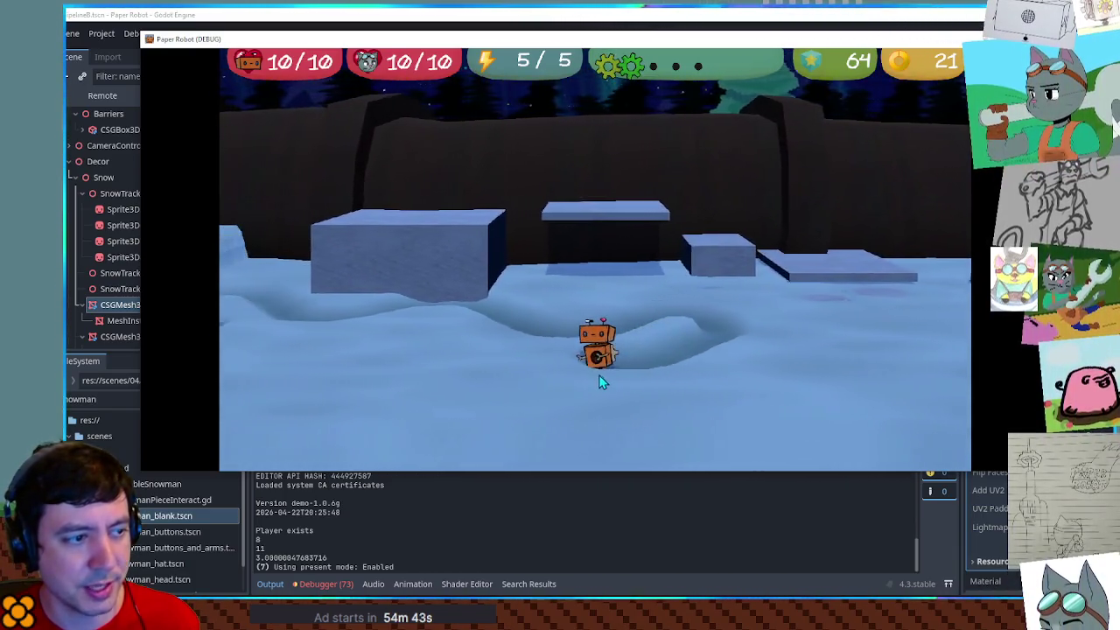
pyautogui.press('e')
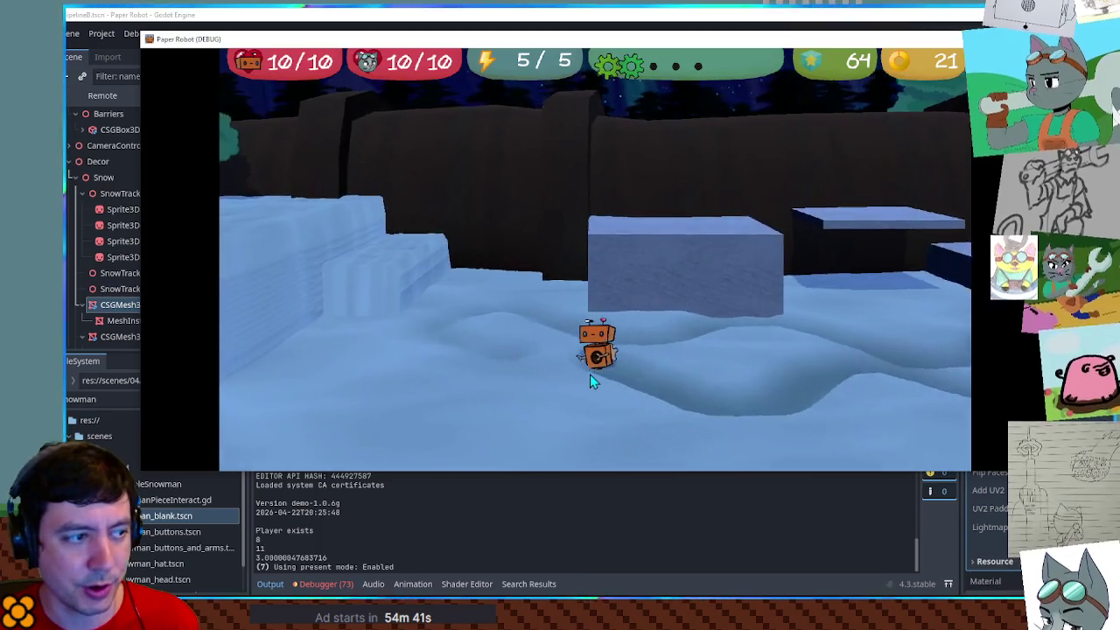
pyautogui.press('e')
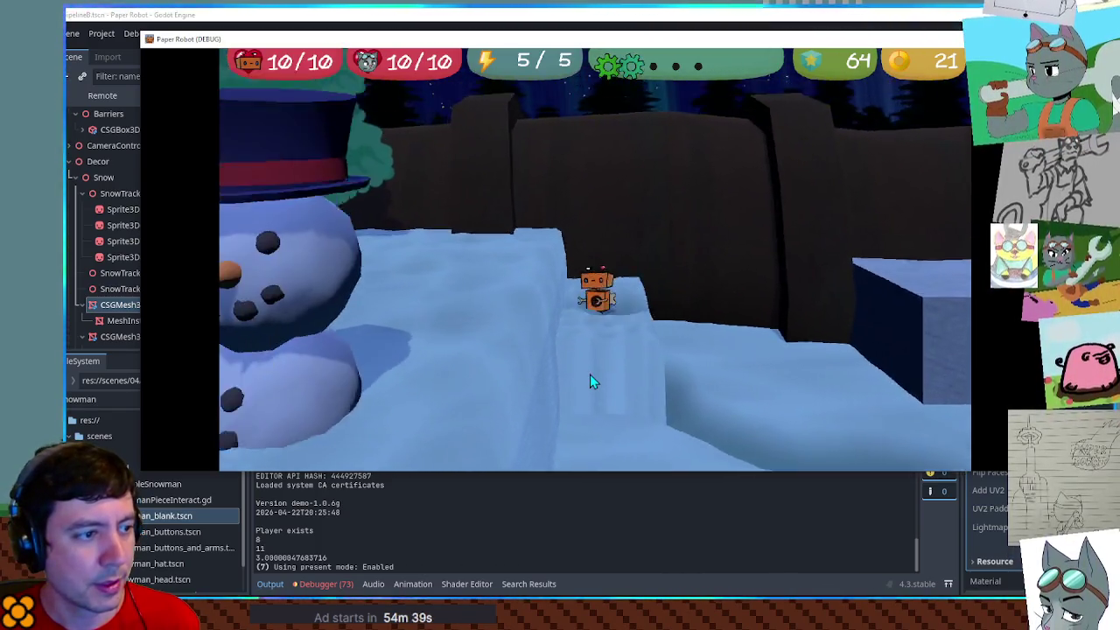
pyautogui.press('e')
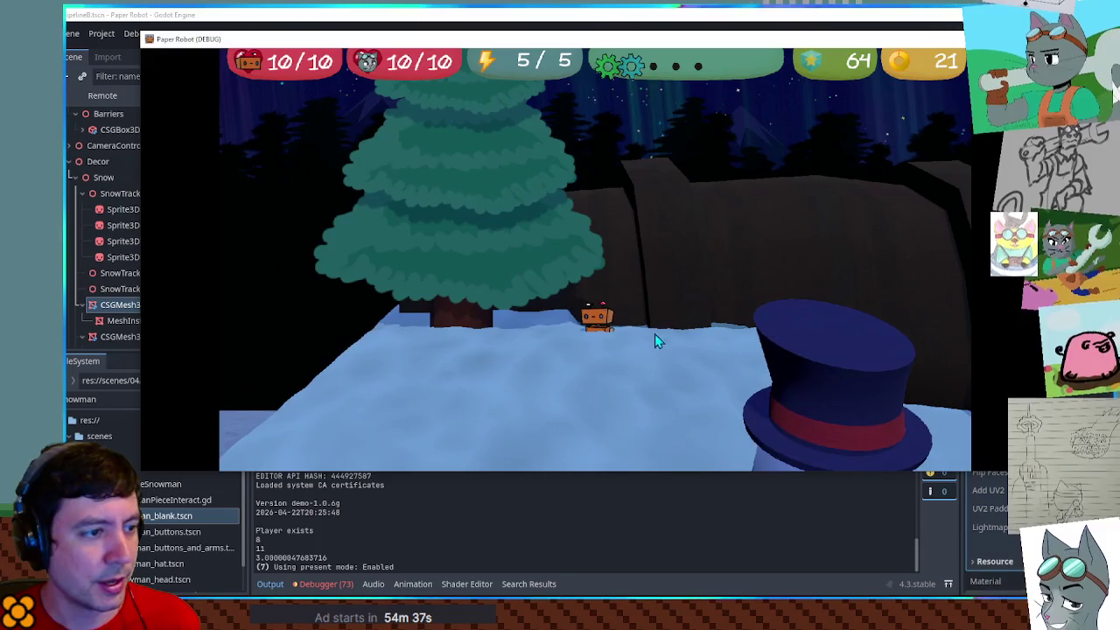
pyautogui.press('a')
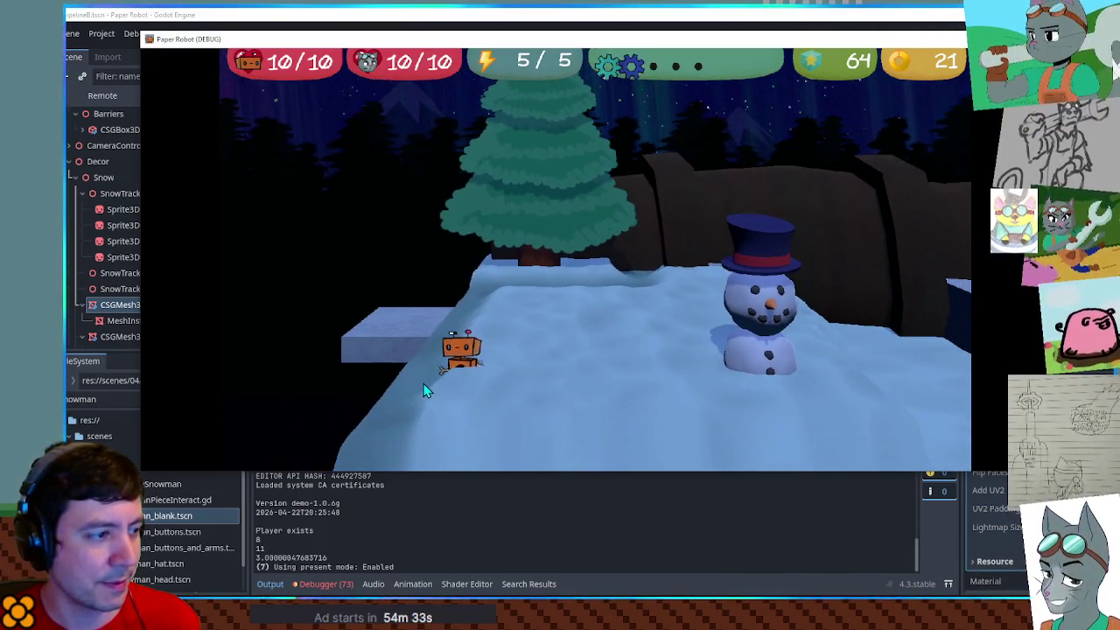
pyautogui.press('d')
pyautogui.press('w')
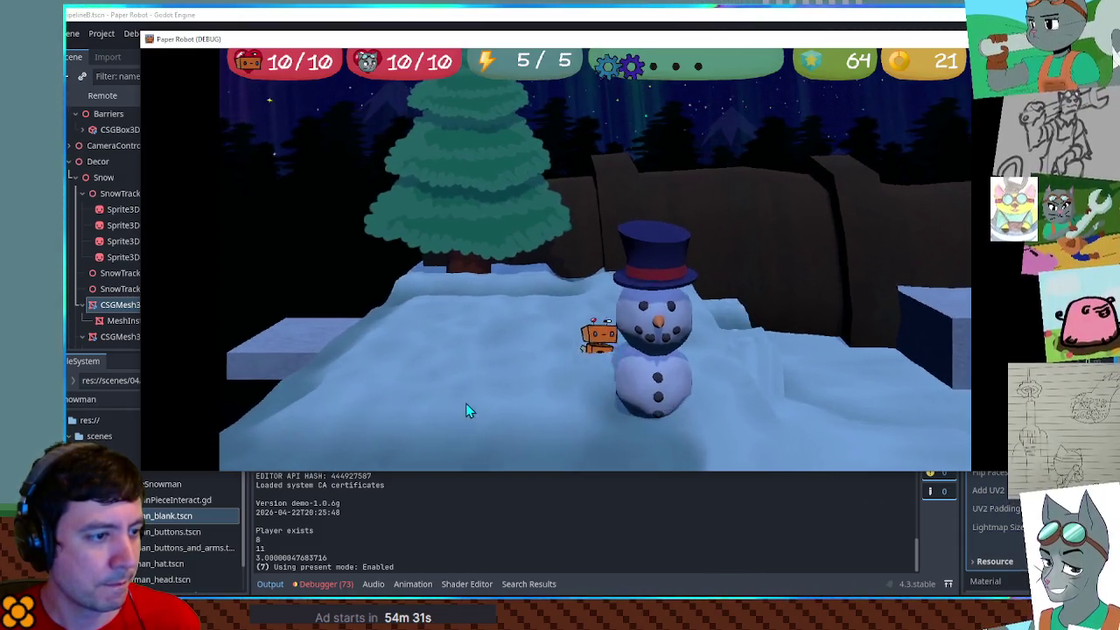
pyautogui.press('w')
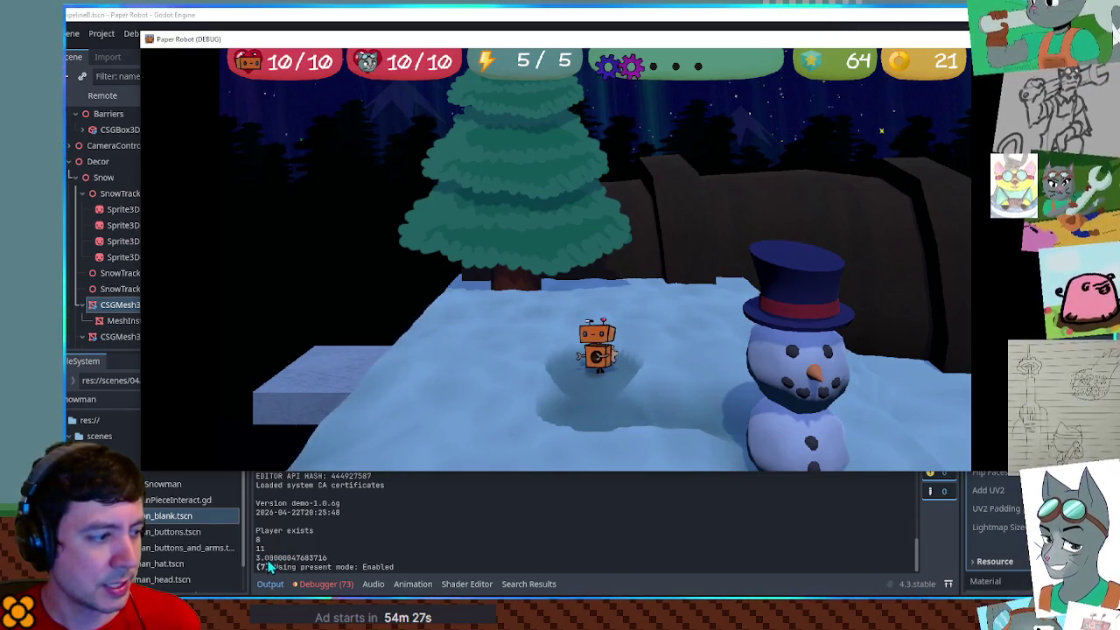
pyautogui.press('F8')
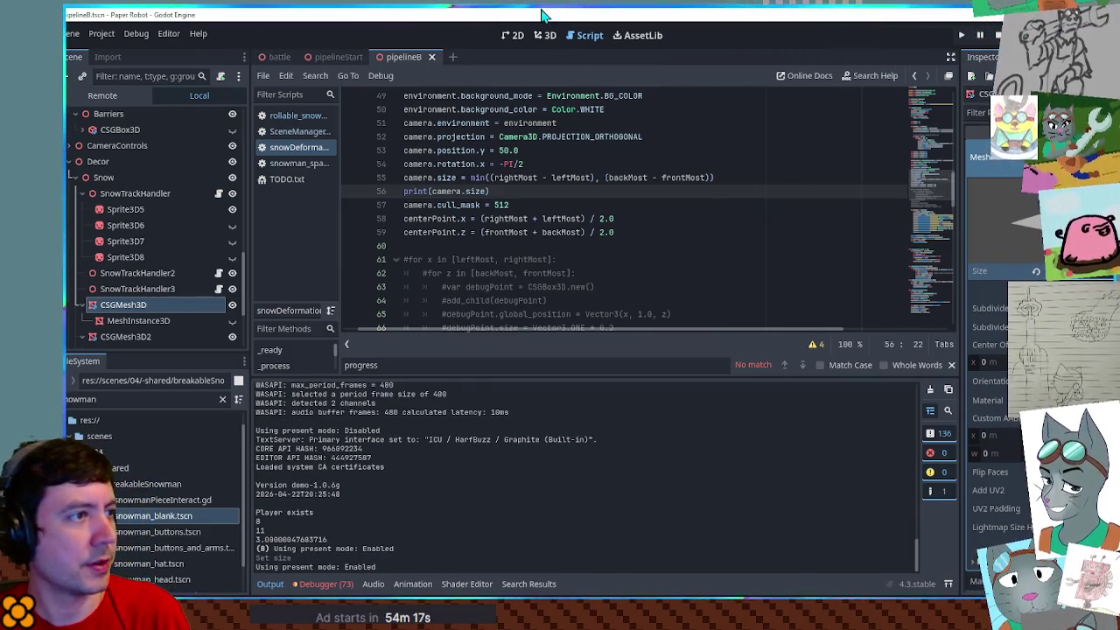
# Rerun the game and carve winding tracks between the tree and snowman, then stop it
pyautogui.press('F6')
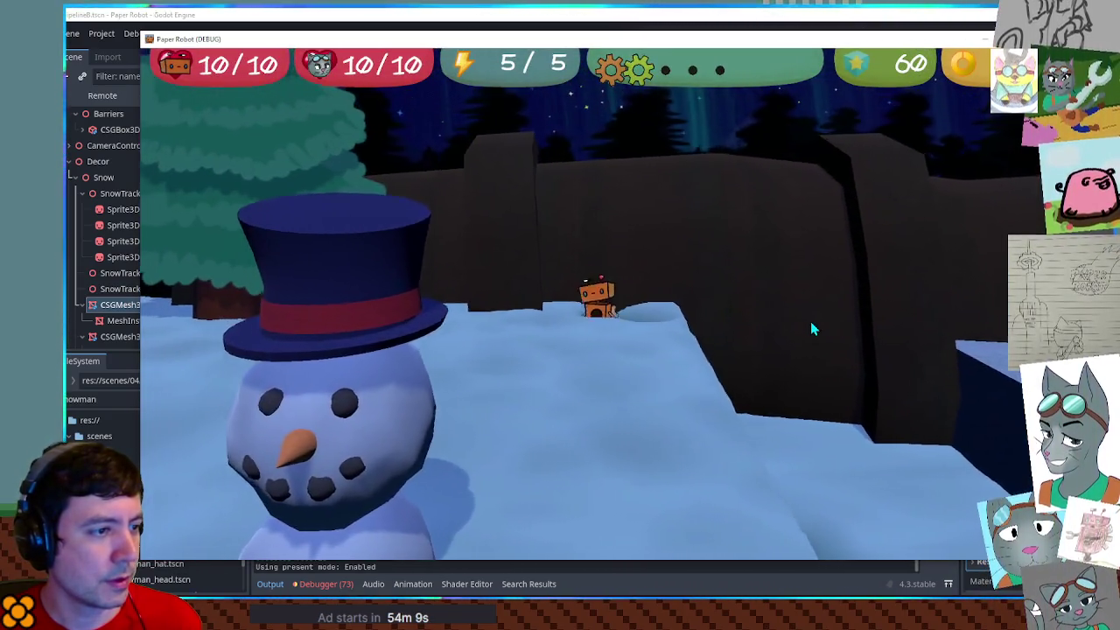
pyautogui.press('a')
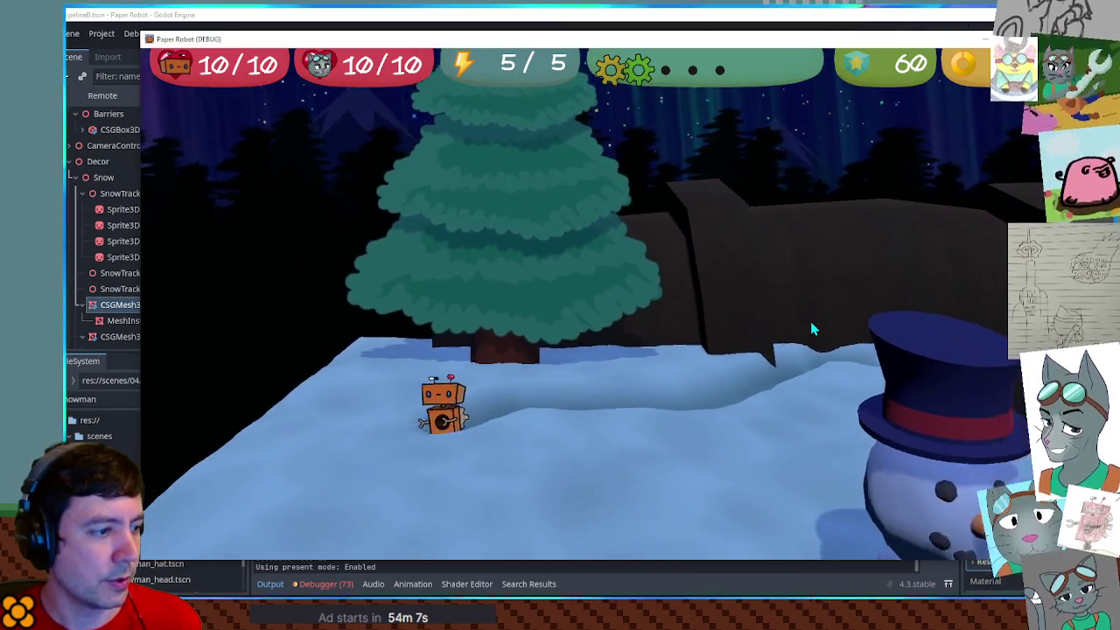
pyautogui.press('d')
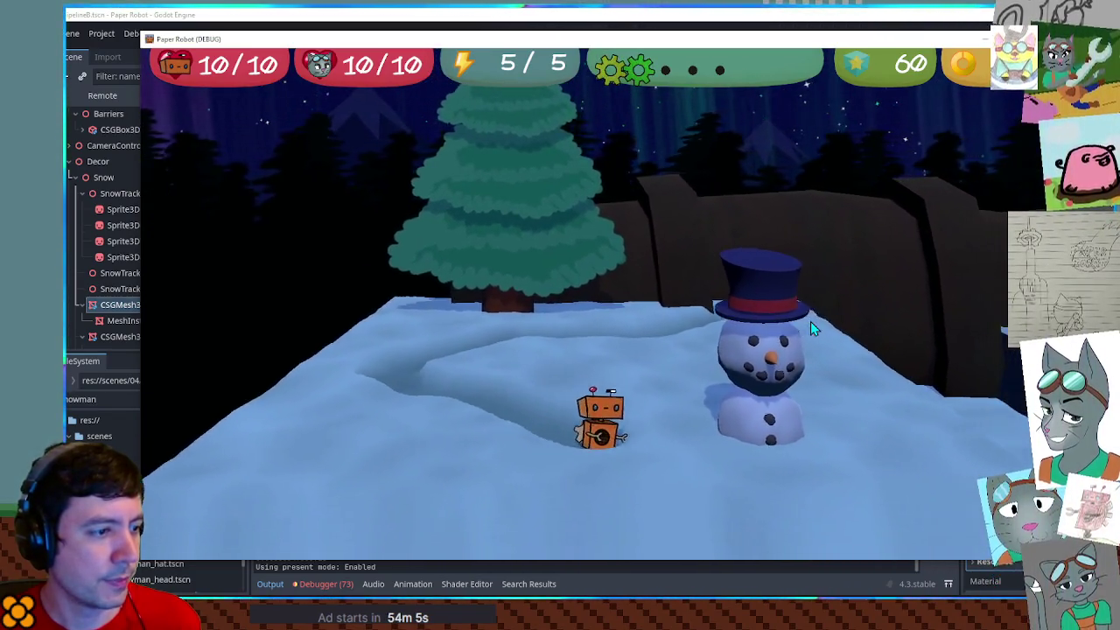
pyautogui.press('w')
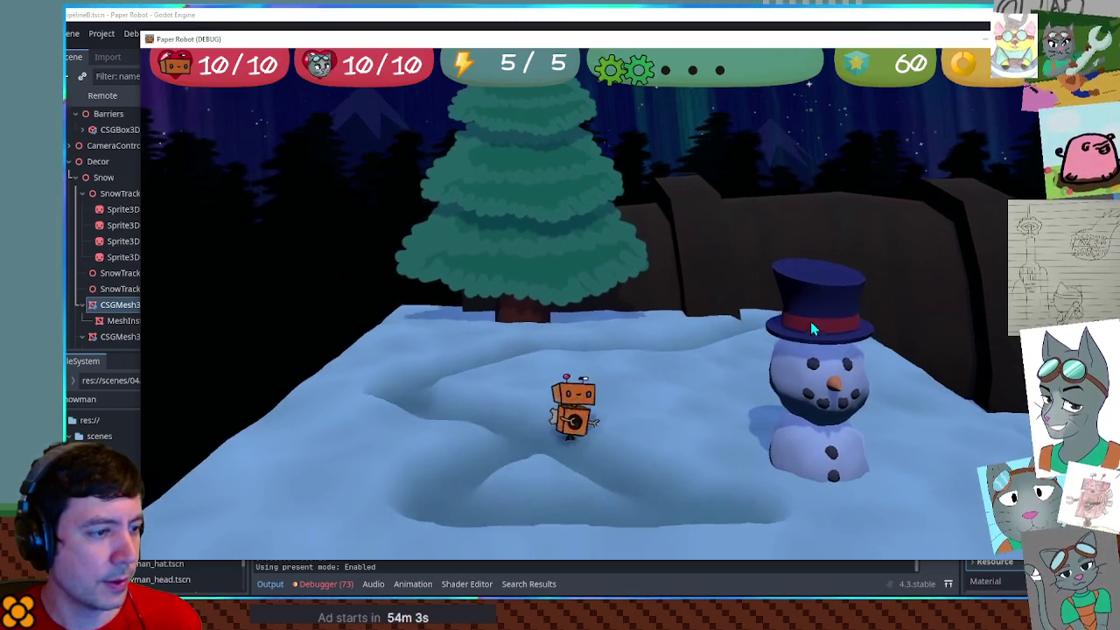
pyautogui.press('w')
pyautogui.press('d')
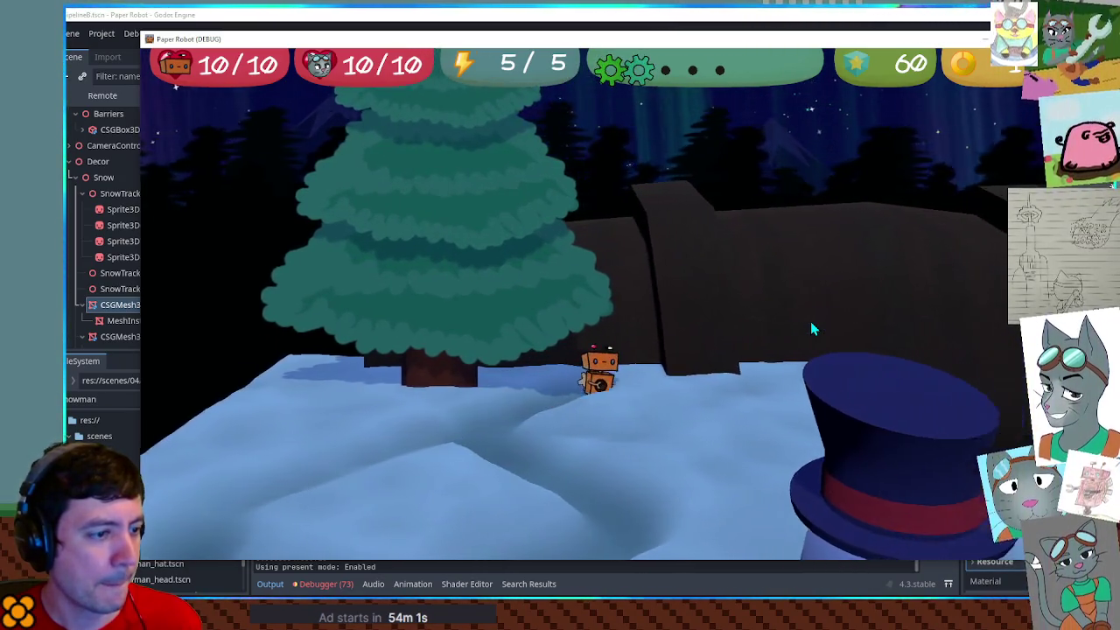
pyautogui.press('s')
pyautogui.press('s')
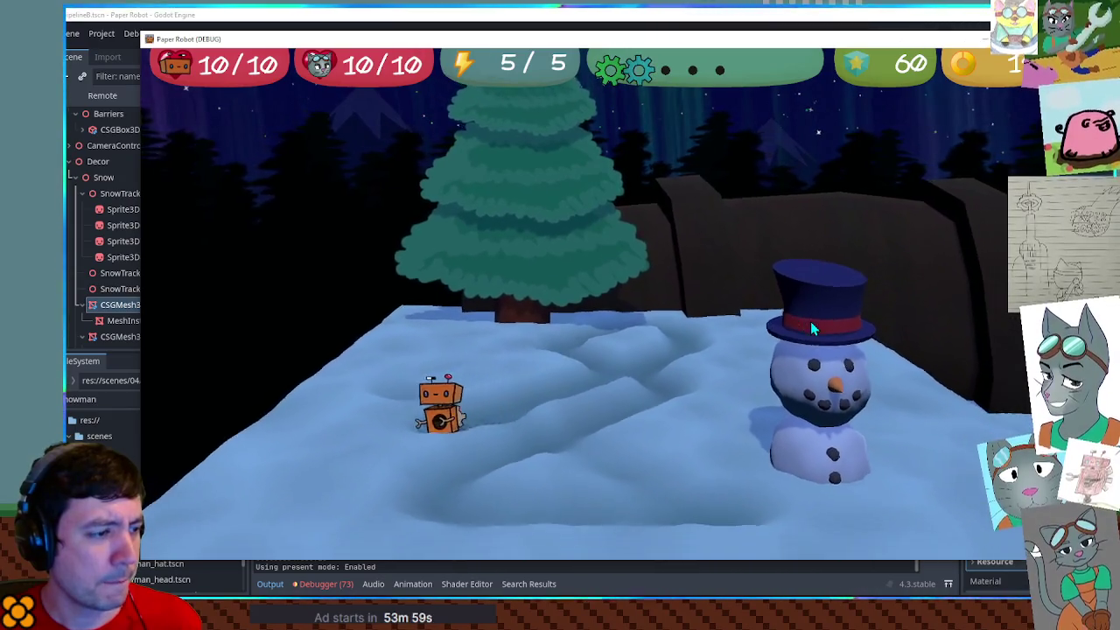
pyautogui.press('d')
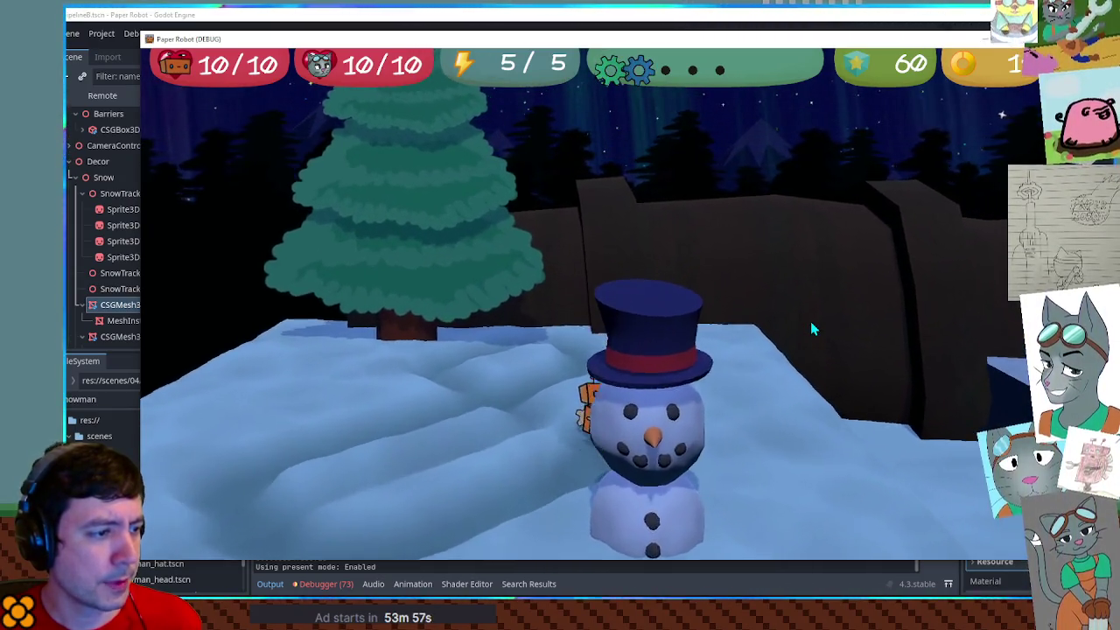
pyautogui.press('a')
pyautogui.press('s')
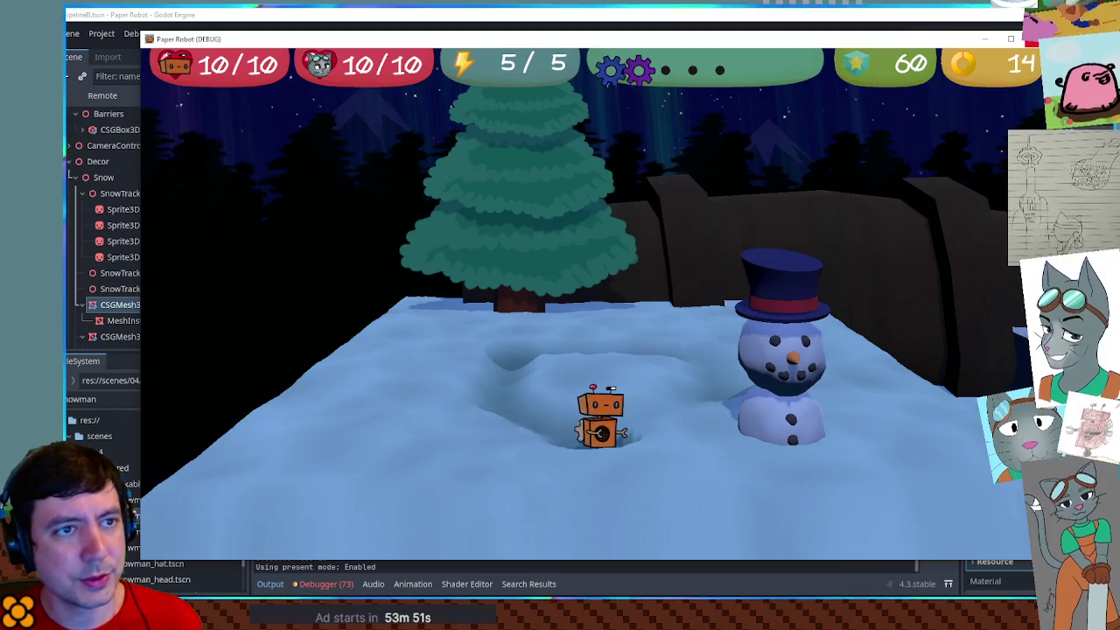
pyautogui.press('F8')
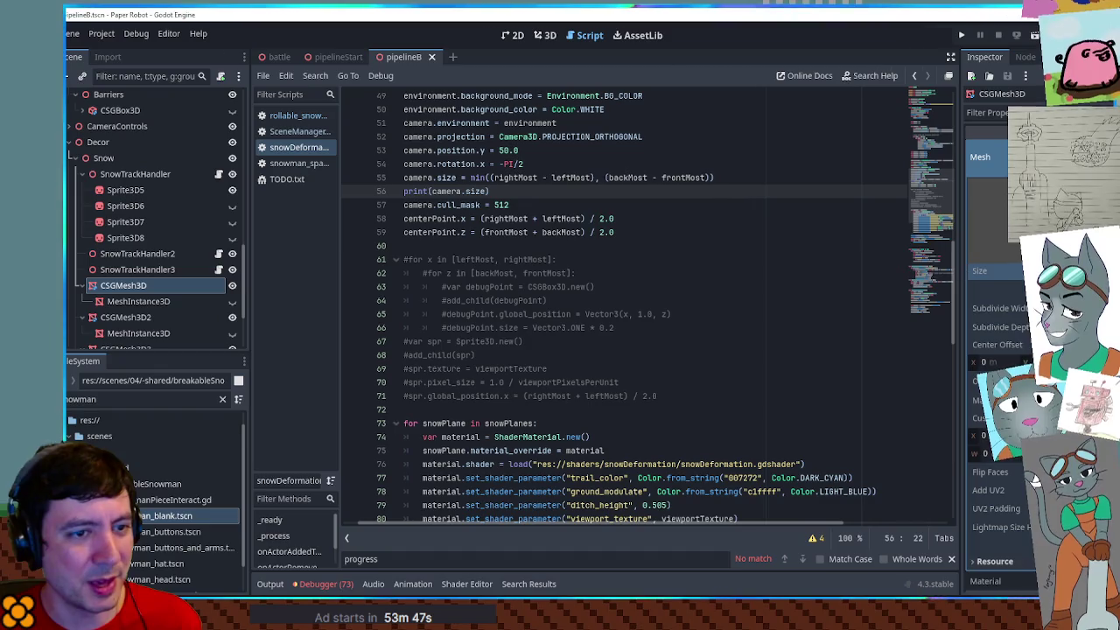
# Edit and save the pipelineB script, run it briefly with F5, then open the Camera3D size property help
pyautogui.press('BackSpace')
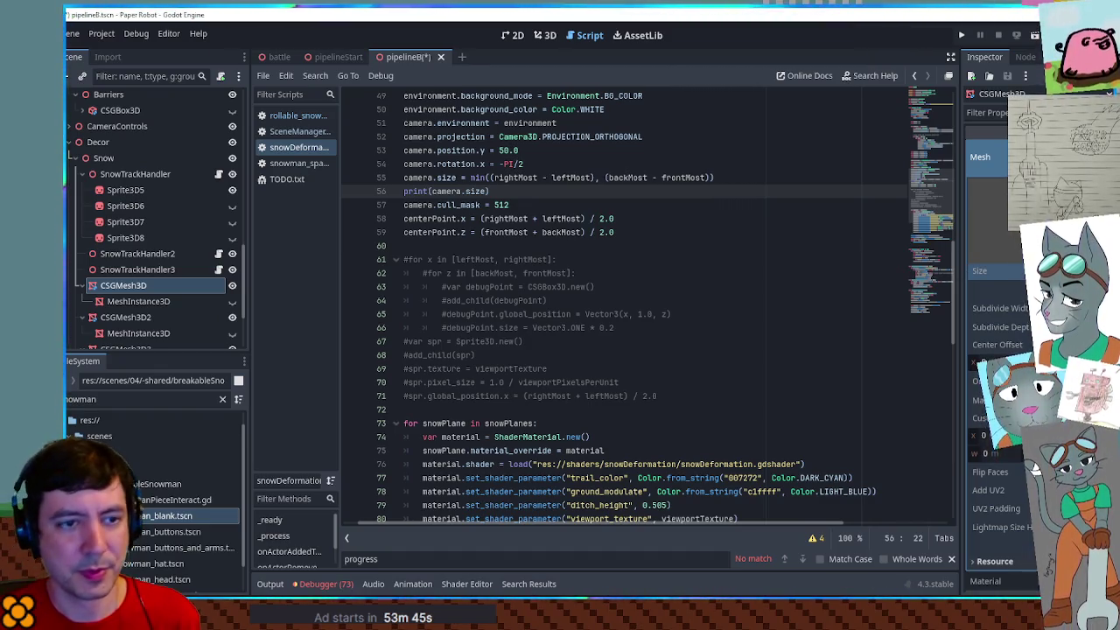
pyautogui.hotkey('ctrl', 's')
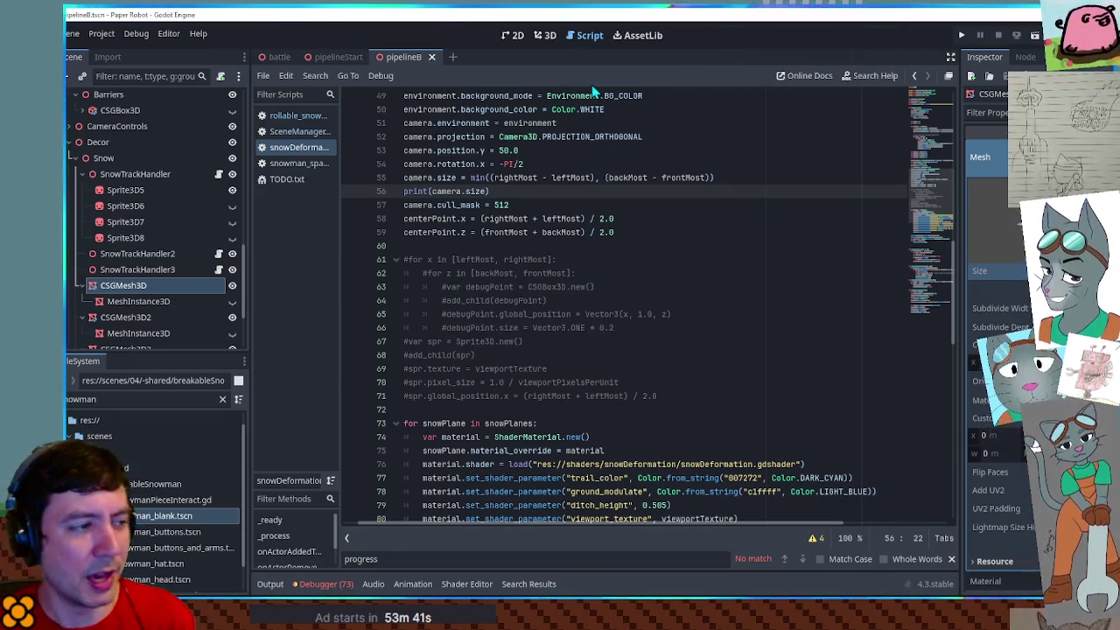
pyautogui.press('F5')
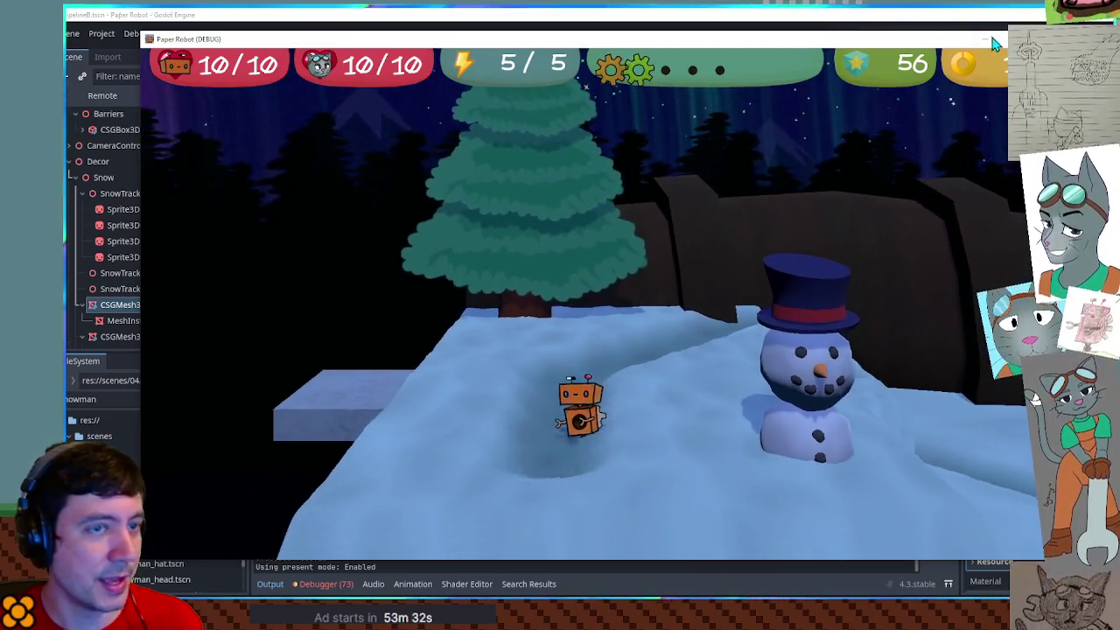
pyautogui.press('F8')
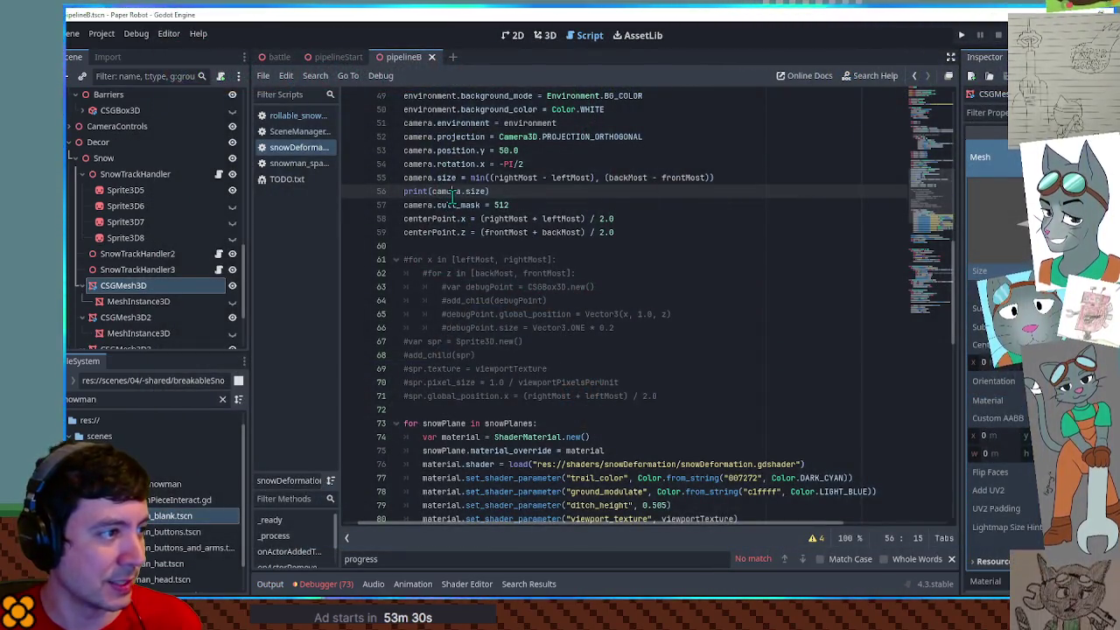
pyautogui.keyDown('ctrl'); pyautogui.click(448, 178); pyautogui.keyUp('ctrl')
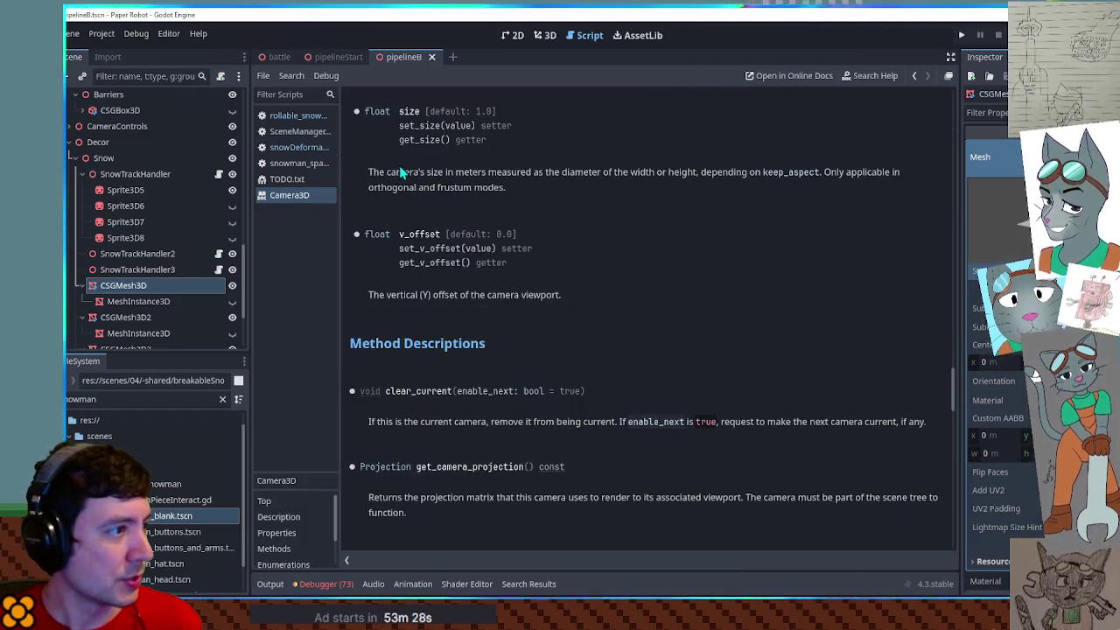
# Read the Camera3D size and keep_aspect descriptions, then jump to the KeepAspect KEEP_HEIGHT entry
pyautogui.moveTo(426, 171)
pyautogui.mouseDown()
pyautogui.moveTo(828, 175)
pyautogui.moveTo(803, 175)
pyautogui.moveTo(812, 179)
pyautogui.mouseUp()
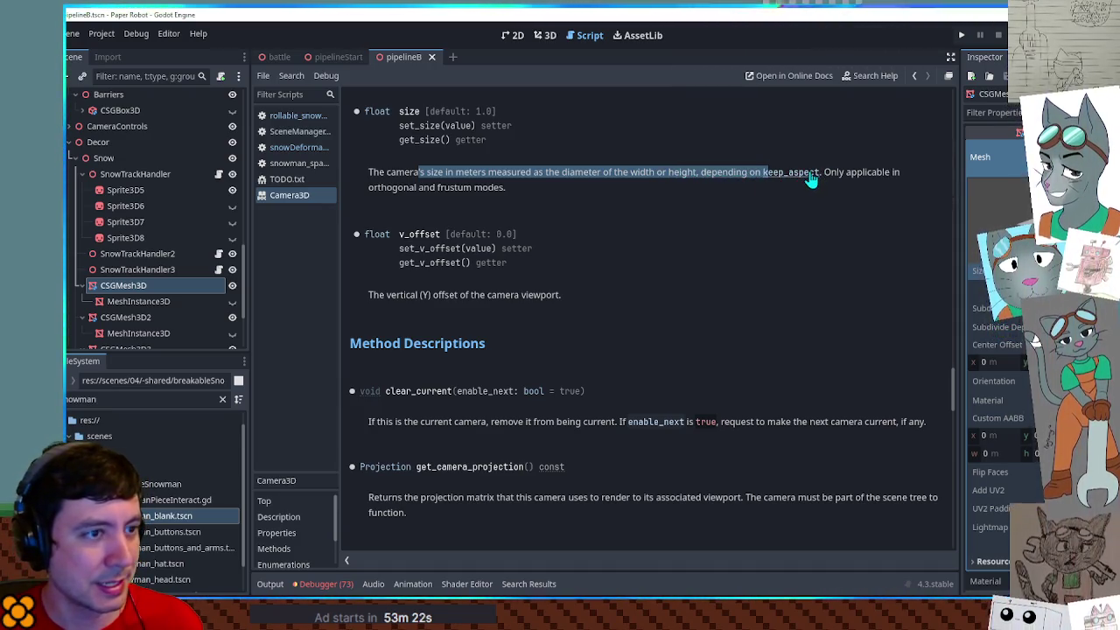
pyautogui.click(810, 177)
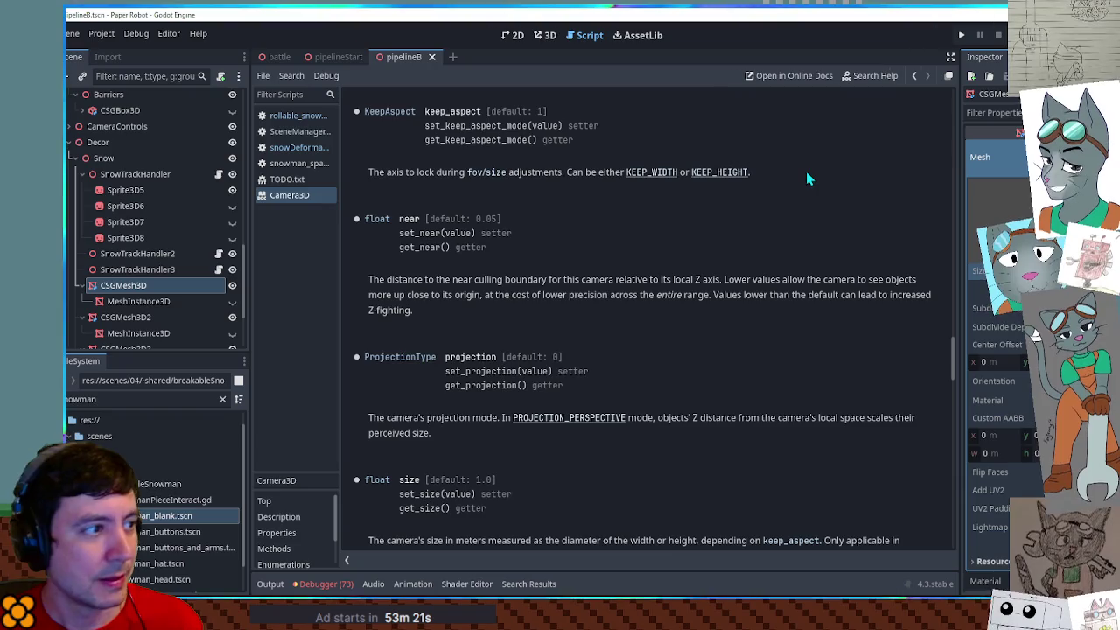
pyautogui.moveTo(375, 177); pyautogui.dragTo(534, 178)
pyautogui.click(567, 179)
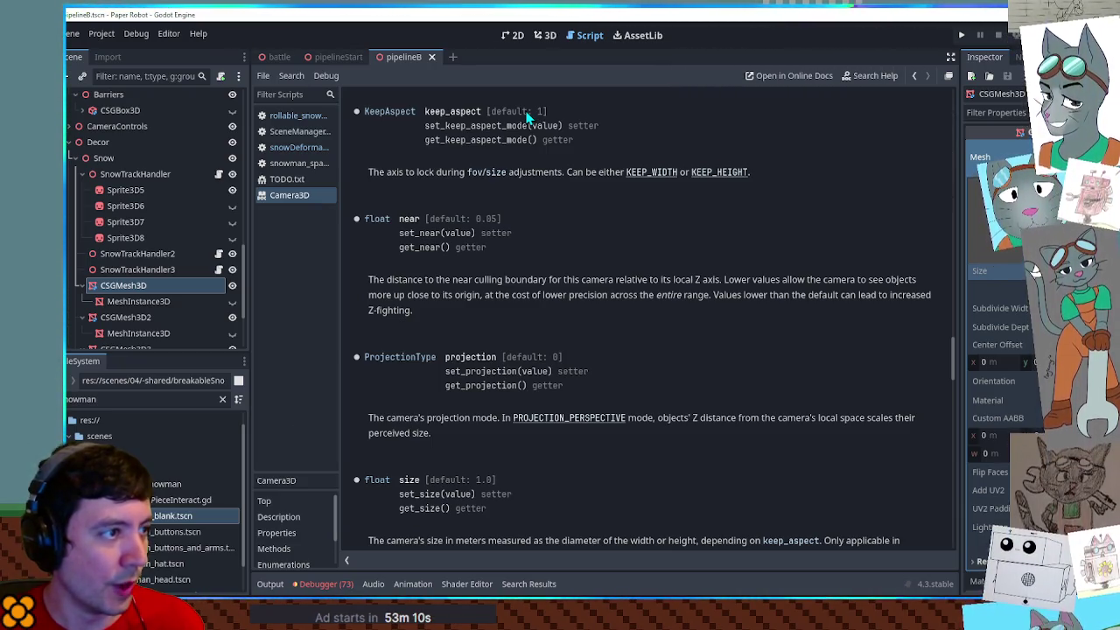
pyautogui.click(718, 173)
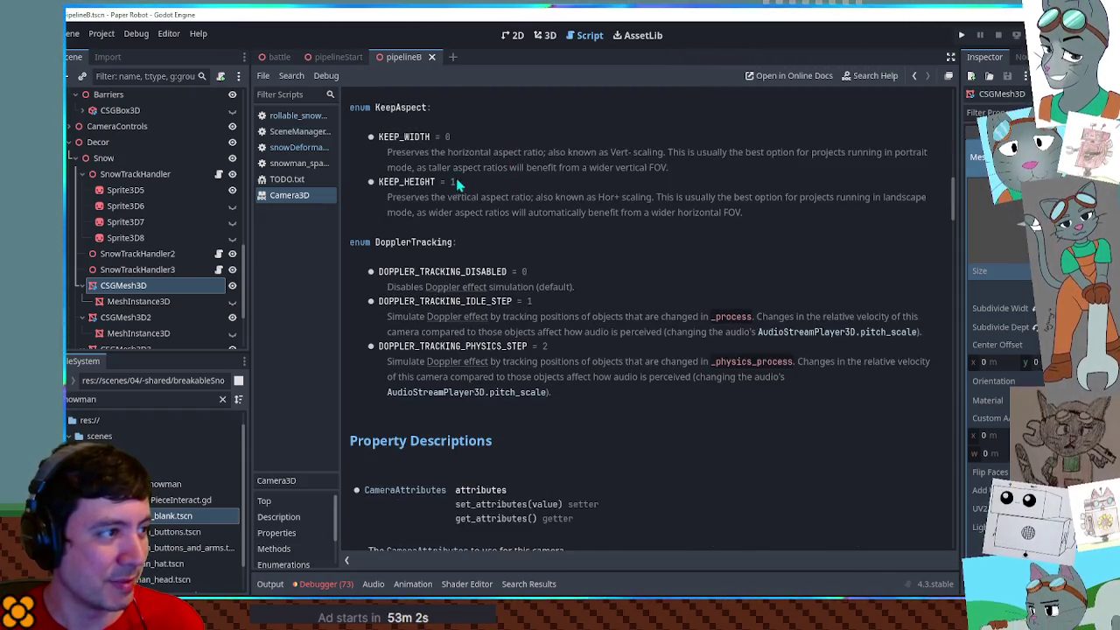
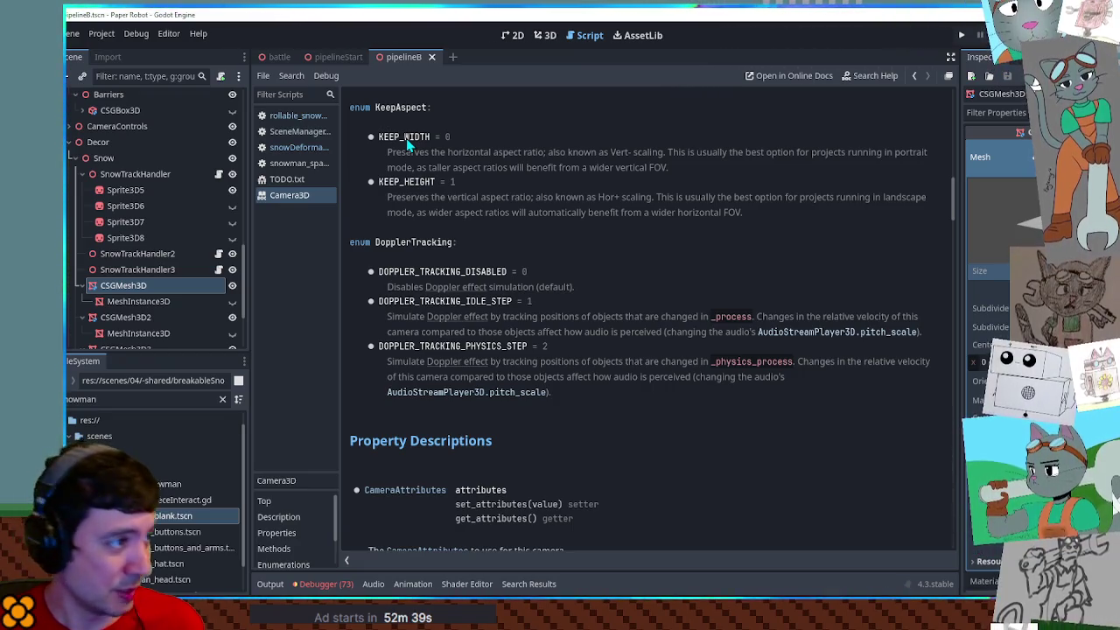
# In the snowDeformation script, add a new line after line 54 setting camera.keep_aspect to Camera3D.KEEP_WIDTH
pyautogui.click(303, 150)
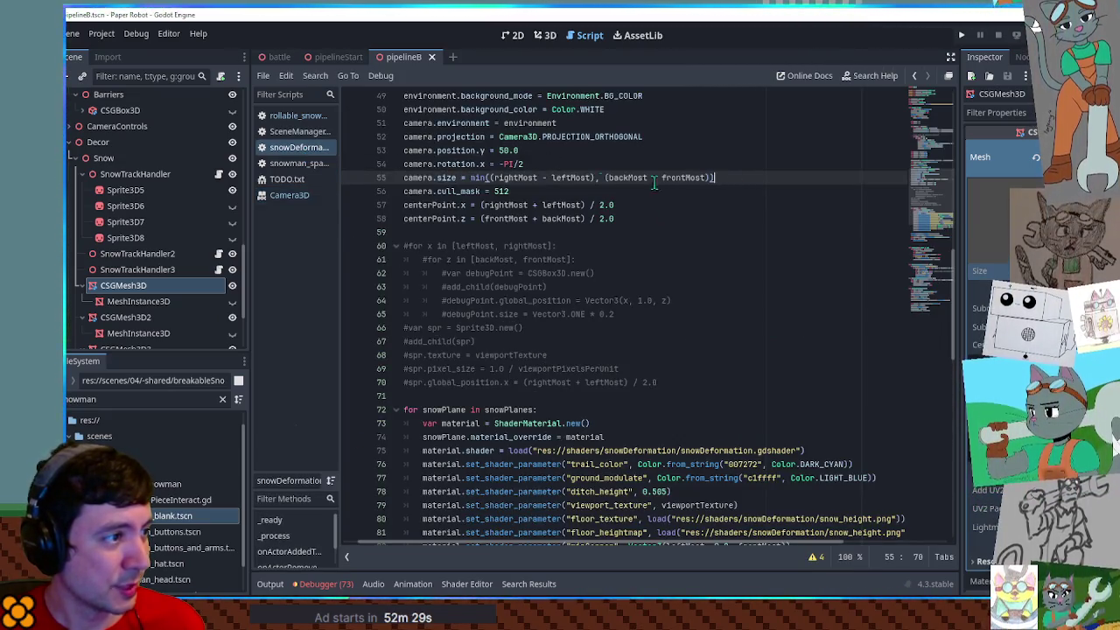
pyautogui.click(619, 166)
pyautogui.press('Return')
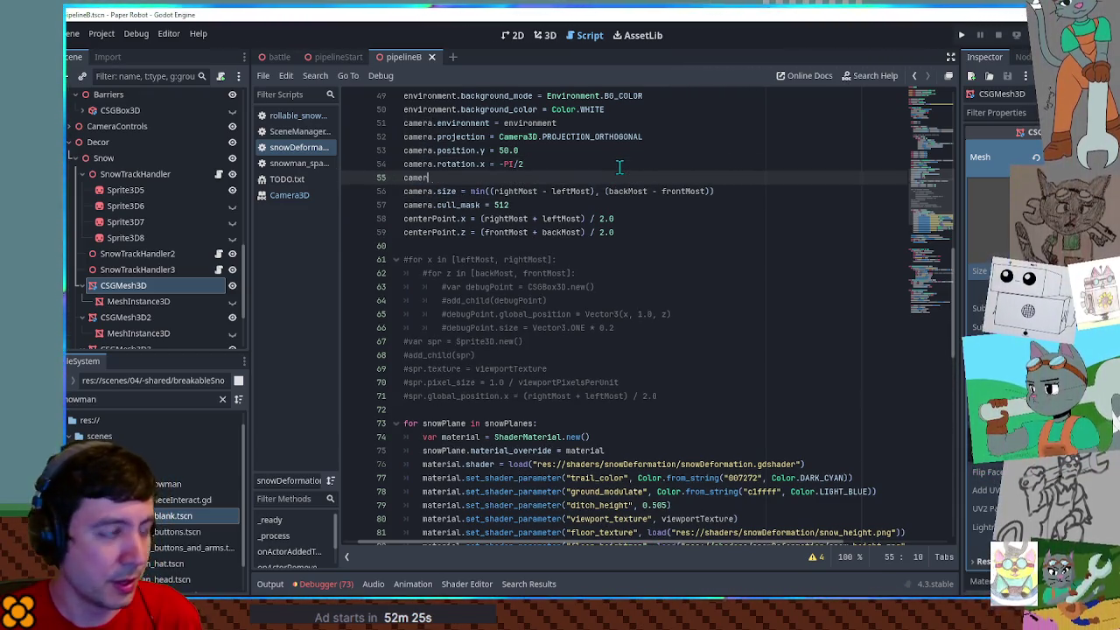
pyautogui.write('a.asp')
pyautogui.press('Return')
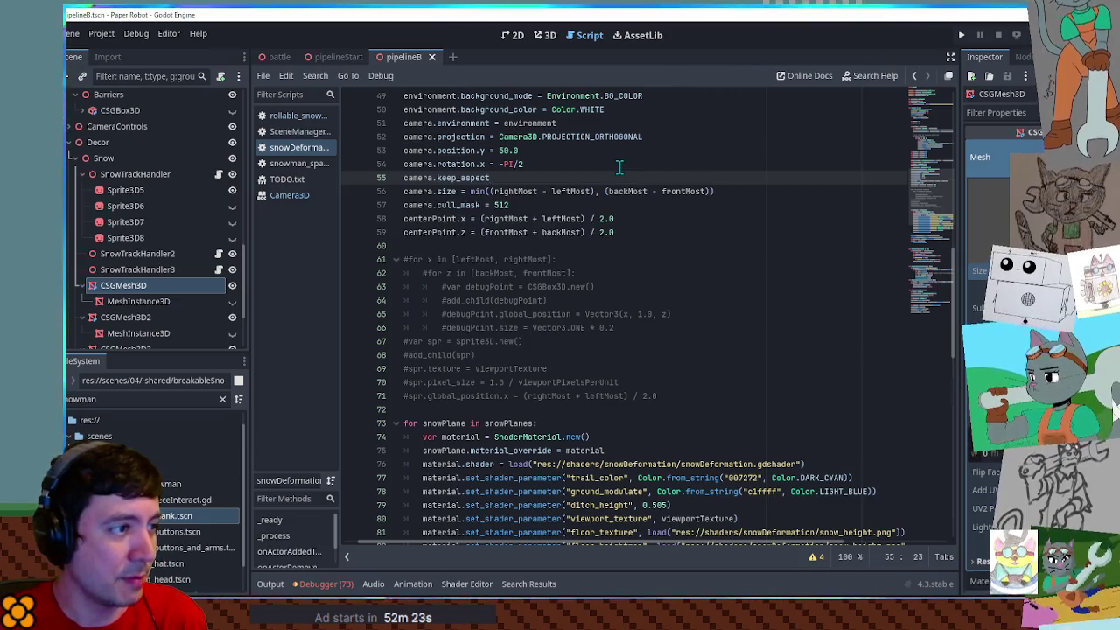
pyautogui.write(' =')
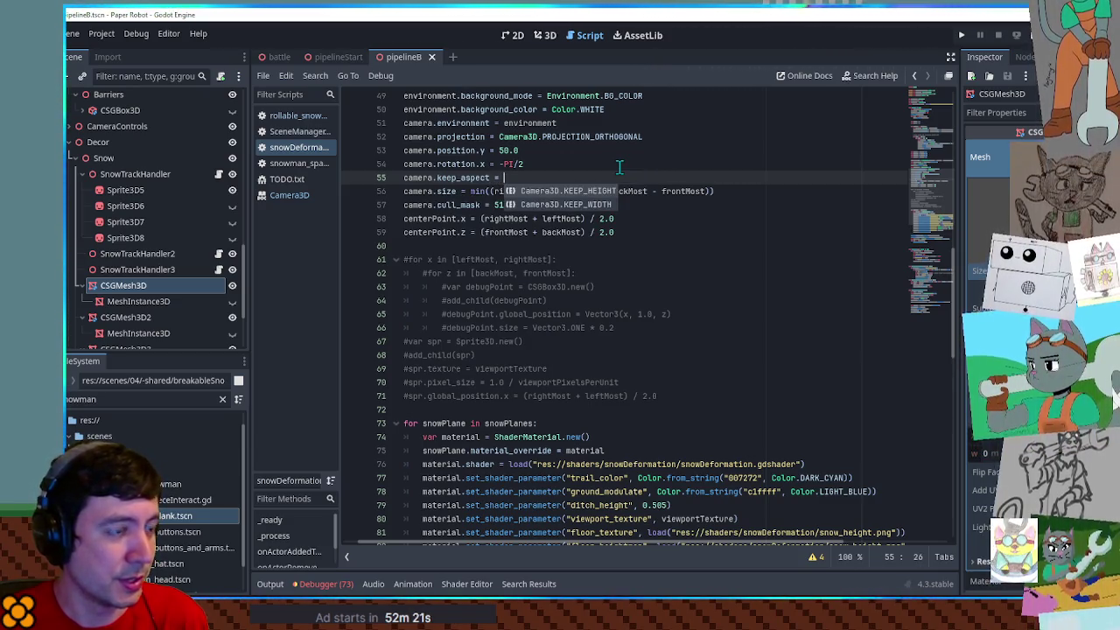
pyautogui.press('Right')
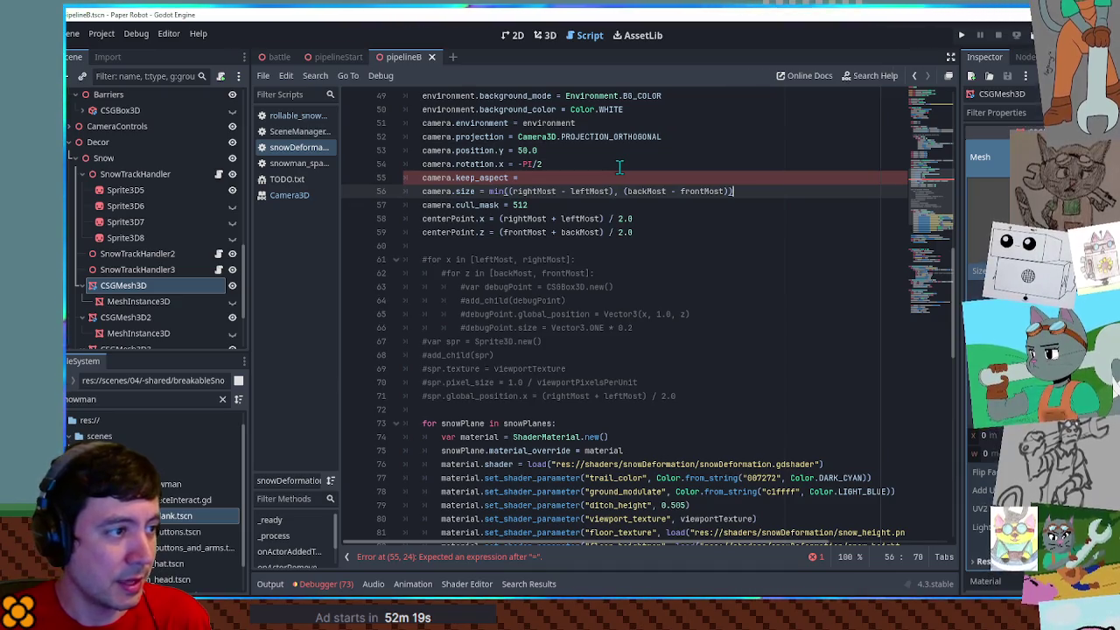
pyautogui.press('Up')
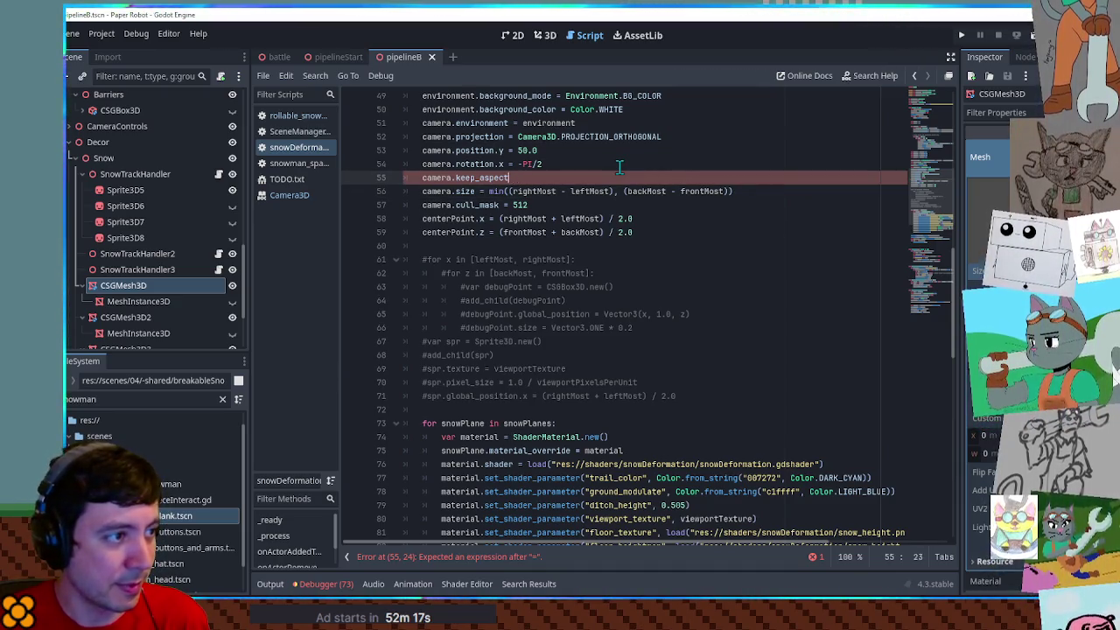
pyautogui.hotkey('ctrl', 'space')
pyautogui.press('Return')
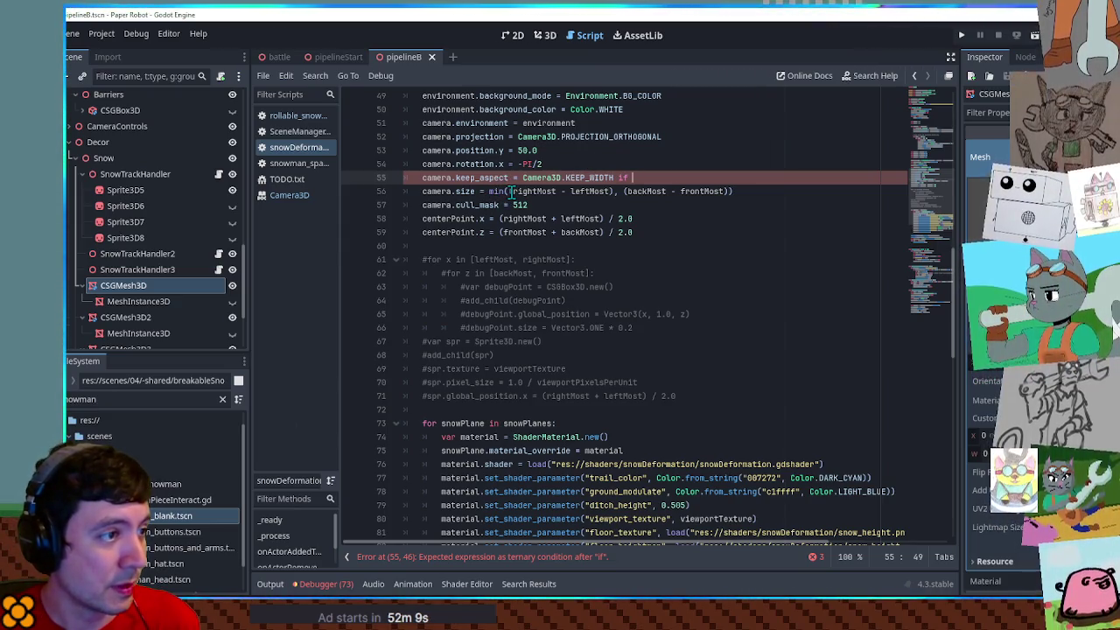
# Make it KEEP_WIDTH if (rightMost - leftMost) < (backMost - frontMost), else Camera3D.KEEP_HEIGHT
pyautogui.click(512, 190)
pyautogui.write('(')
pyautogui.moveTo(510, 191); pyautogui.dragTo(613, 191)
pyautogui.hotkey('ctrl', 'c')
pyautogui.click(657, 178)
pyautogui.hotkey('ctrl', 'v')
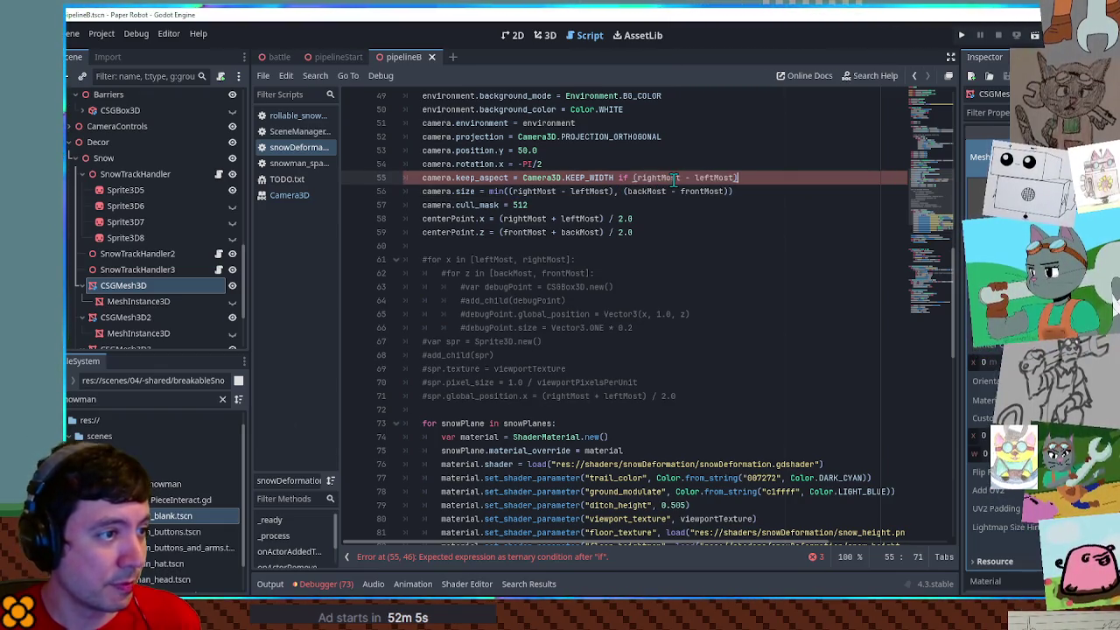
pyautogui.moveTo(624, 190); pyautogui.dragTo(743, 191)
pyautogui.hotkey('ctrl', 'c')
pyautogui.click(832, 177)
pyautogui.hotkey('ctrl', 'v')
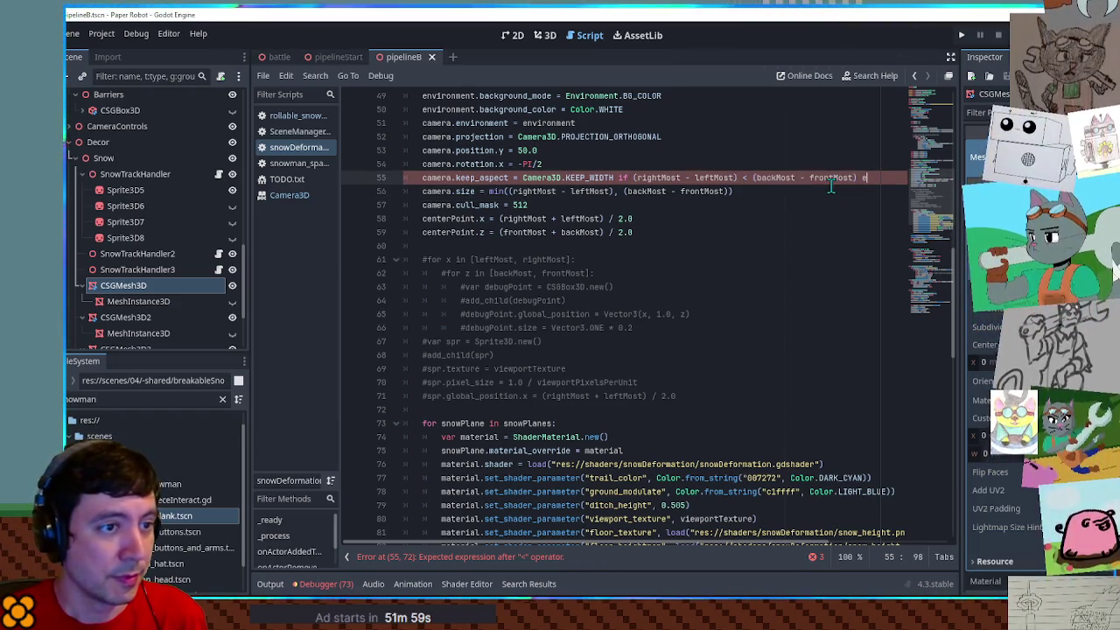
pyautogui.write('Camera')
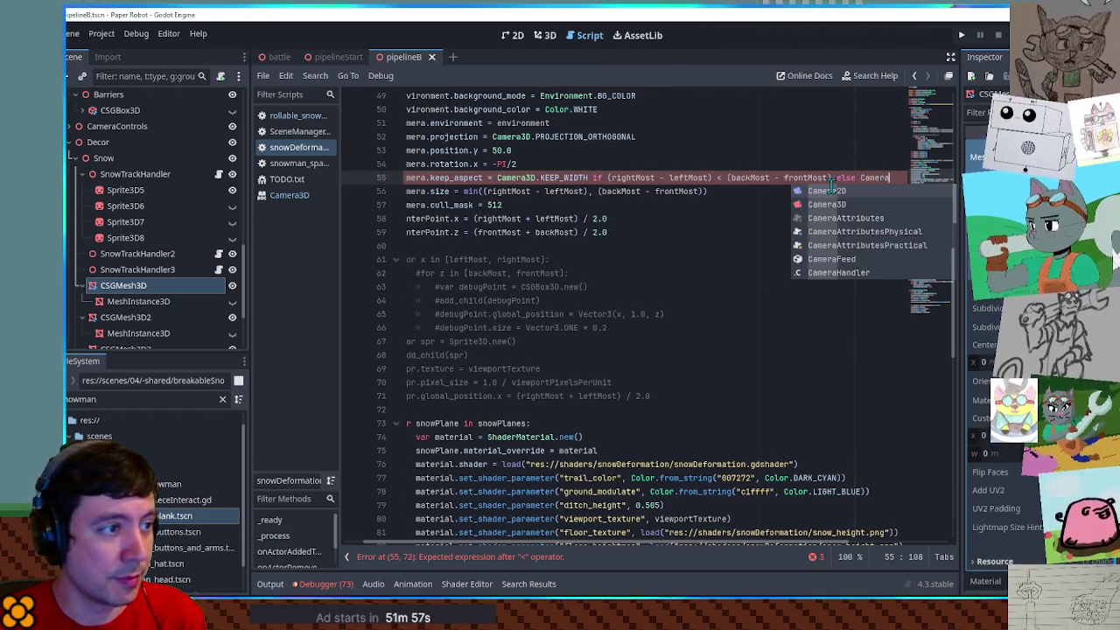
pyautogui.write('3D.L')
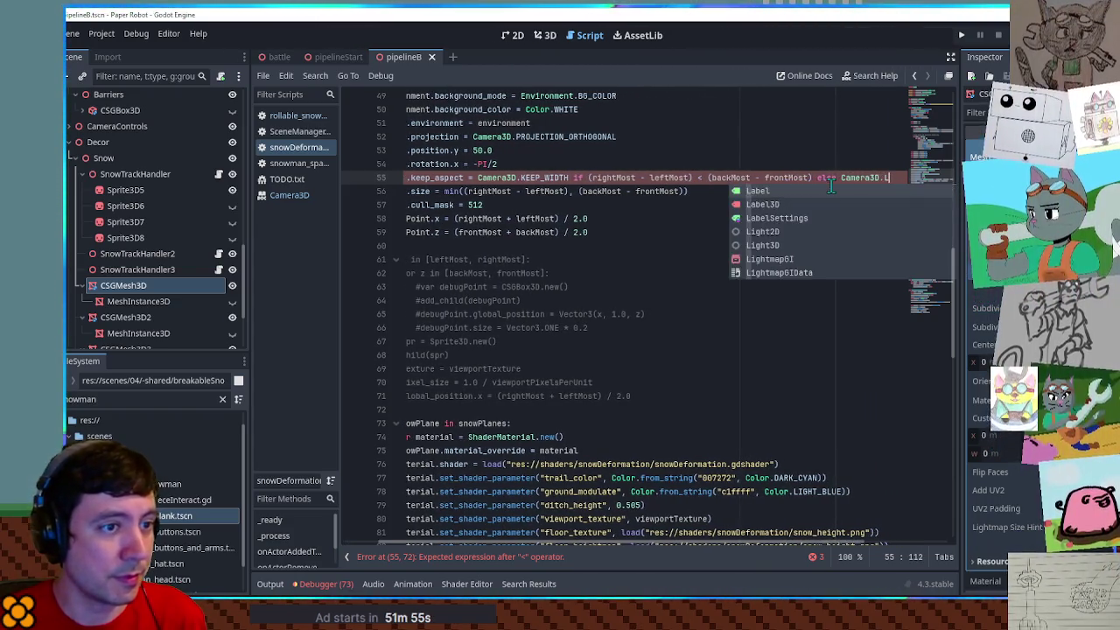
pyautogui.press('BackSpace')
pyautogui.write('KEEP_HEIGHT')
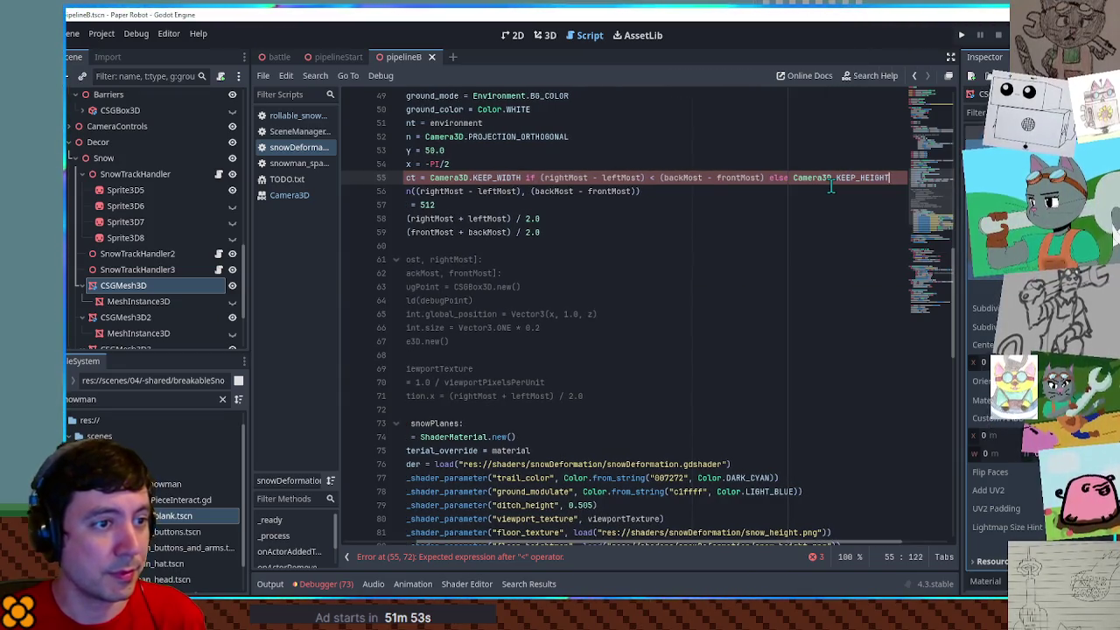
# Save the script and run the game to test the change
pyautogui.press('Home')
pyautogui.hotkey('ctrl', 's')
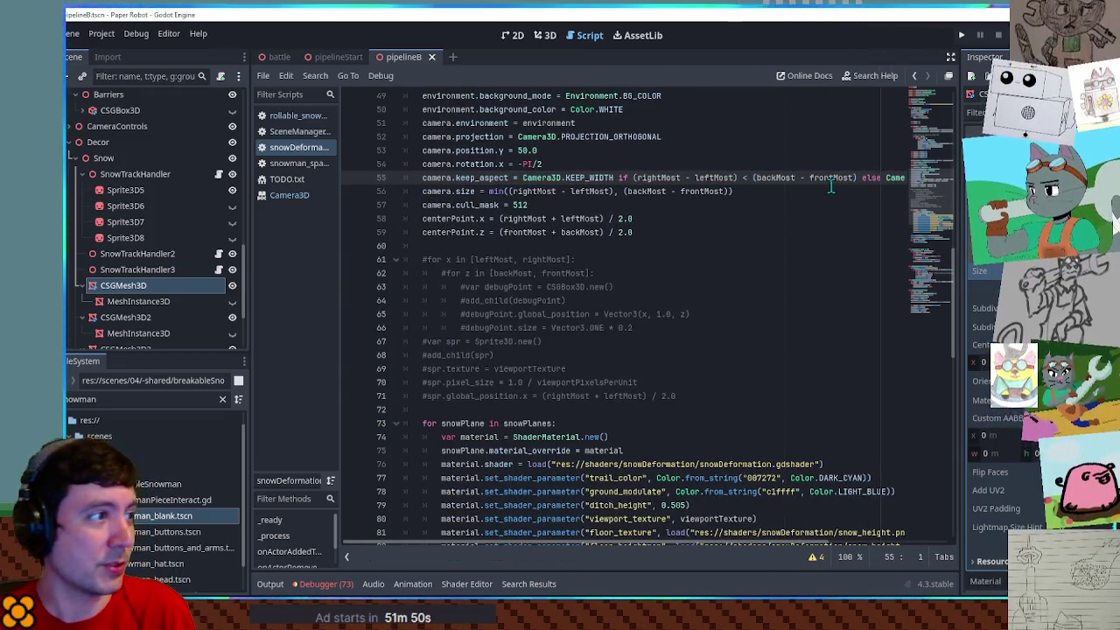
pyautogui.press('F6')
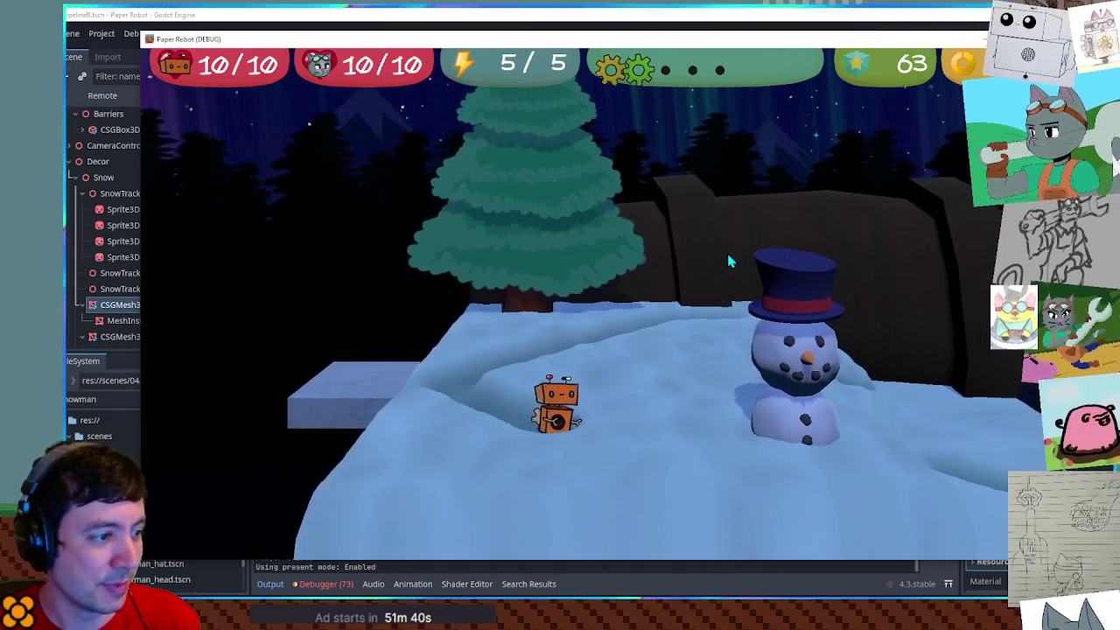
# Walk the robot past the snowman and onto the ledge, ploughing a trench, then close the game
pyautogui.press('w')
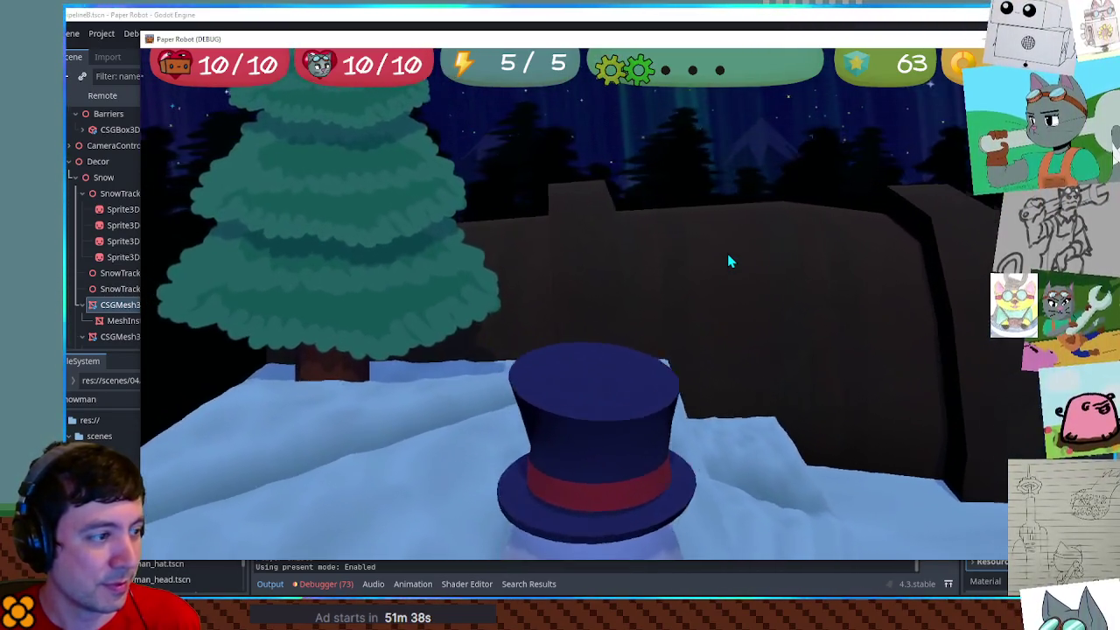
pyautogui.press('w')
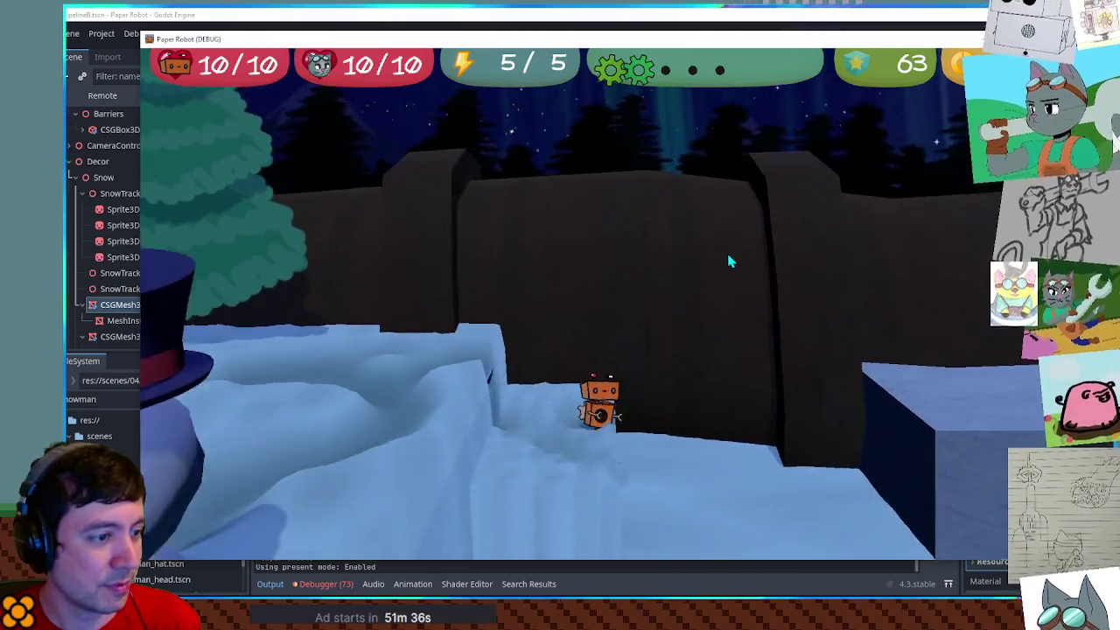
pyautogui.press('w')
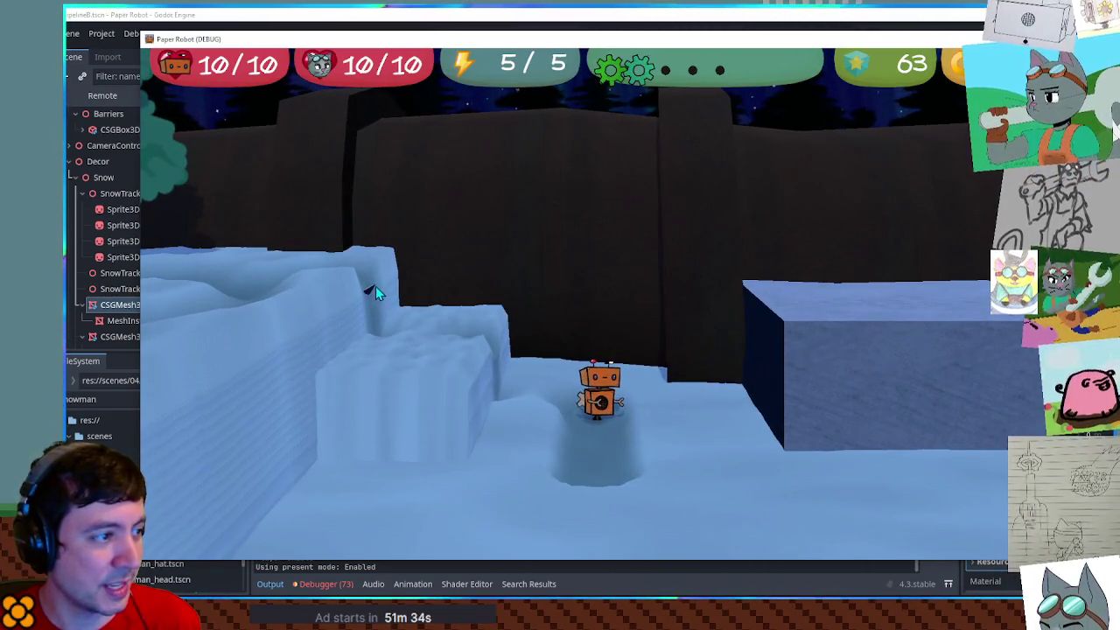
pyautogui.press('w')
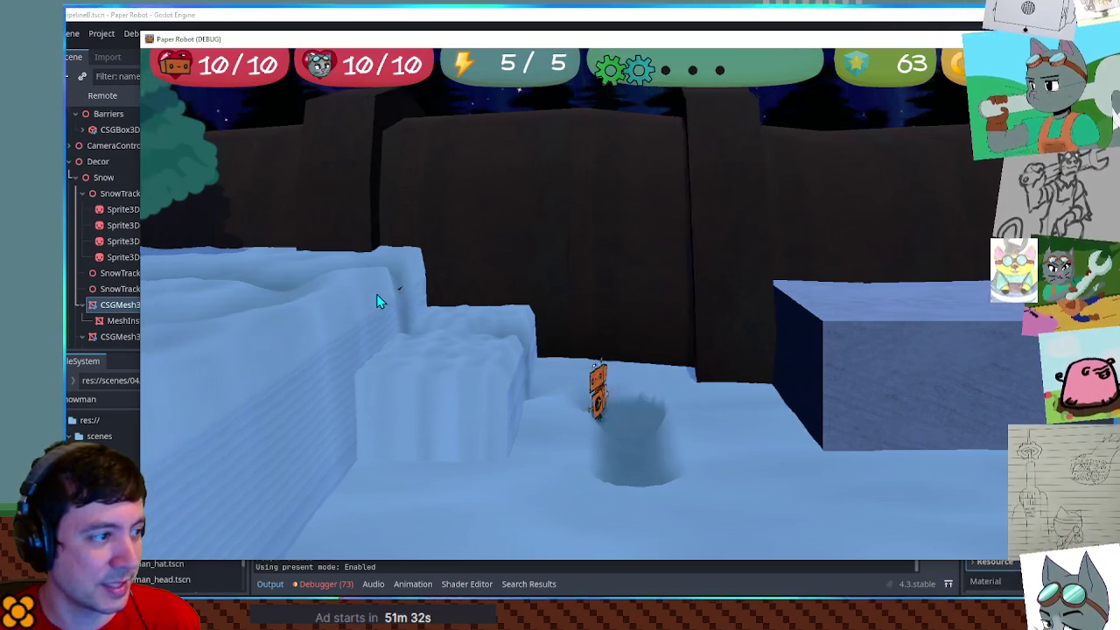
pyautogui.press('w')
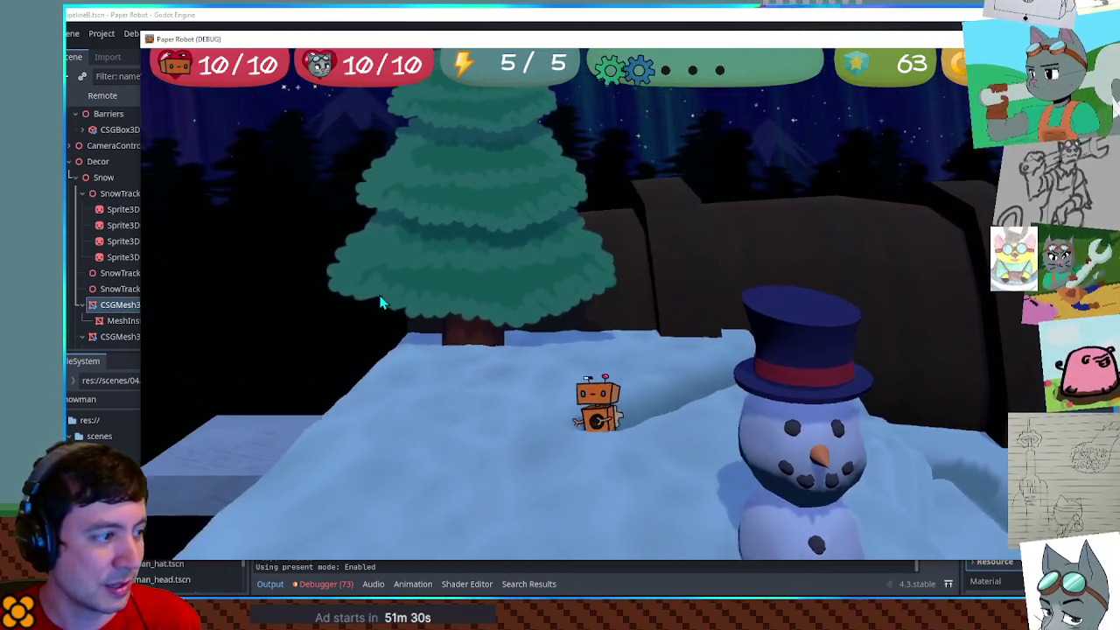
pyautogui.press('s')
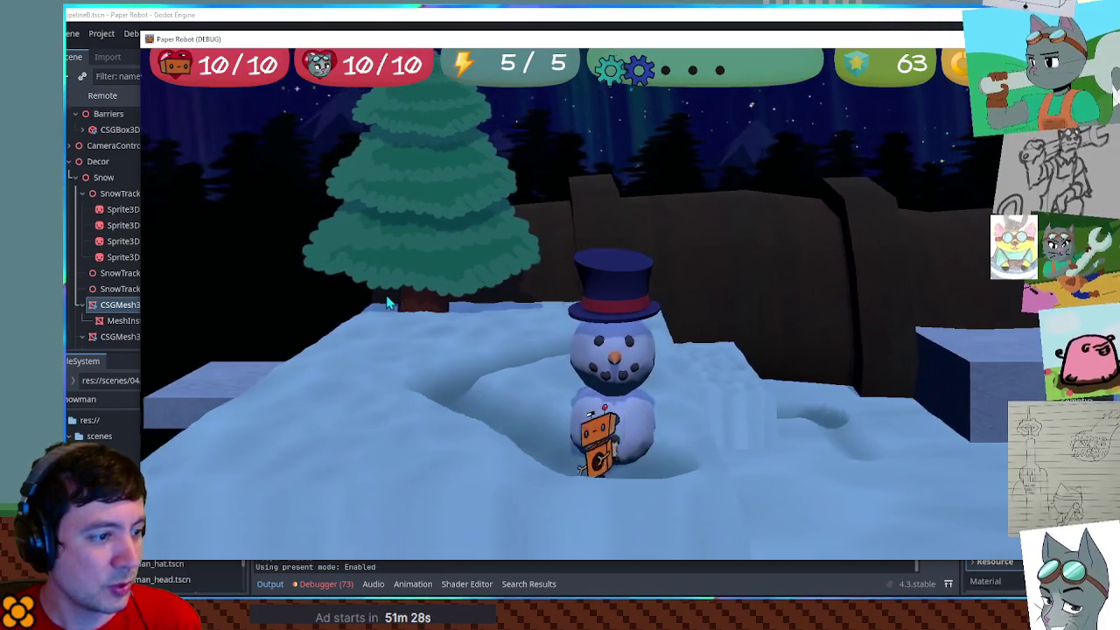
pyautogui.click(889, 35)
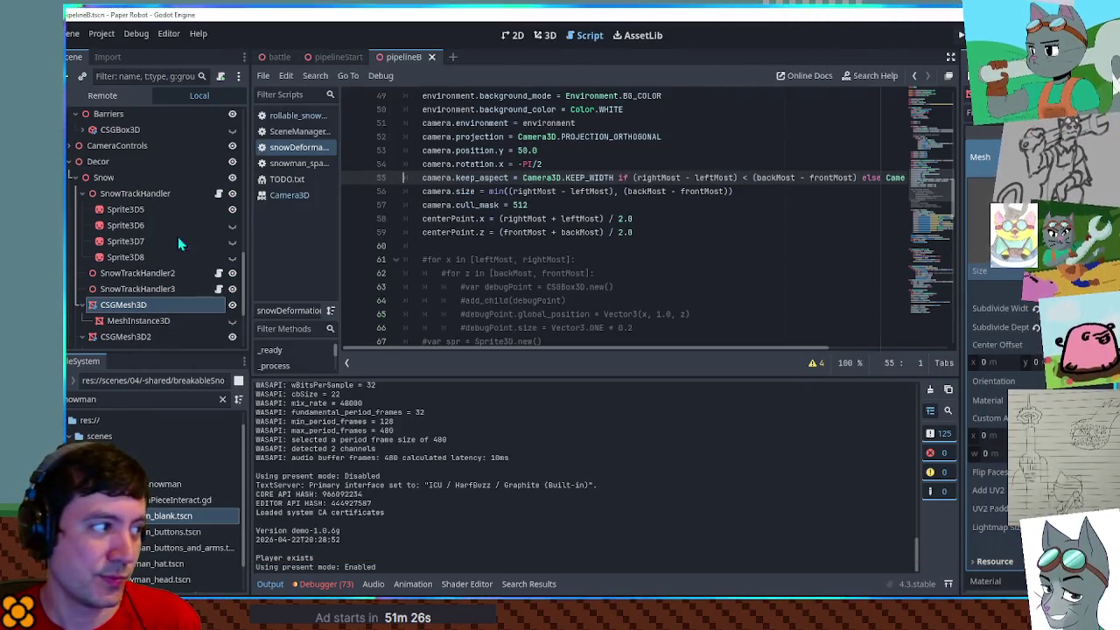
# Rerun the game, walk the robot around the snowman and onto the ledge, then stop it
pyautogui.scroll(5, 114, 214)
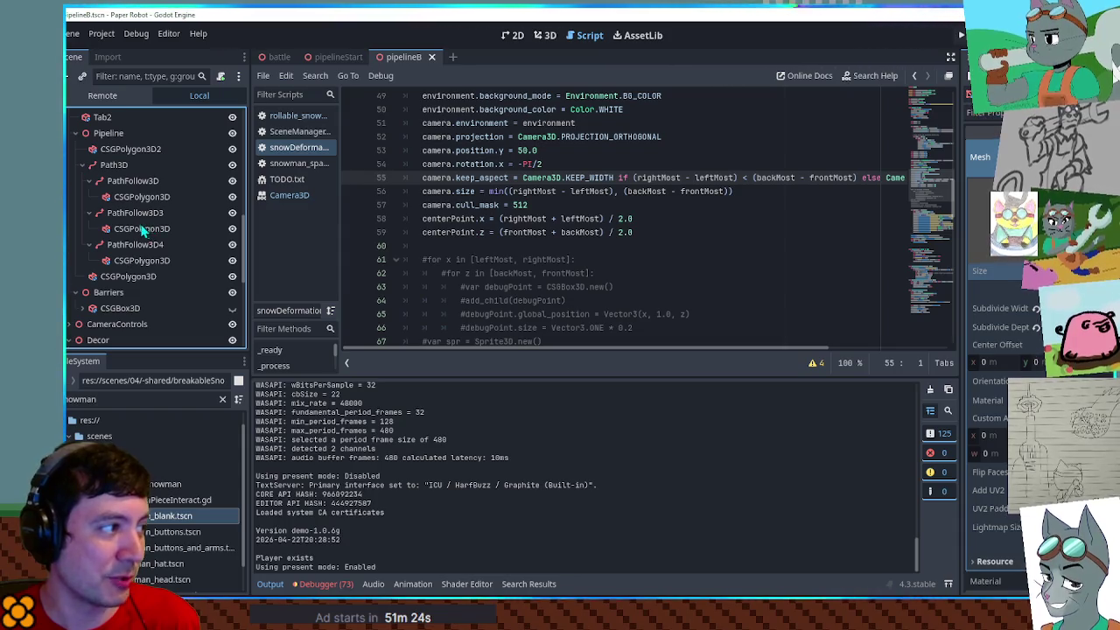
pyautogui.scroll(-5, 131, 228)
pyautogui.press('F5')
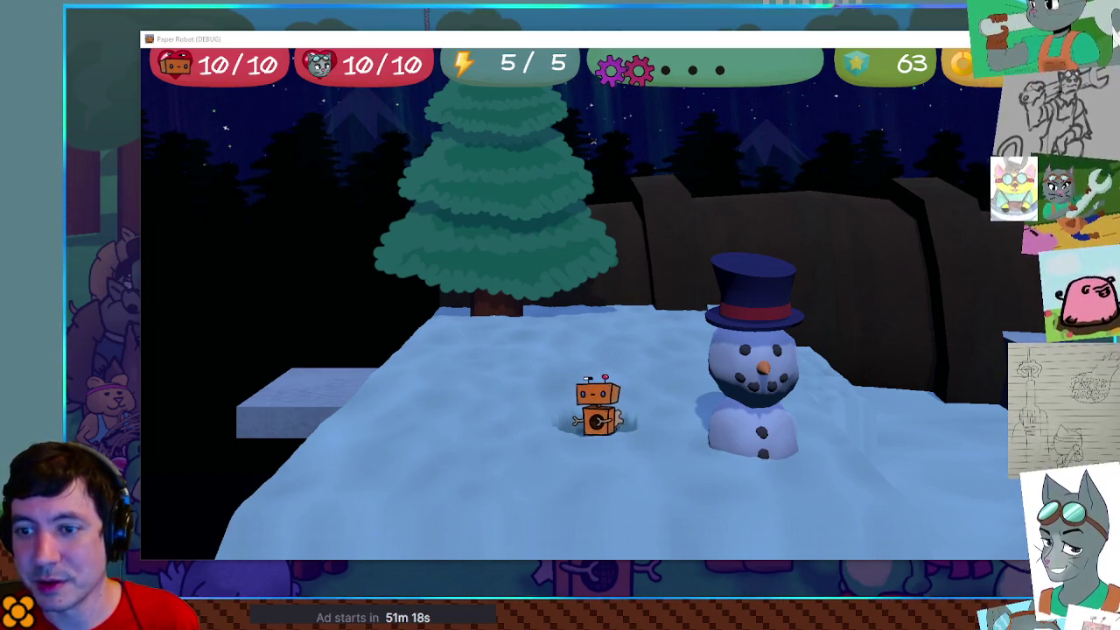
pyautogui.press('d')
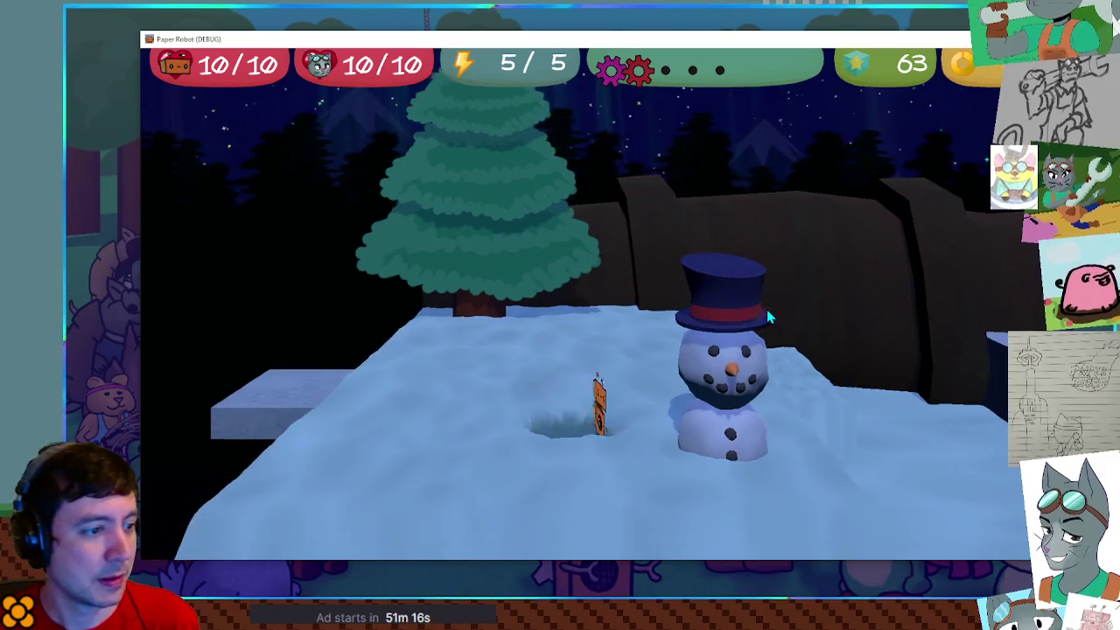
pyautogui.press('d')
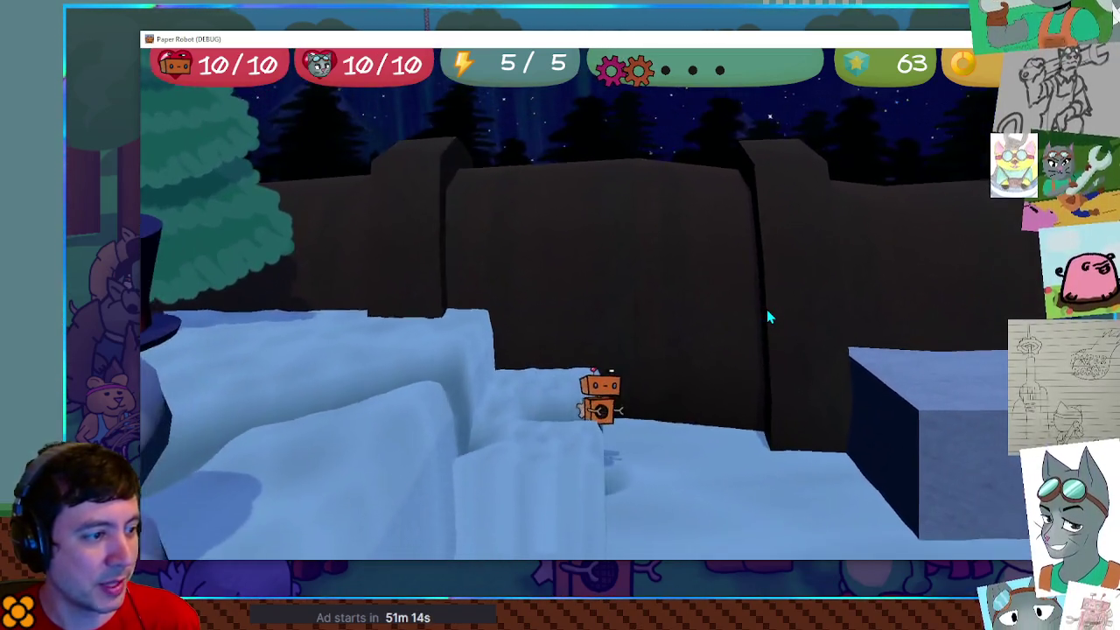
pyautogui.press('a')
pyautogui.press('s')
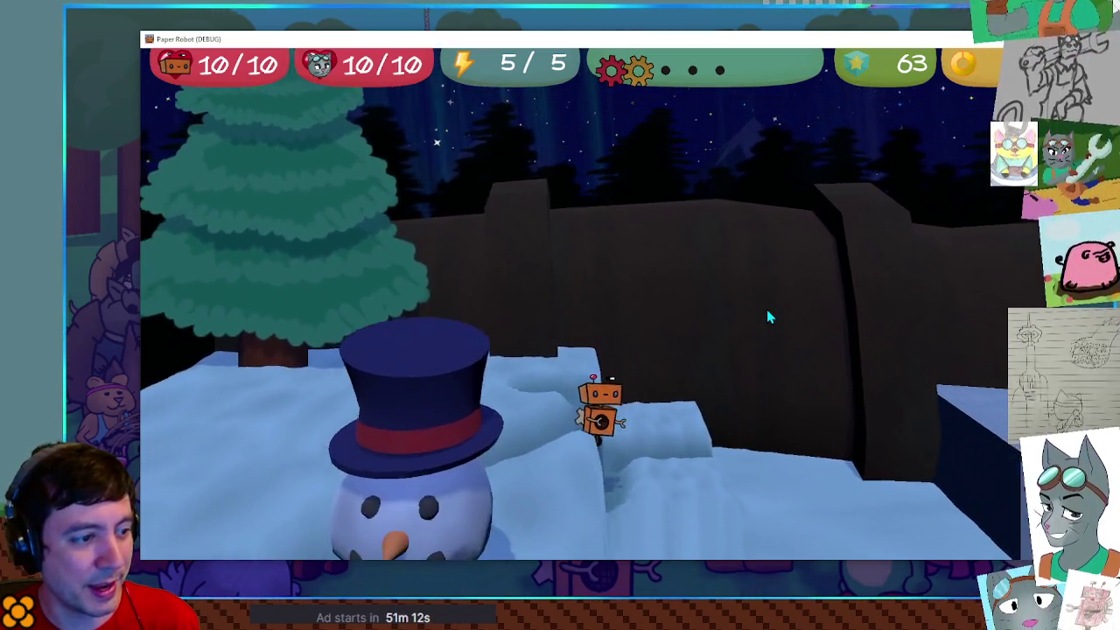
pyautogui.press('w')
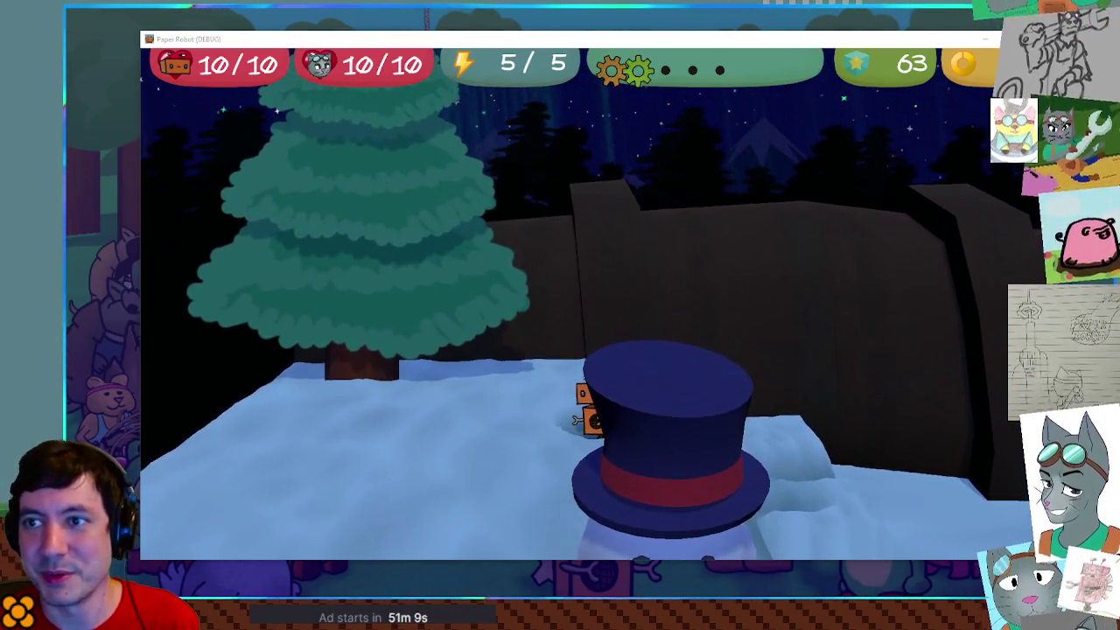
pyautogui.press('F8')
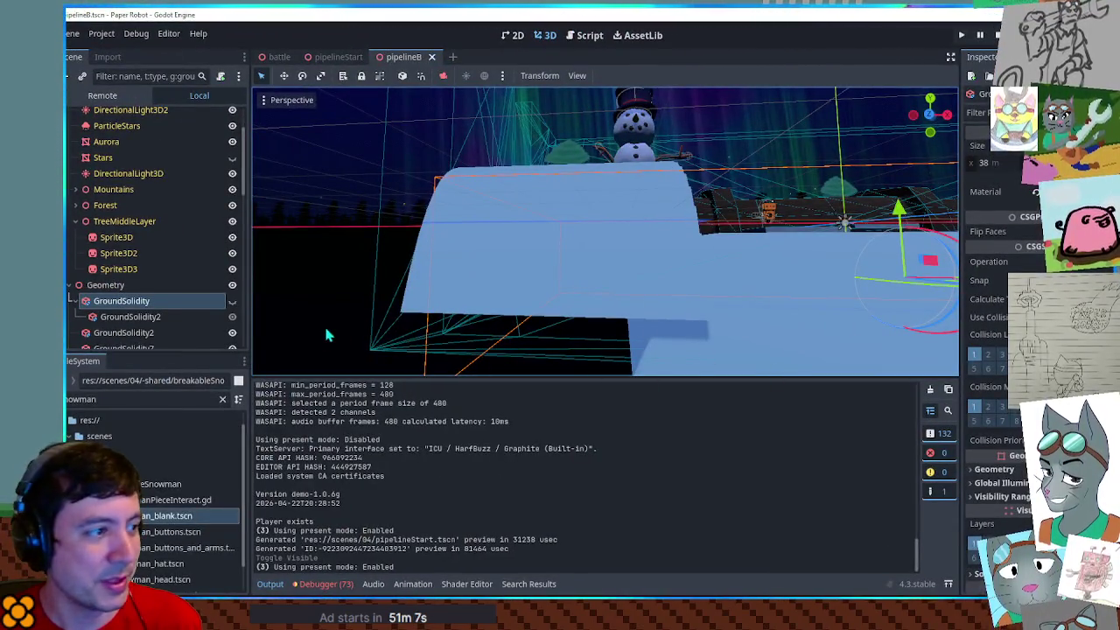
# Frame Sprite3D2 at near-ground level, collapse the output log, and recheck the snow tracks in-game
pyautogui.click(493, 262)
pyautogui.press('f')
pyautogui.moveTo(783, 296)
pyautogui.mouseDown()
pyautogui.moveTo(605, 284)
pyautogui.moveTo(620, 275)
pyautogui.moveTo(627, 232)
pyautogui.mouseUp()
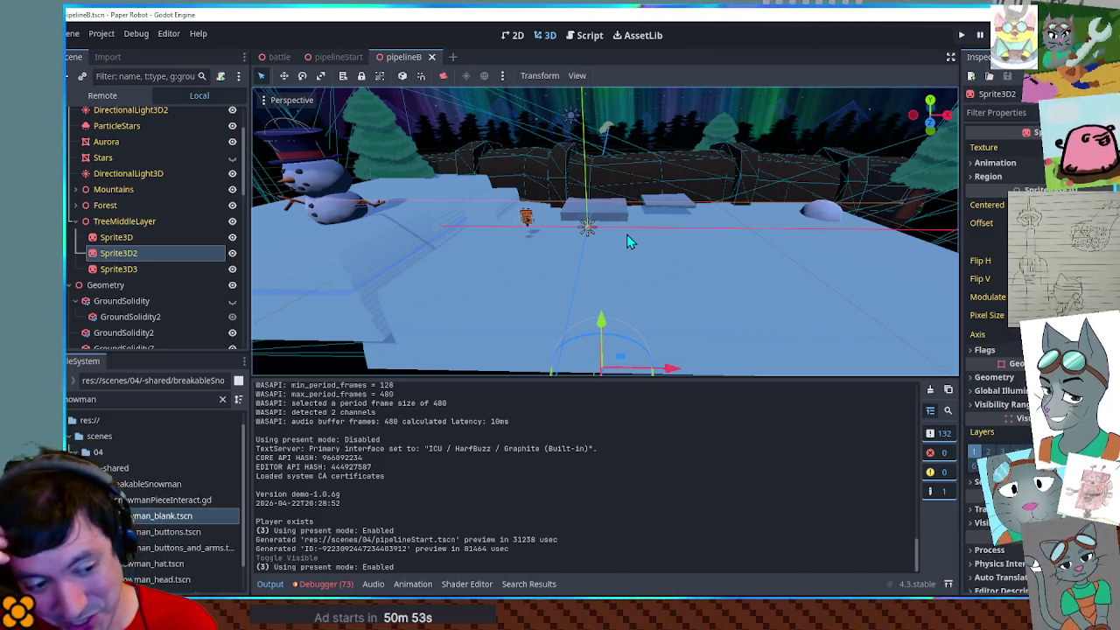
pyautogui.click(260, 582)
pyautogui.scroll(-2, 824, 510)
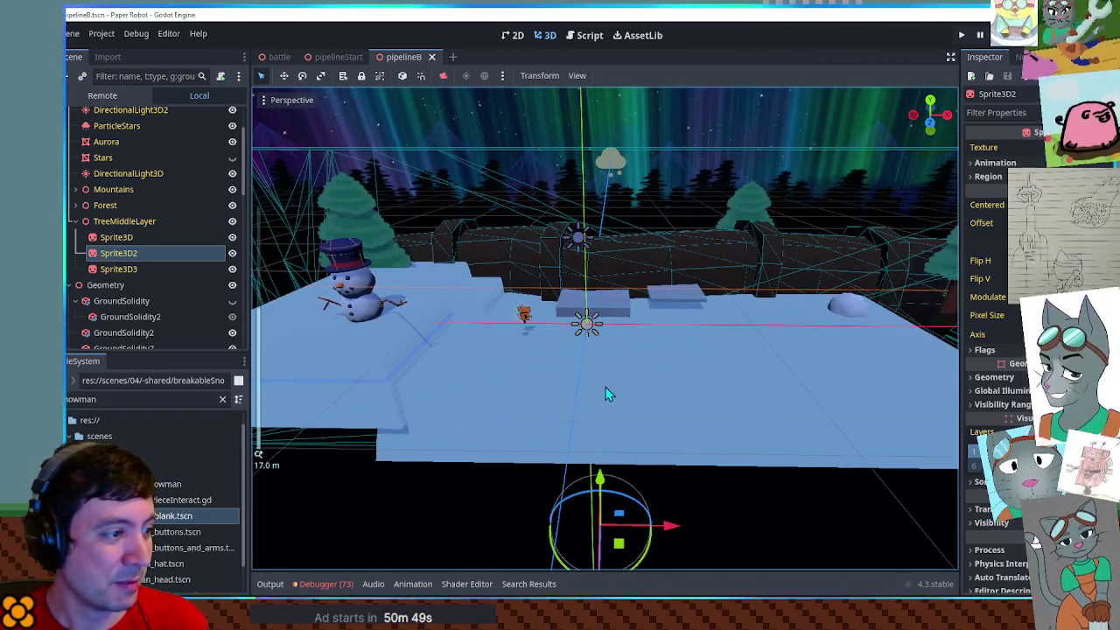
pyautogui.scroll(2, 610, 391)
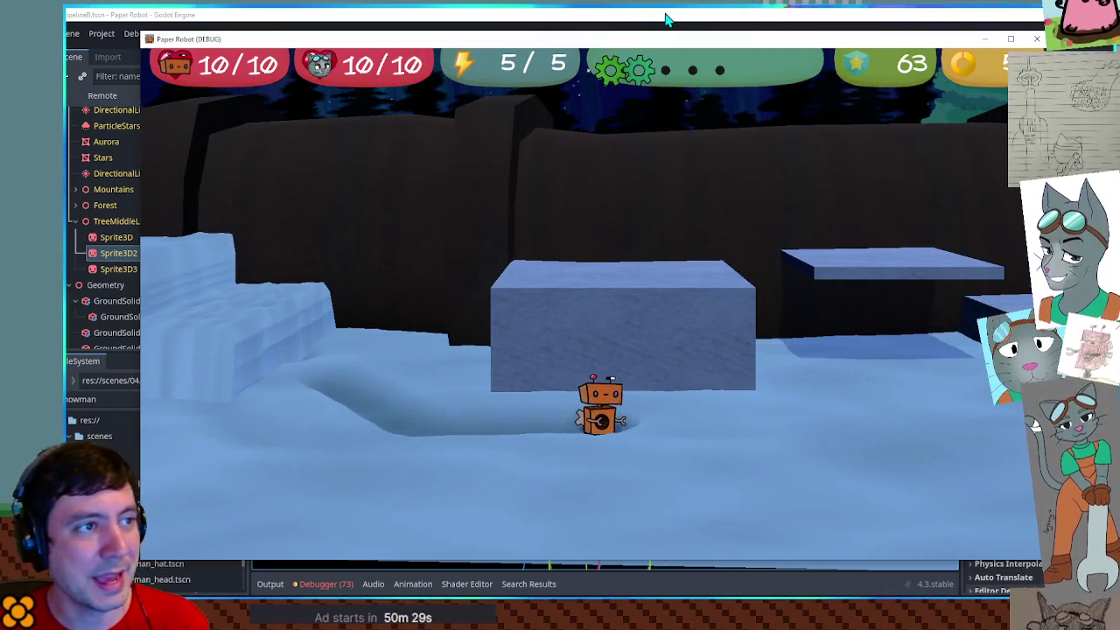
pyautogui.click(666, 17)
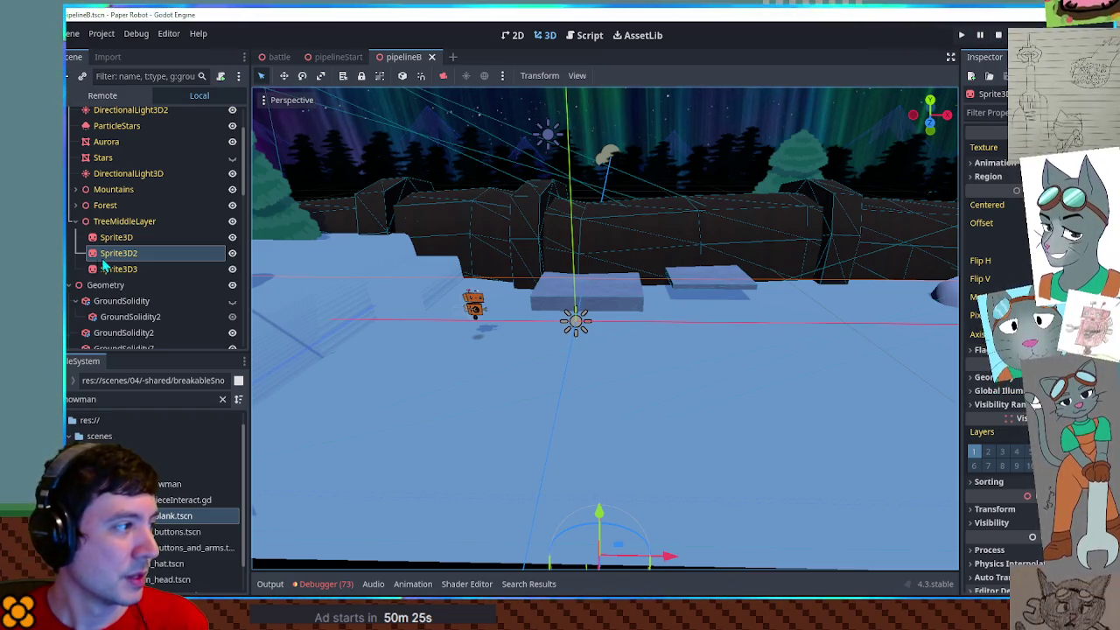
# Filter the FileSystem to 'snow par' and open the snow_tracks_particles scene
pyautogui.click(118, 402)
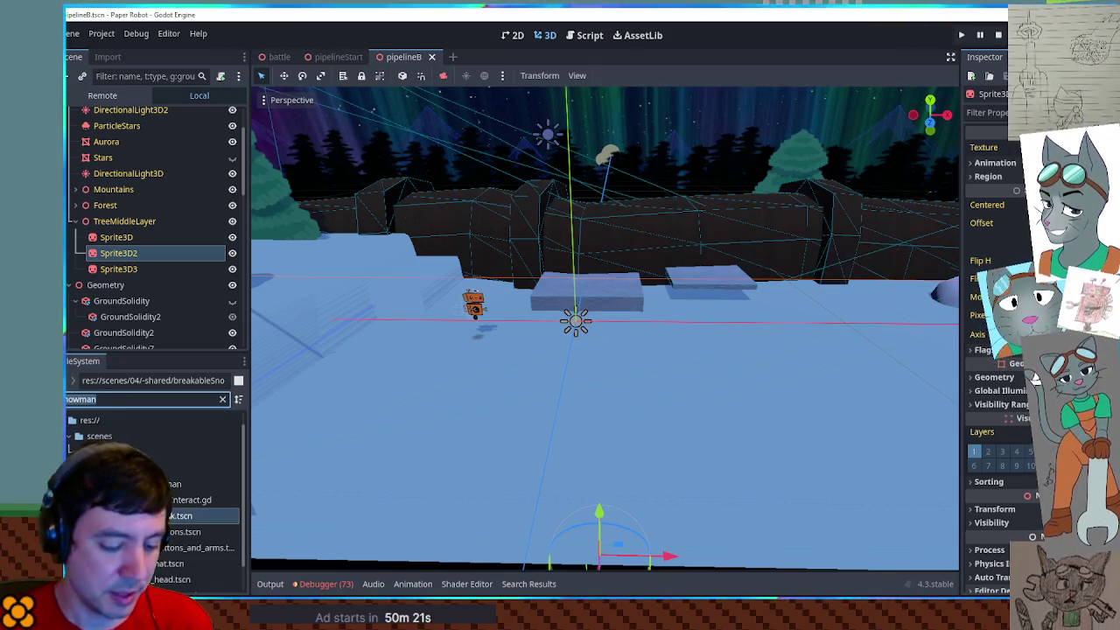
pyautogui.press('BackSpace')
pyautogui.press('BackSpace')
pyautogui.press('BackSpace')
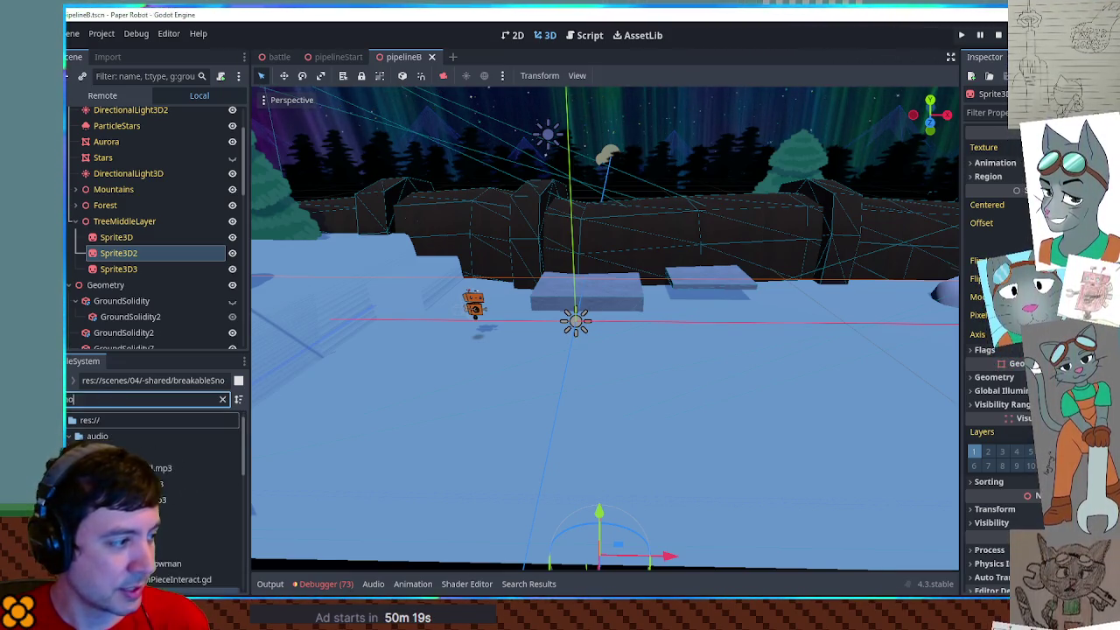
pyautogui.write('w par')
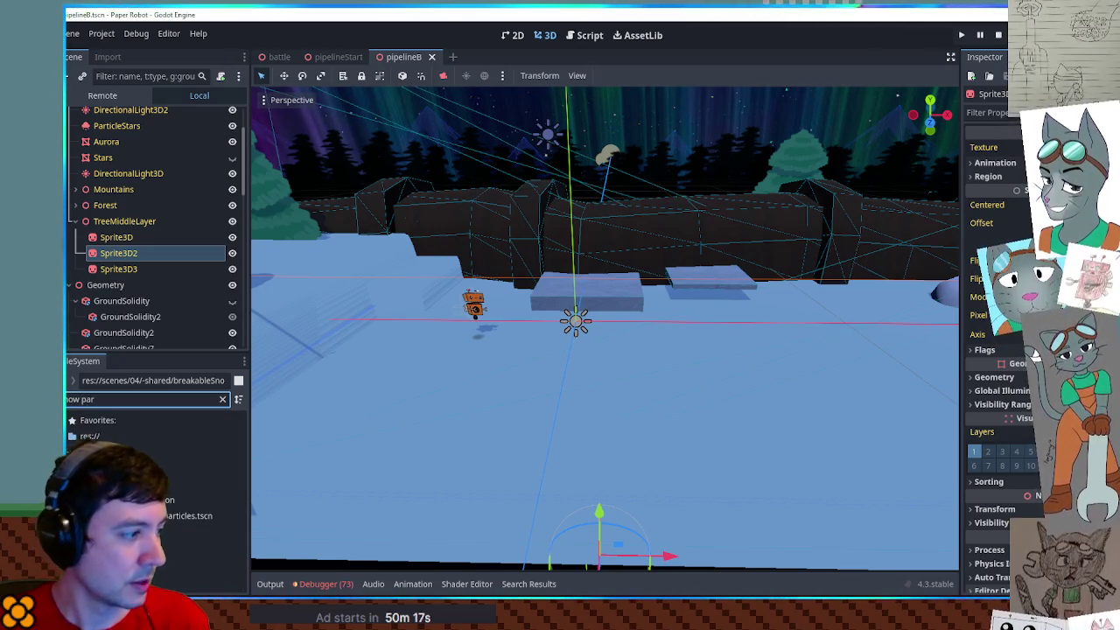
pyautogui.doubleClick(182, 515)
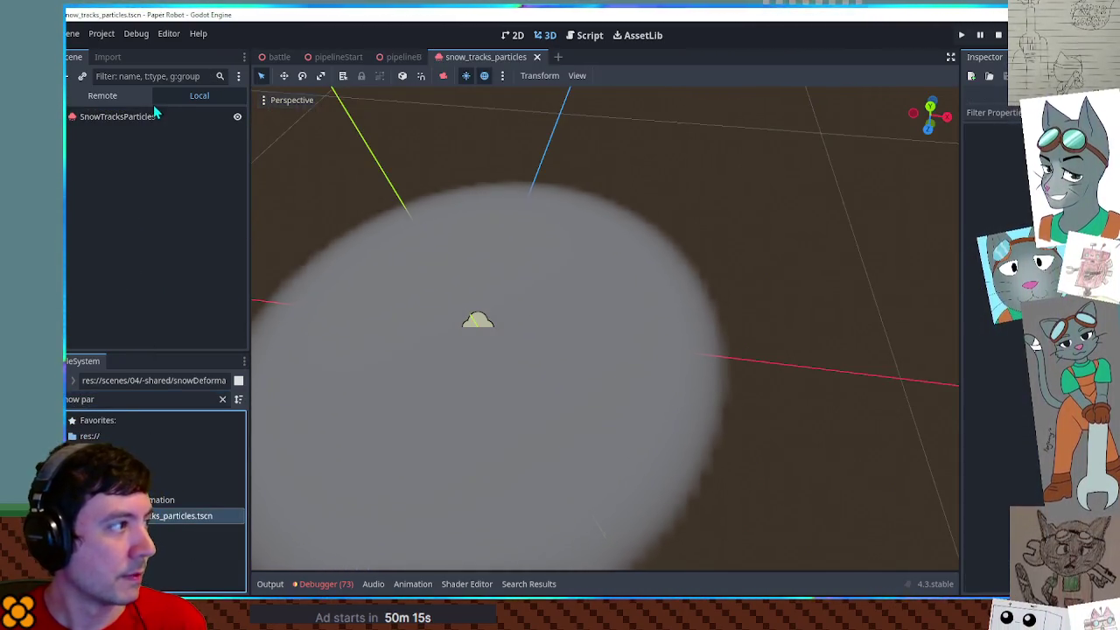
# Select SnowTracksParticles, filter the Inspector by 'aab', and inspect the particles in the viewport
pyautogui.click(133, 118)
pyautogui.click(993, 112)
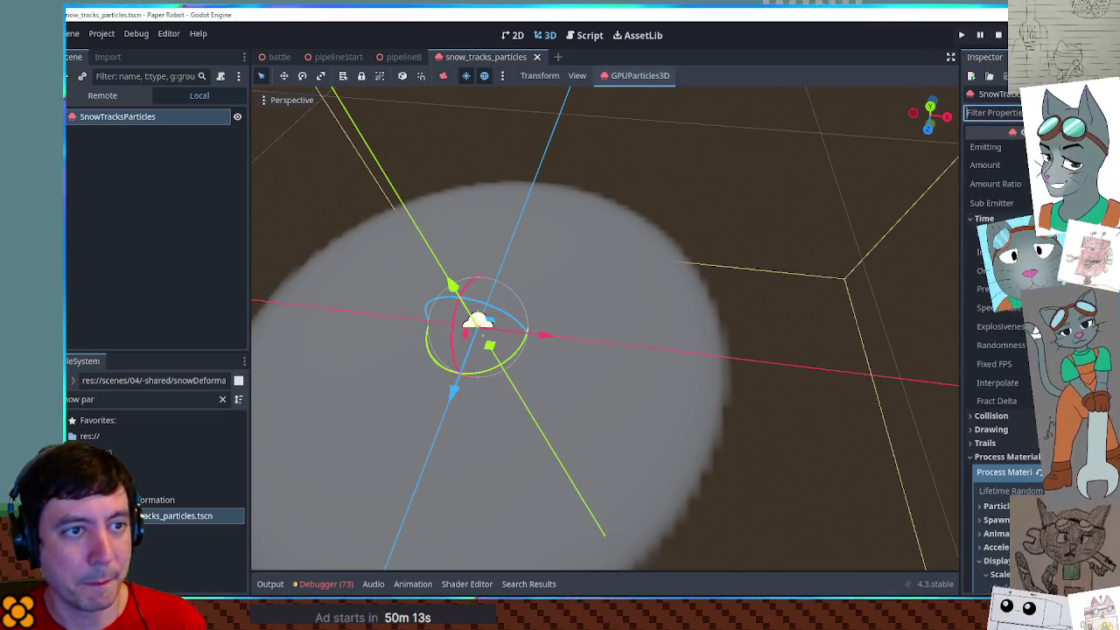
pyautogui.write('aab')
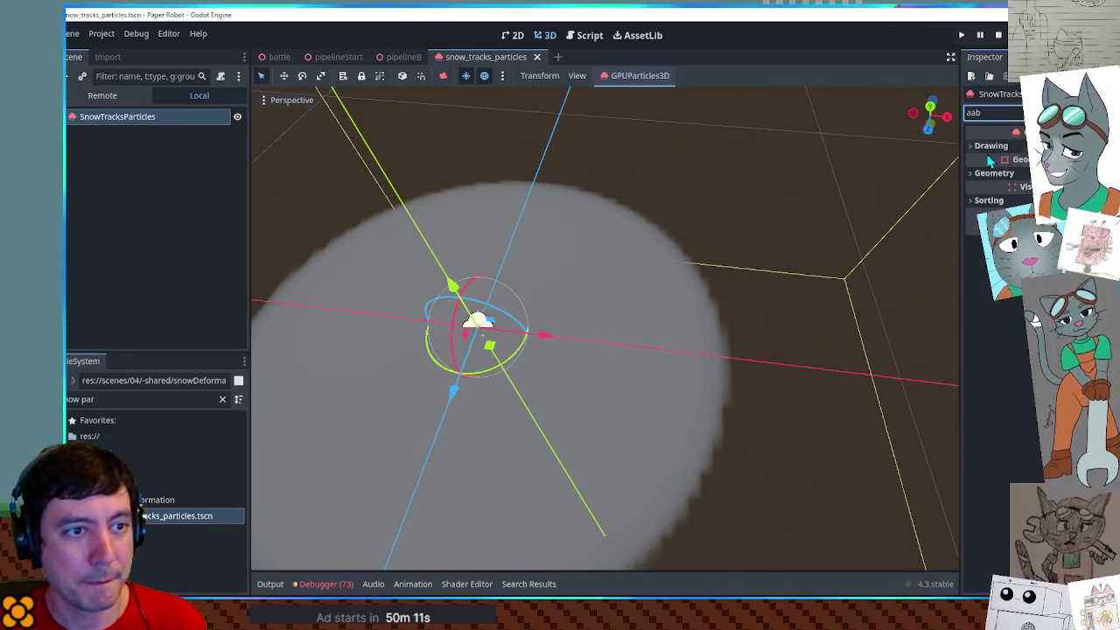
pyautogui.click(987, 174)
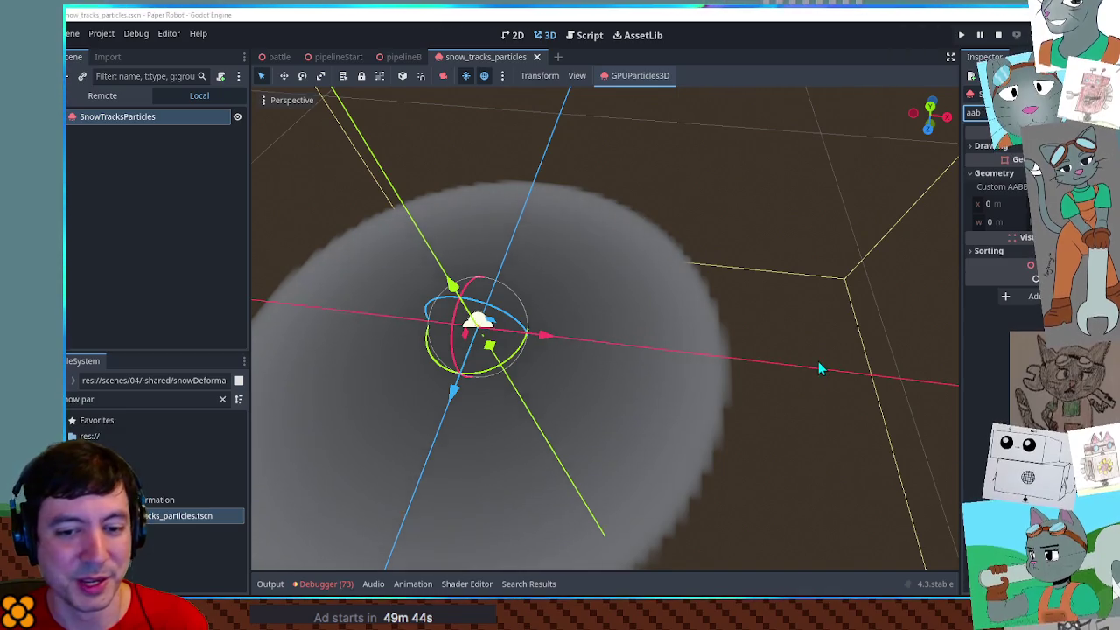
pyautogui.click(777, 253)
pyautogui.scroll(-5, 777, 282)
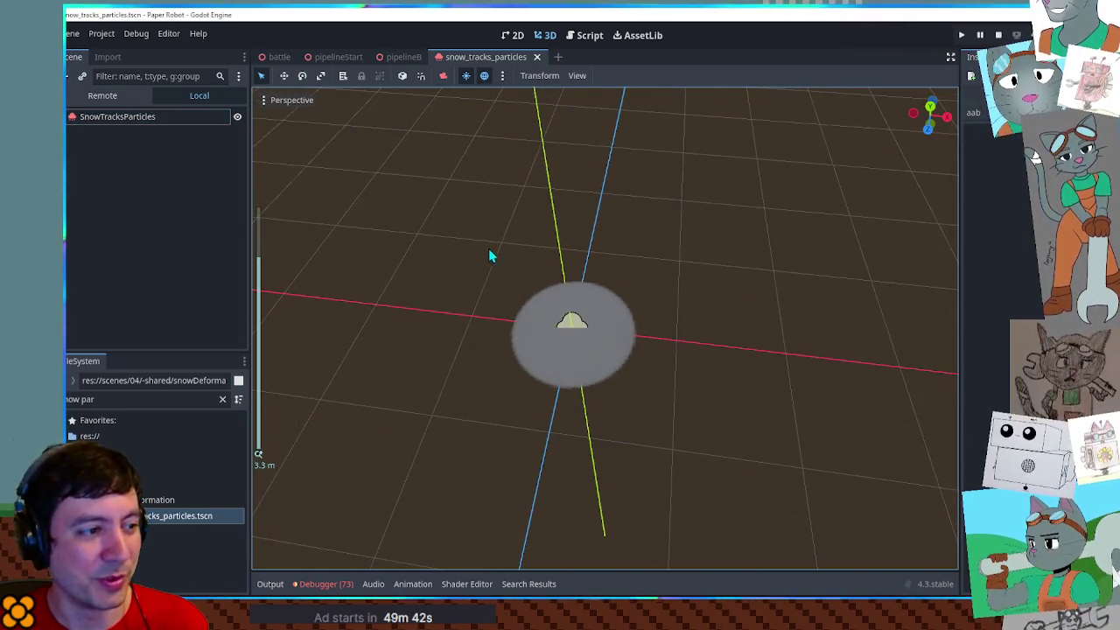
pyautogui.click(569, 324)
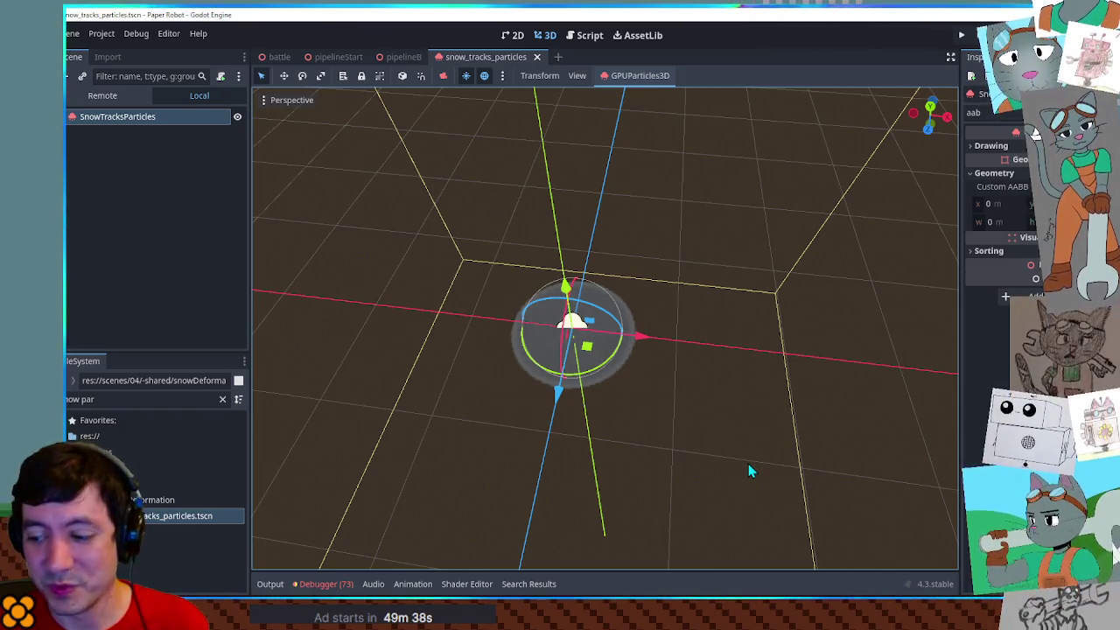
pyautogui.click(794, 335)
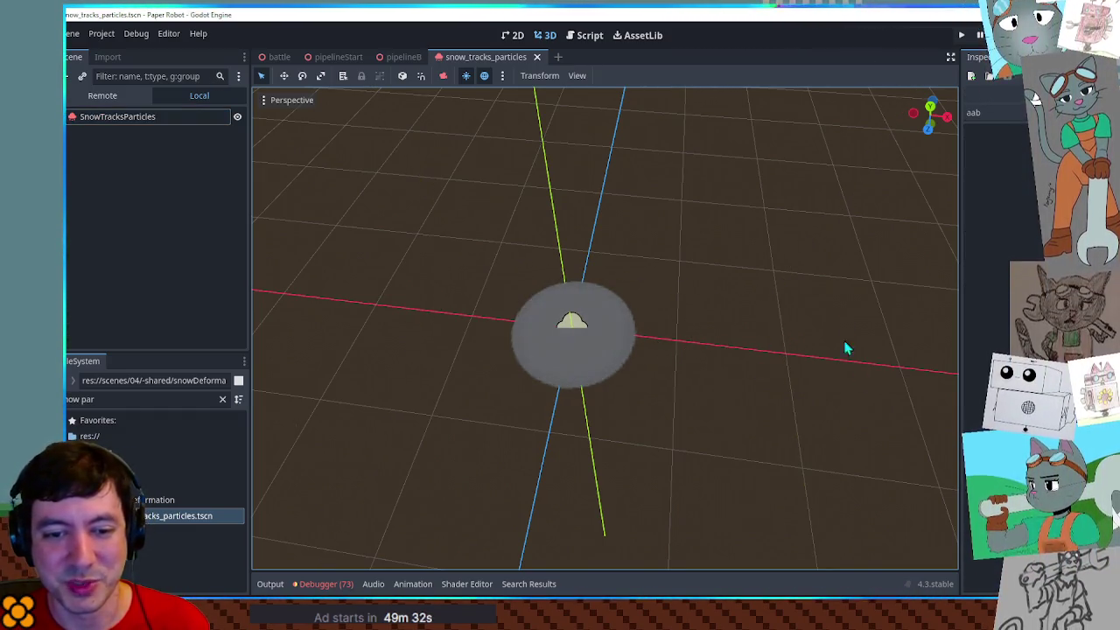
pyautogui.moveTo(626, 355)
pyautogui.mouseDown()
pyautogui.moveTo(640, 298)
pyautogui.moveTo(582, 342)
pyautogui.mouseUp()
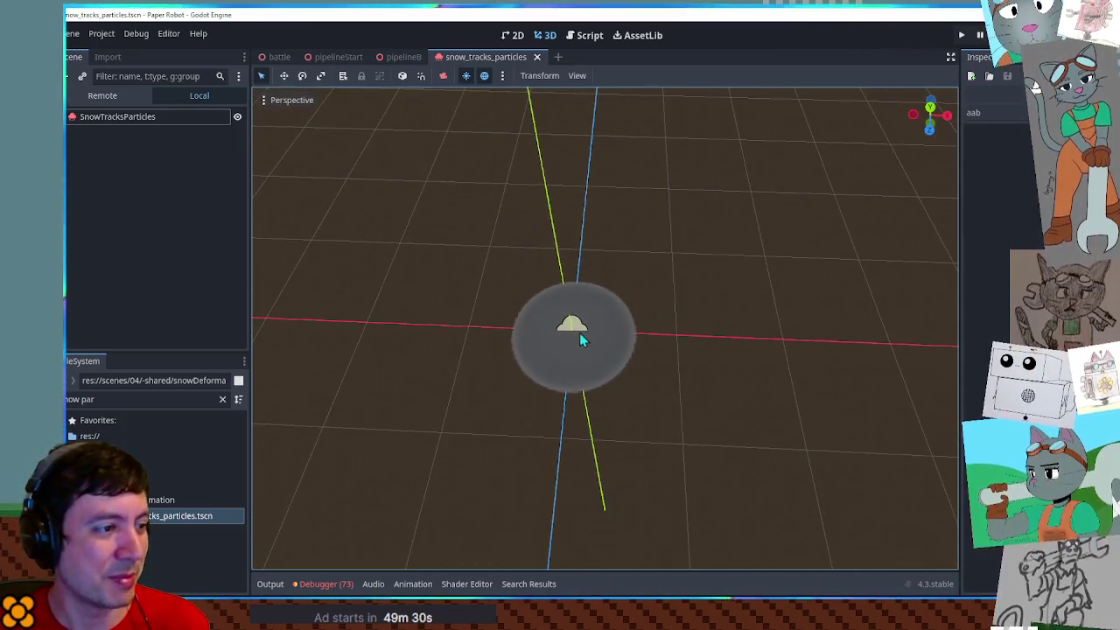
pyautogui.click(579, 338)
pyautogui.scroll(-5, 716, 358)
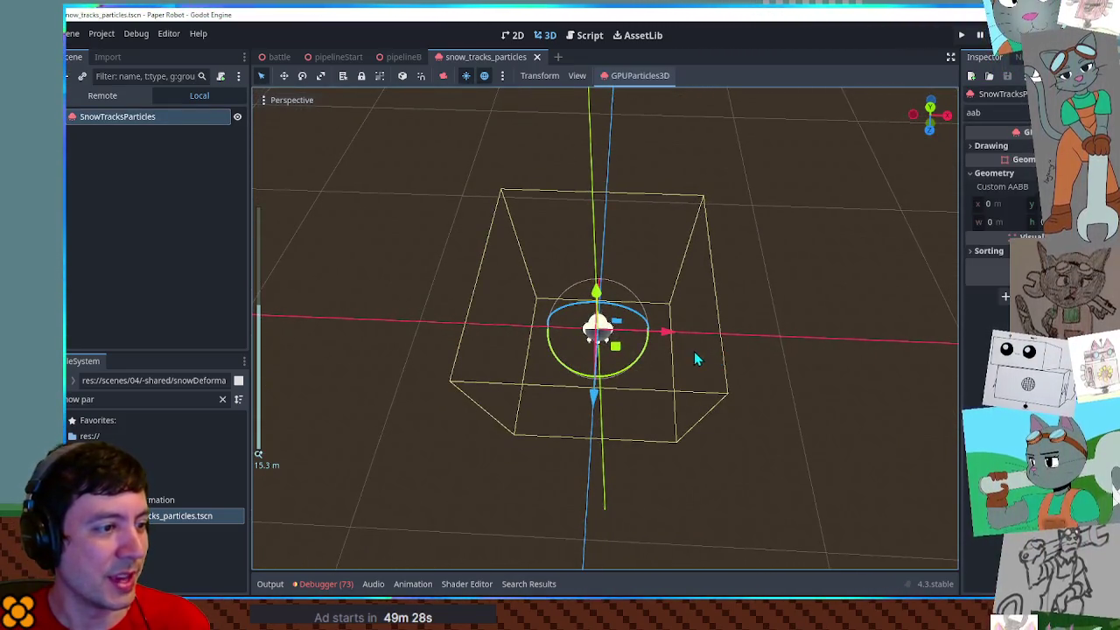
# Set the Drawing Visibility AABB x to -20 and its width to 40 m
pyautogui.click(996, 204)
pyautogui.write('3.445')
pyautogui.hotkey('ctrl', 'z')
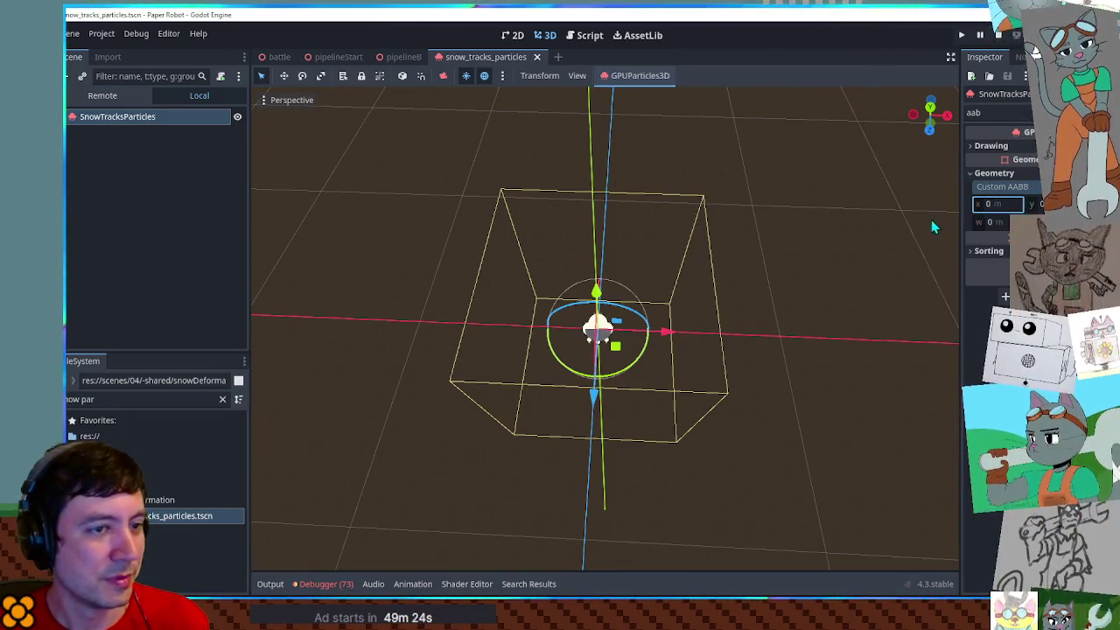
pyautogui.click(991, 145)
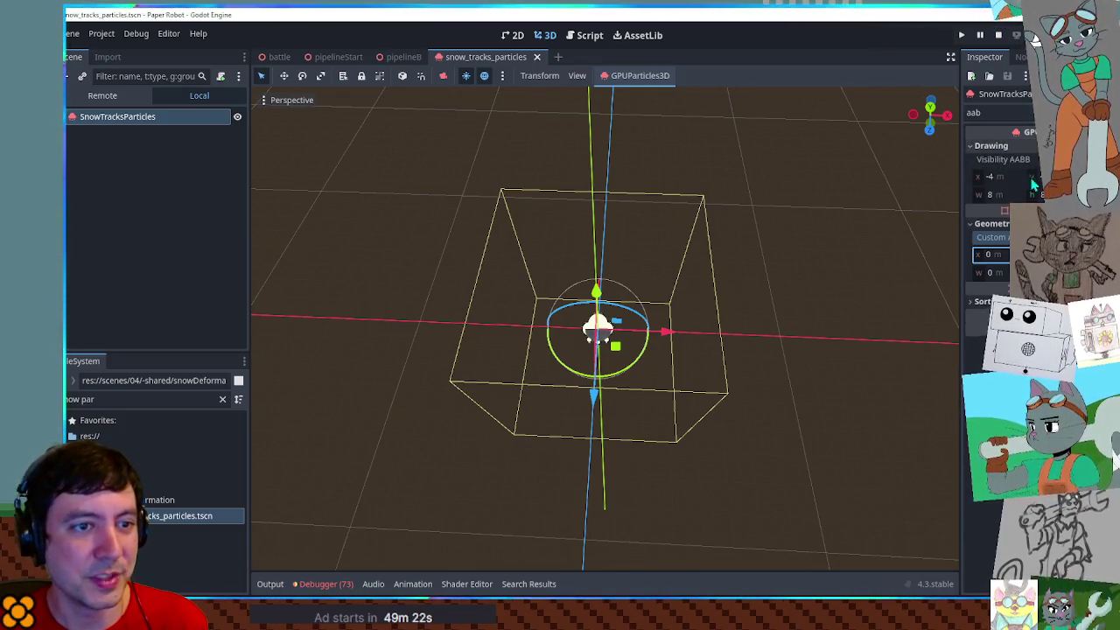
pyautogui.click(993, 177)
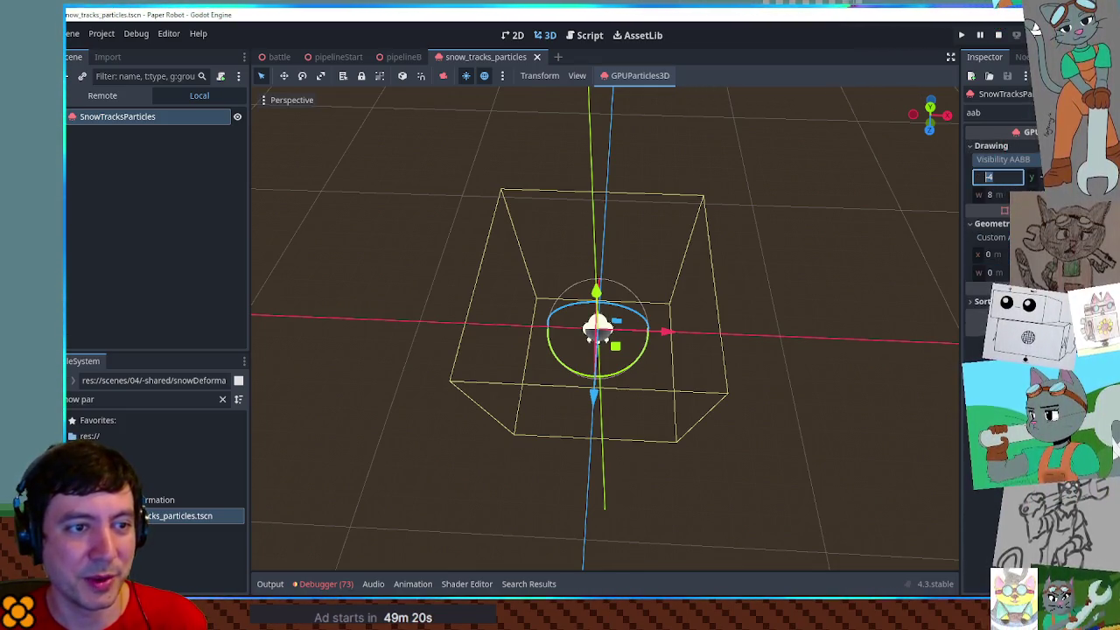
pyautogui.write('-20')
pyautogui.press('Return')
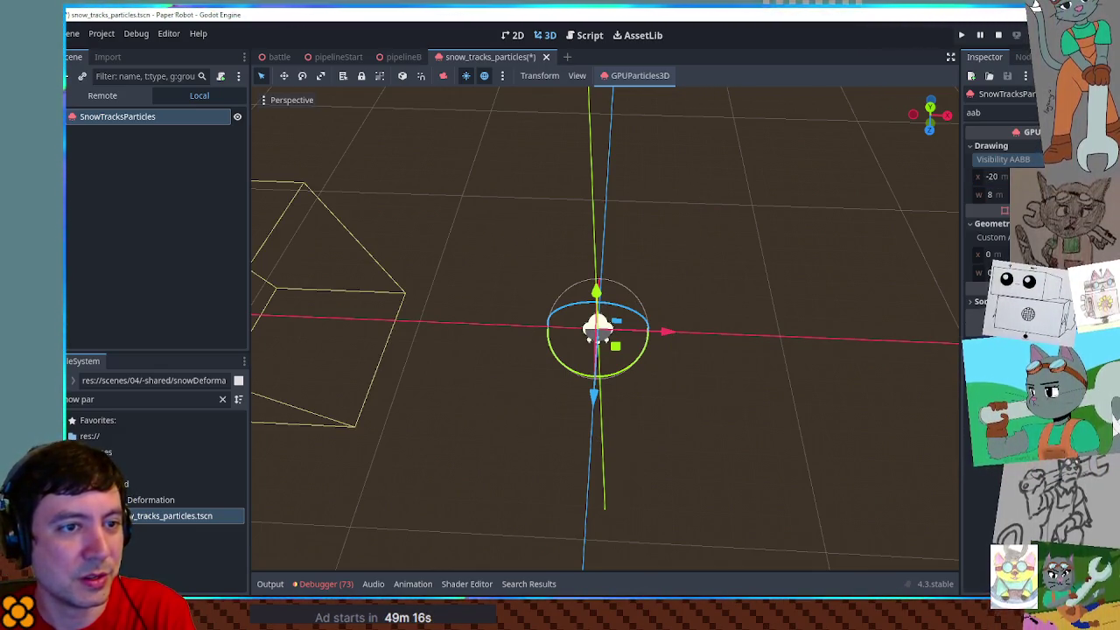
pyautogui.click(1002, 196)
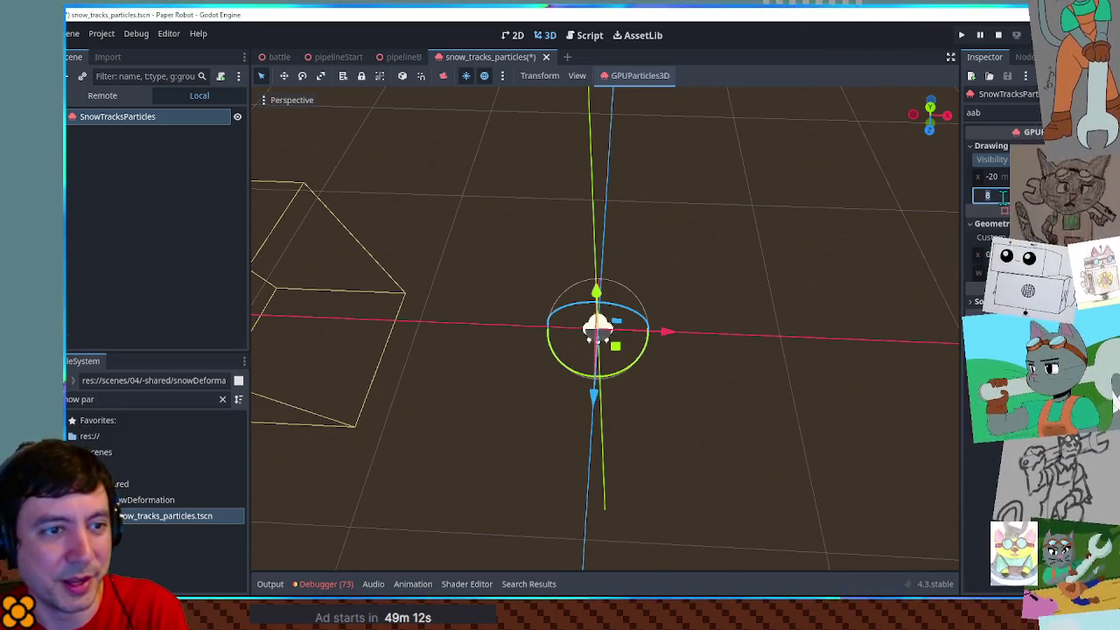
pyautogui.write('40')
pyautogui.press('Return')
# Widen the Visibility AABB to 60 m starting at x -30
pyautogui.scroll(-3, 834, 271)
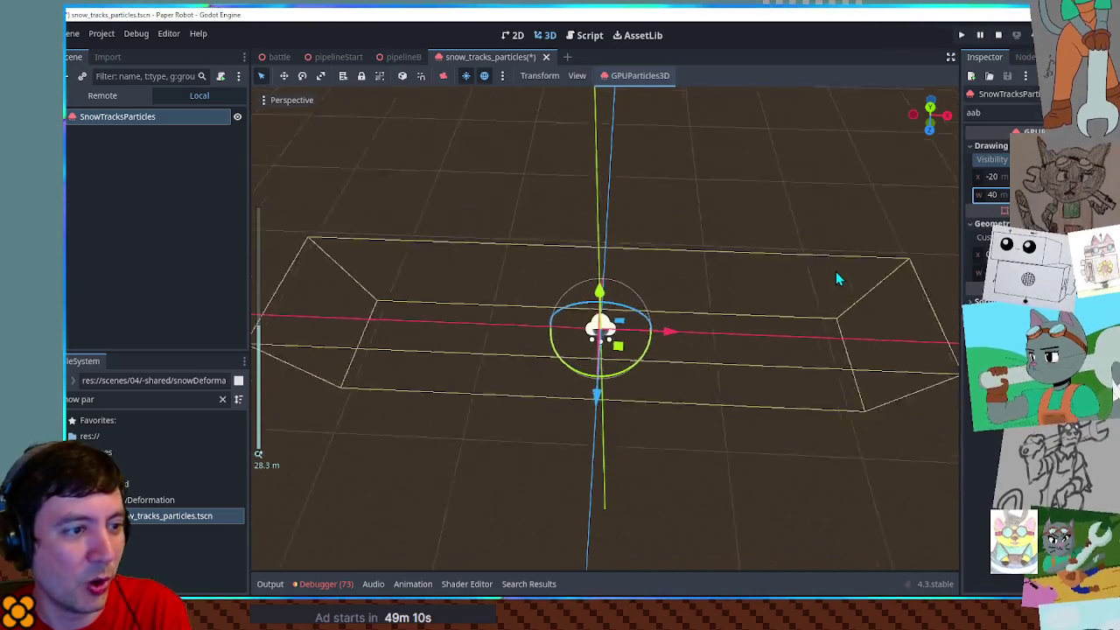
pyautogui.scroll(3, 843, 280)
pyautogui.write('60')
pyautogui.click(1005, 178)
pyautogui.write('-30')
pyautogui.press('Return')
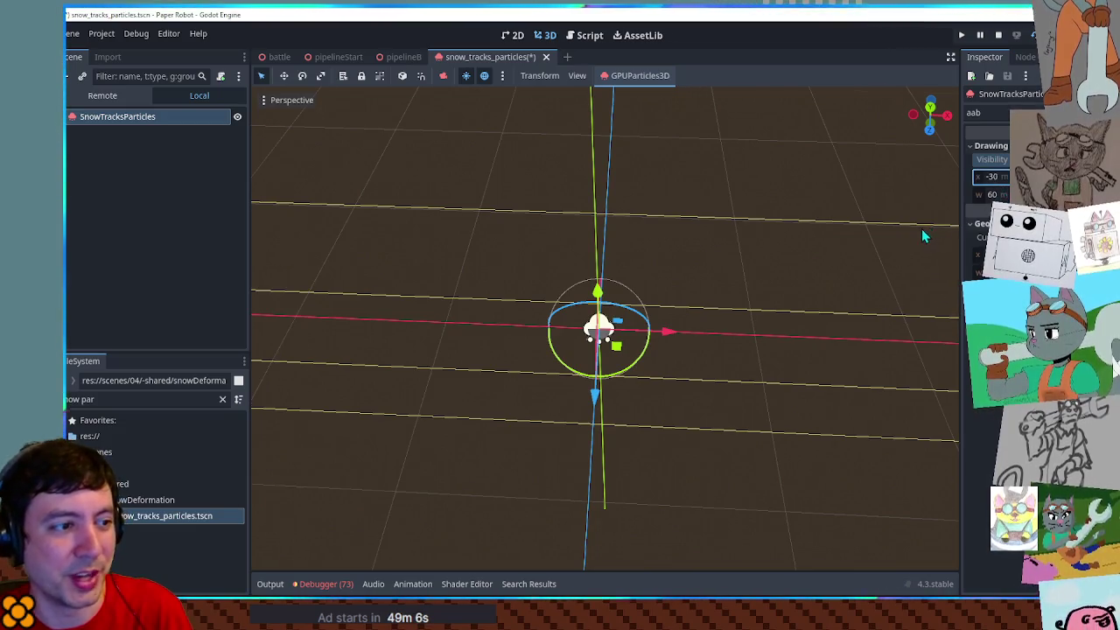
pyautogui.scroll(-3, 924, 235)
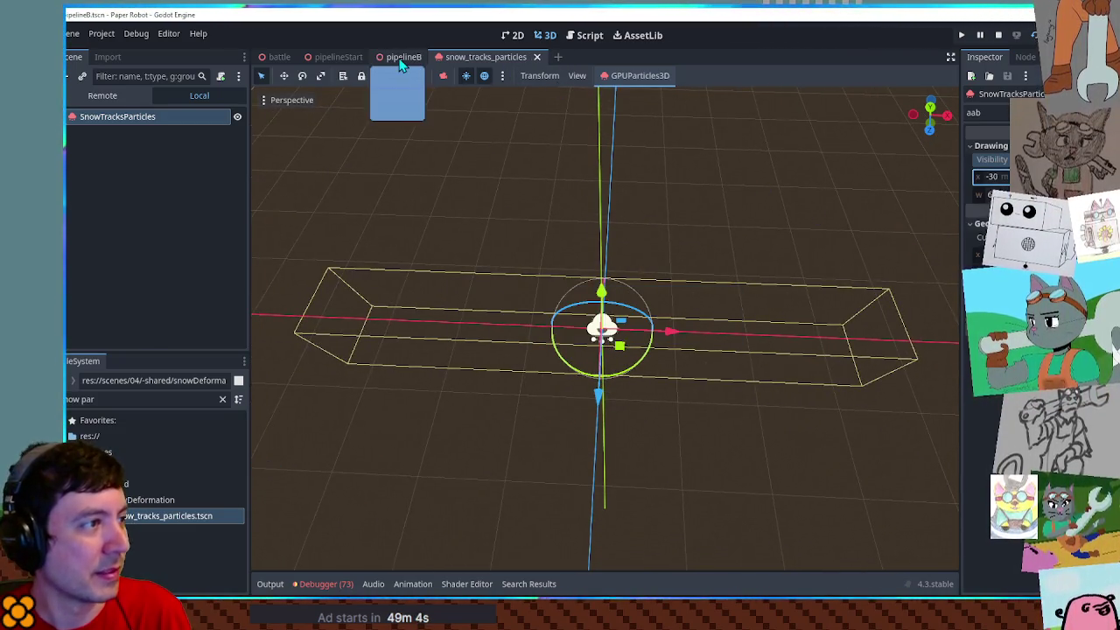
# Stop the running game from pipelineB and switch to the snow_tracks_particles scene tab
pyautogui.click(404, 57)
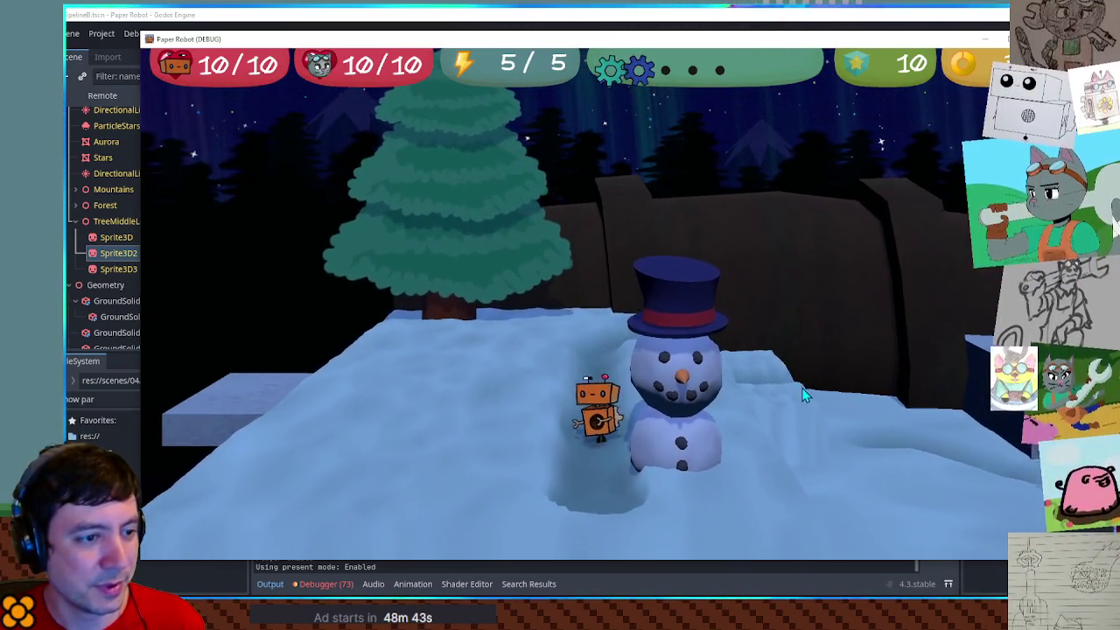
pyautogui.press('F8')
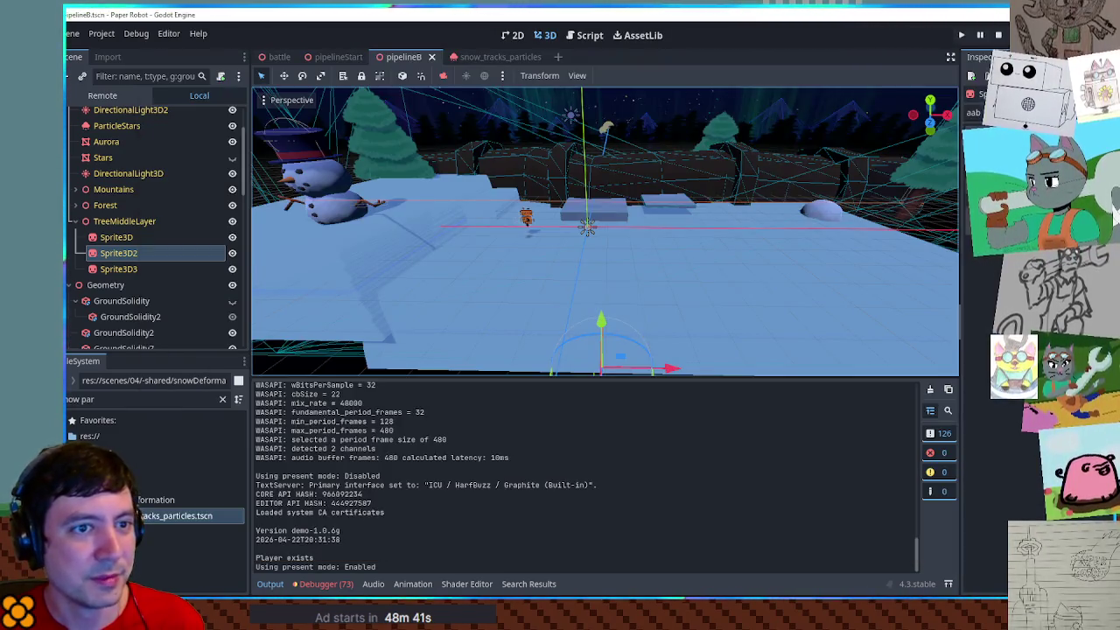
pyautogui.click(488, 57)
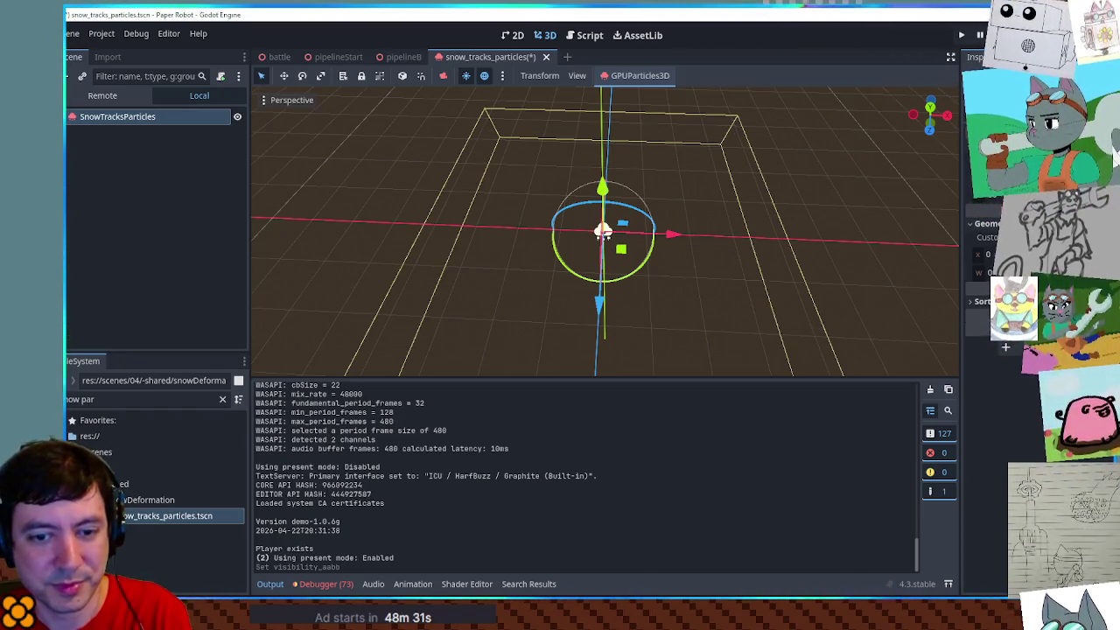
# Save the particles scene, walk the robot through snow in-game, stop, and close the scene tab
pyautogui.moveTo(787, 289)
pyautogui.mouseDown()
pyautogui.moveTo(799, 292)
pyautogui.moveTo(759, 200)
pyautogui.mouseUp()
pyautogui.hotkey('ctrl', 's')
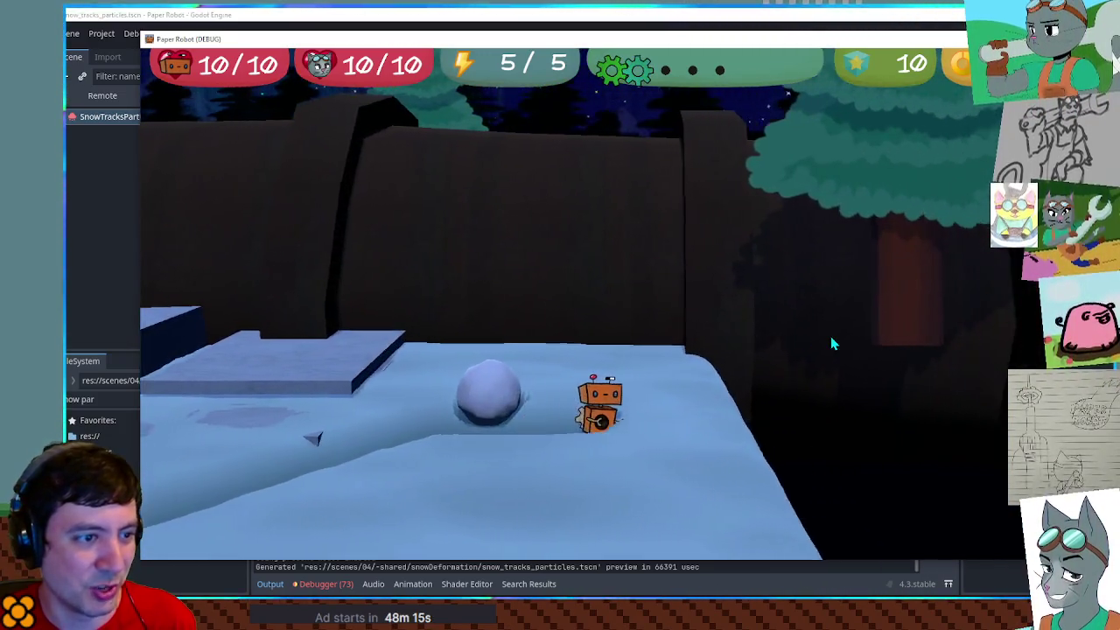
pyautogui.press('s')
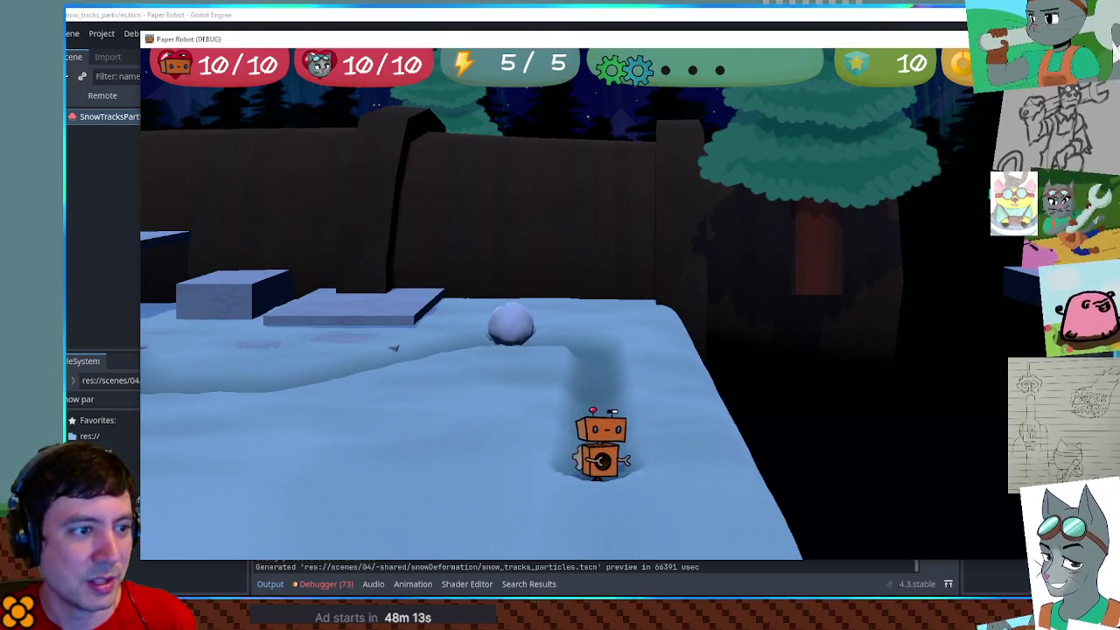
pyautogui.press('F8')
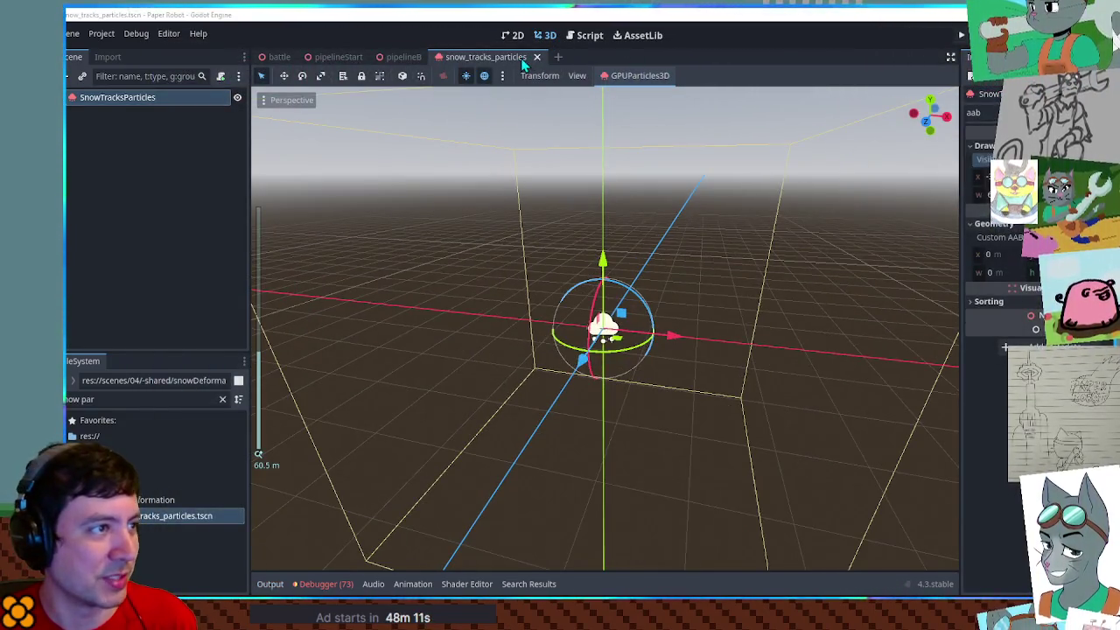
pyautogui.click(536, 56)
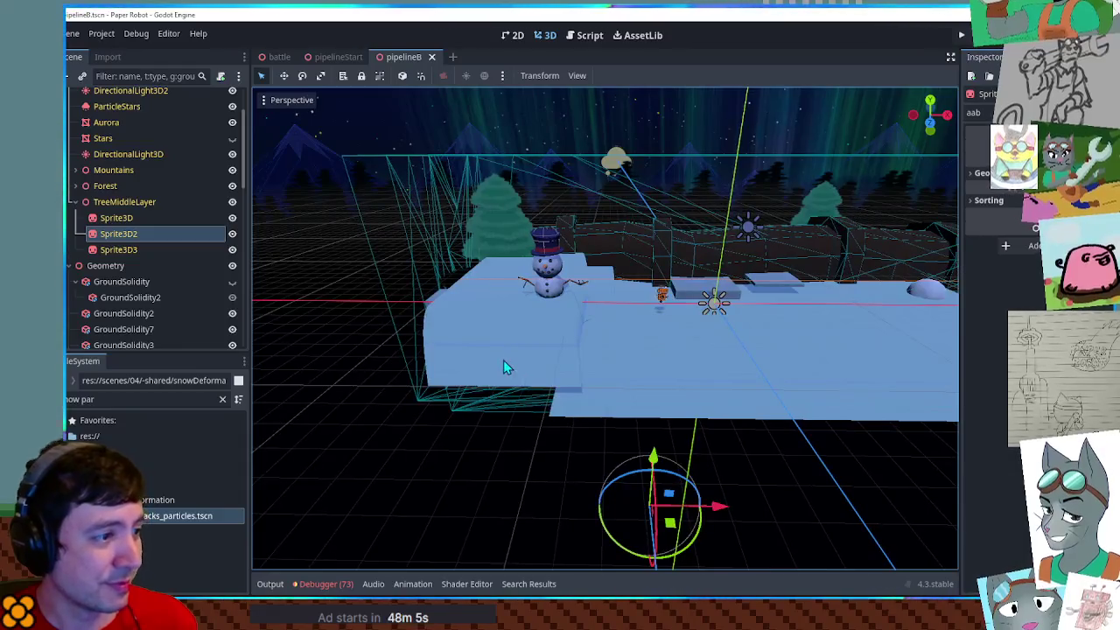
# Select the Tab2 and GroundSolidity pieces while orbiting around the snowy level
pyautogui.click(435, 300)
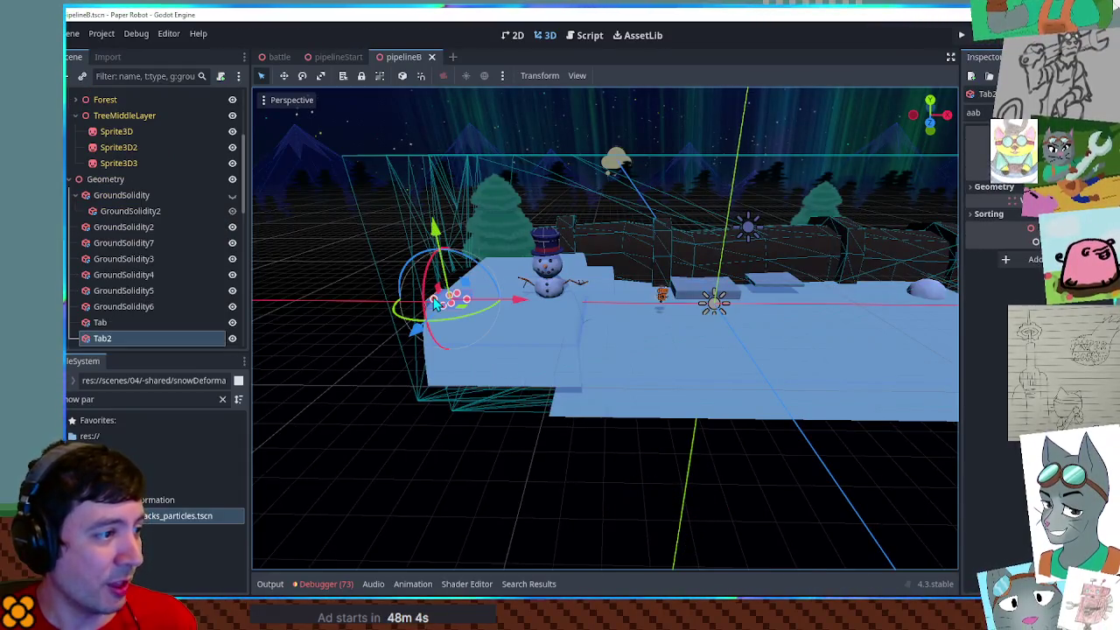
pyautogui.click(127, 197)
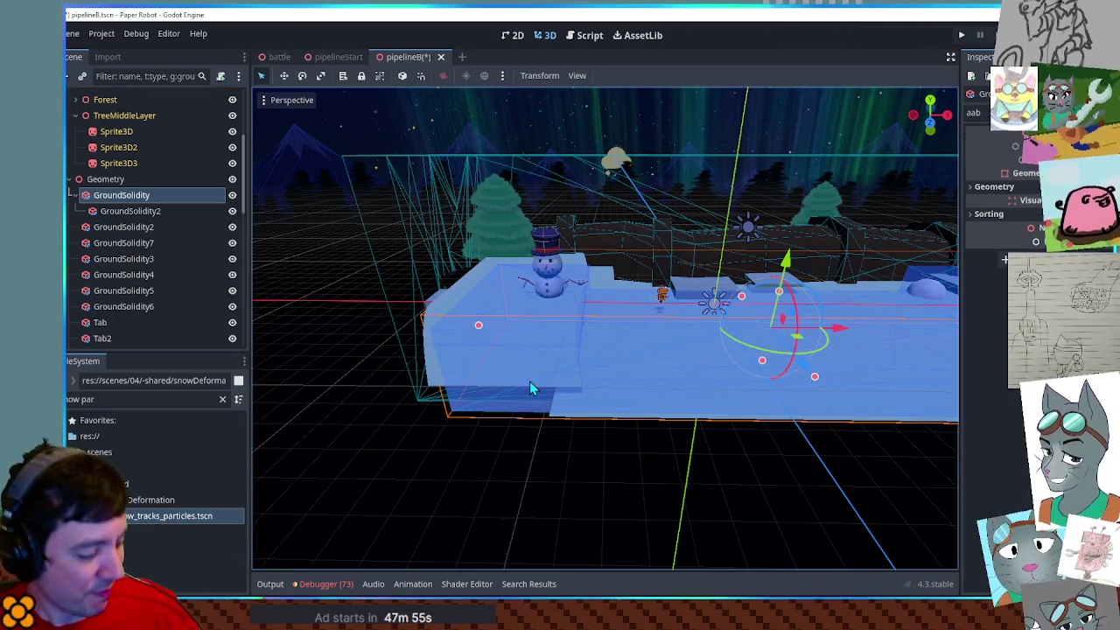
pyautogui.moveTo(530, 385)
pyautogui.mouseDown()
pyautogui.moveTo(520, 444)
pyautogui.moveTo(363, 435)
pyautogui.moveTo(665, 490)
pyautogui.mouseUp()
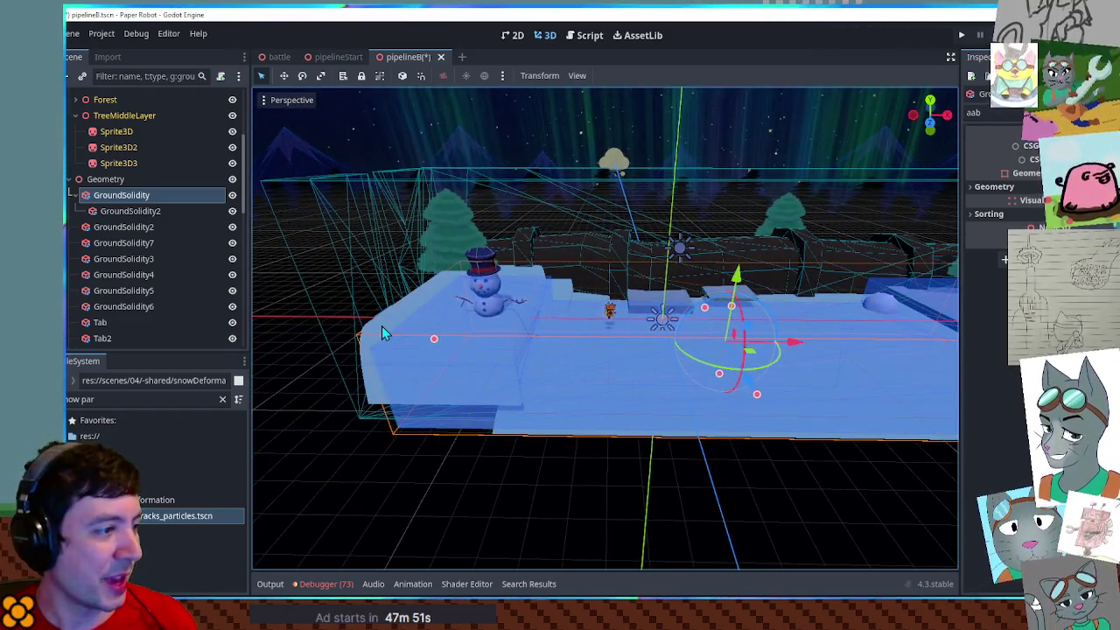
pyautogui.click(382, 334)
pyautogui.moveTo(251, 321)
pyautogui.mouseDown()
pyautogui.moveTo(673, 376)
pyautogui.moveTo(448, 373)
pyautogui.moveTo(525, 388)
pyautogui.moveTo(783, 382)
pyautogui.mouseUp()
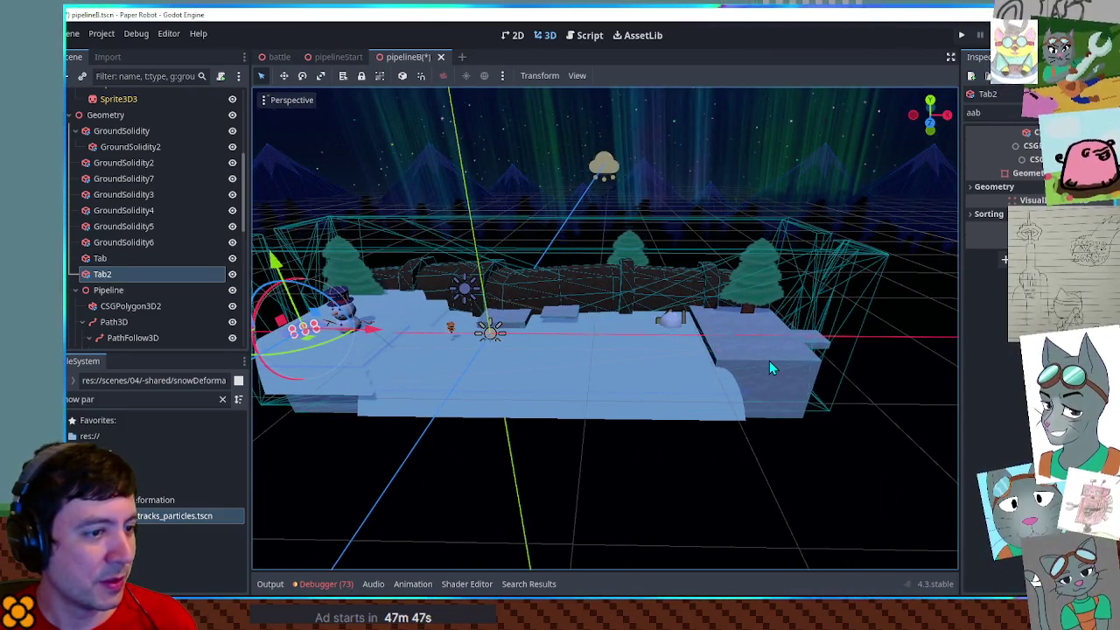
pyautogui.click(770, 367)
# Resize the GroundSolidity2 ground block with its size handle and save pipelineB
pyautogui.click(180, 149)
pyautogui.moveTo(612, 350)
pyautogui.mouseDown()
pyautogui.moveTo(547, 362)
pyautogui.moveTo(679, 366)
pyautogui.mouseUp()
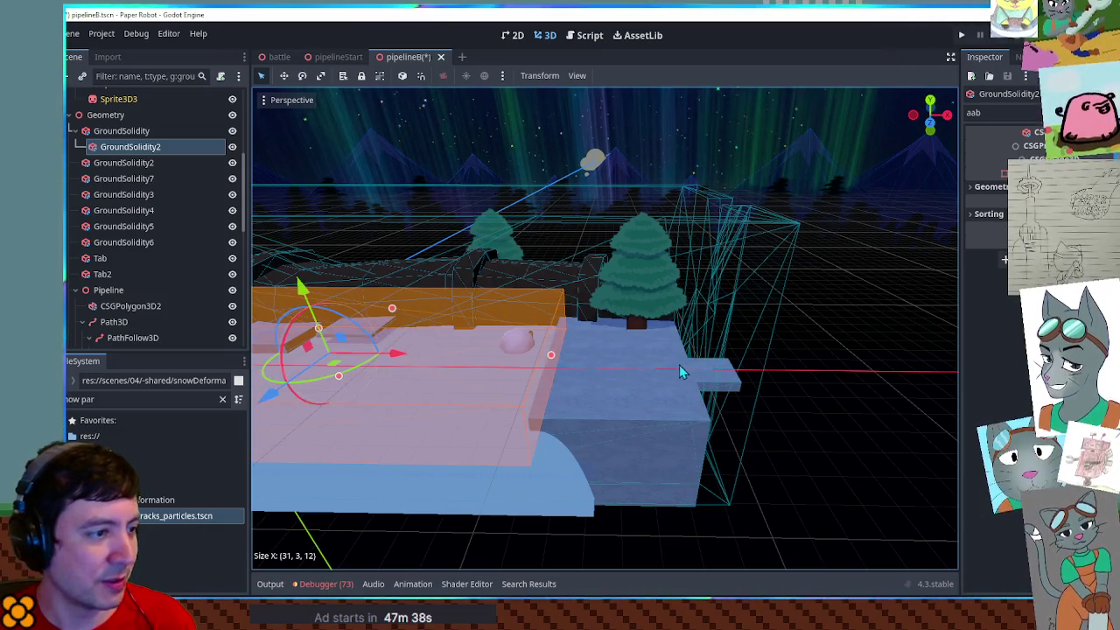
pyautogui.hotkey('ctrl', 's')
pyautogui.scroll(-3, 123, 297)
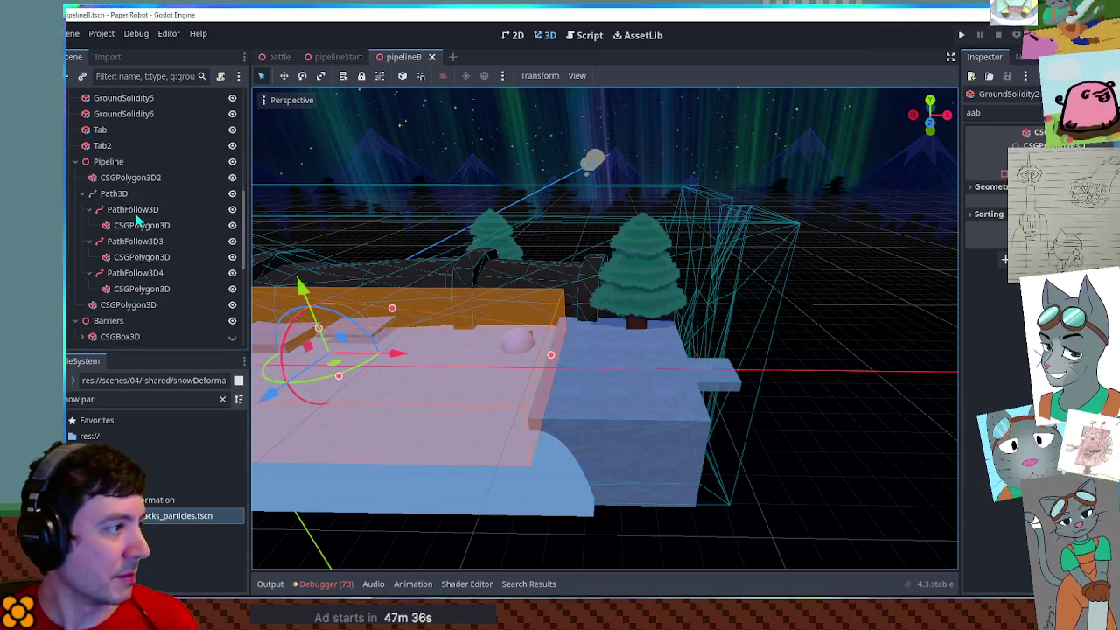
pyautogui.scroll(-5, 131, 263)
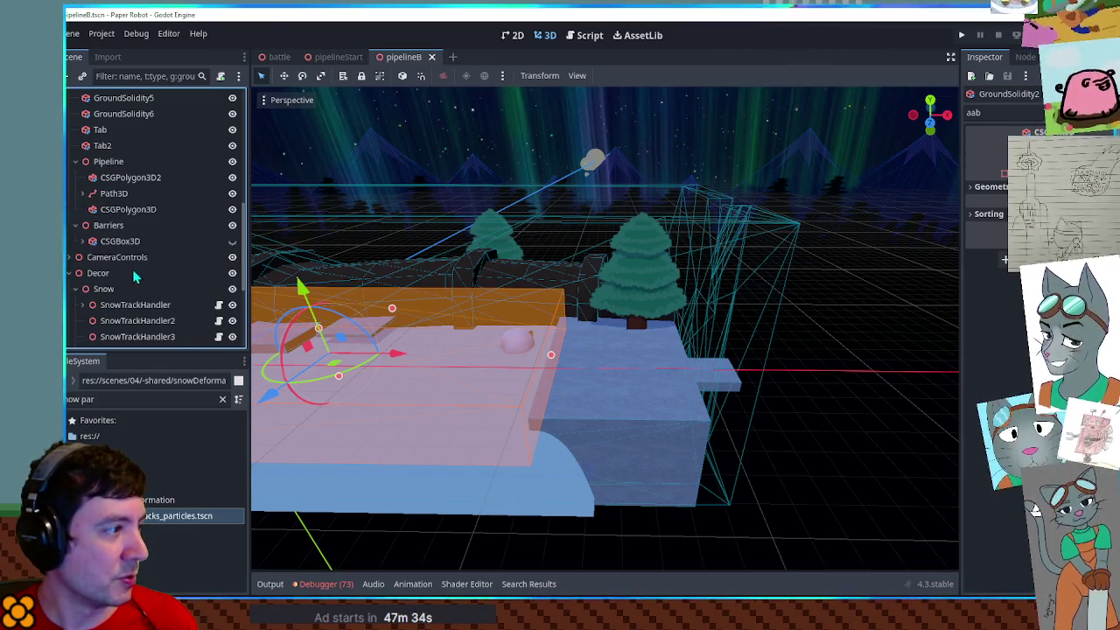
# Duplicate CSGMesh3D3 as CSGMesh3D4, delete its MeshInstance3D child, and expand its Mesh settings
pyautogui.click(116, 258)
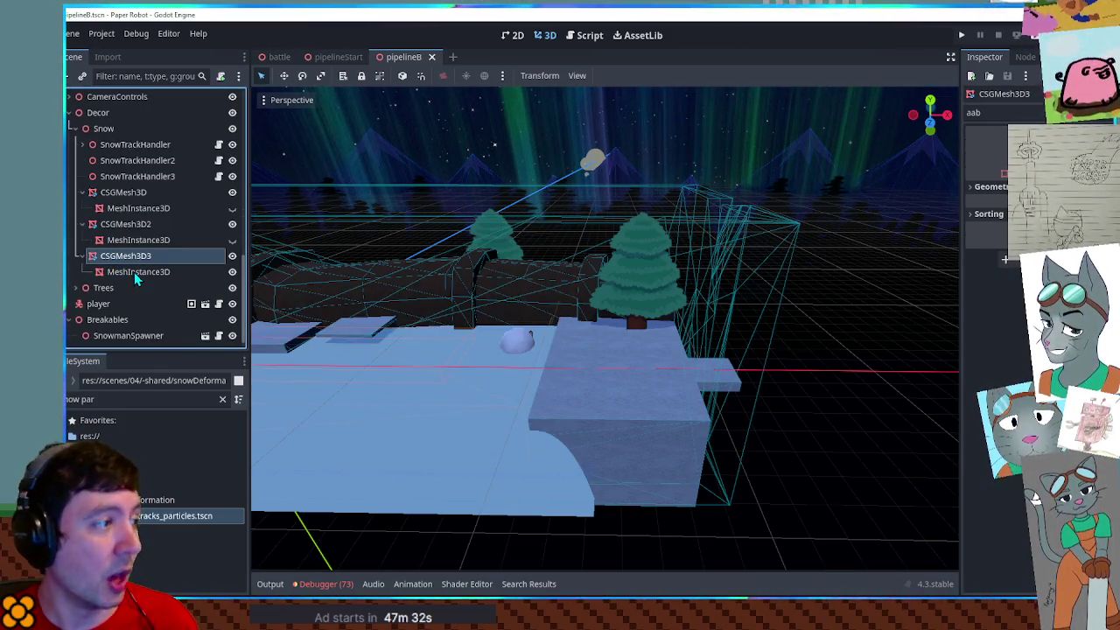
pyautogui.hotkey('ctrl', 'd')
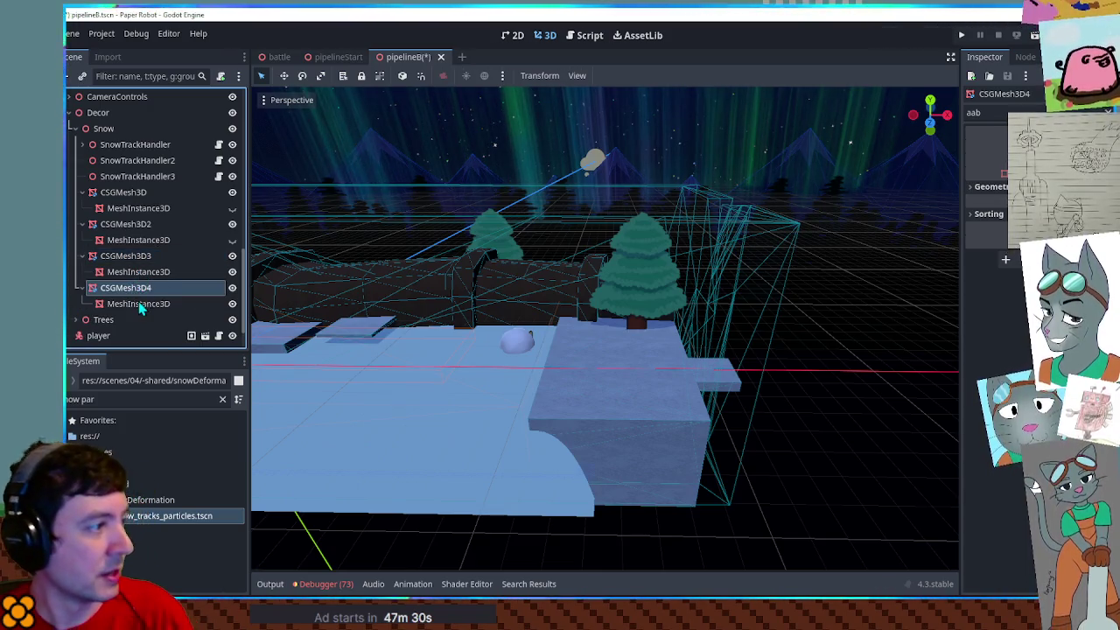
pyautogui.click(140, 306)
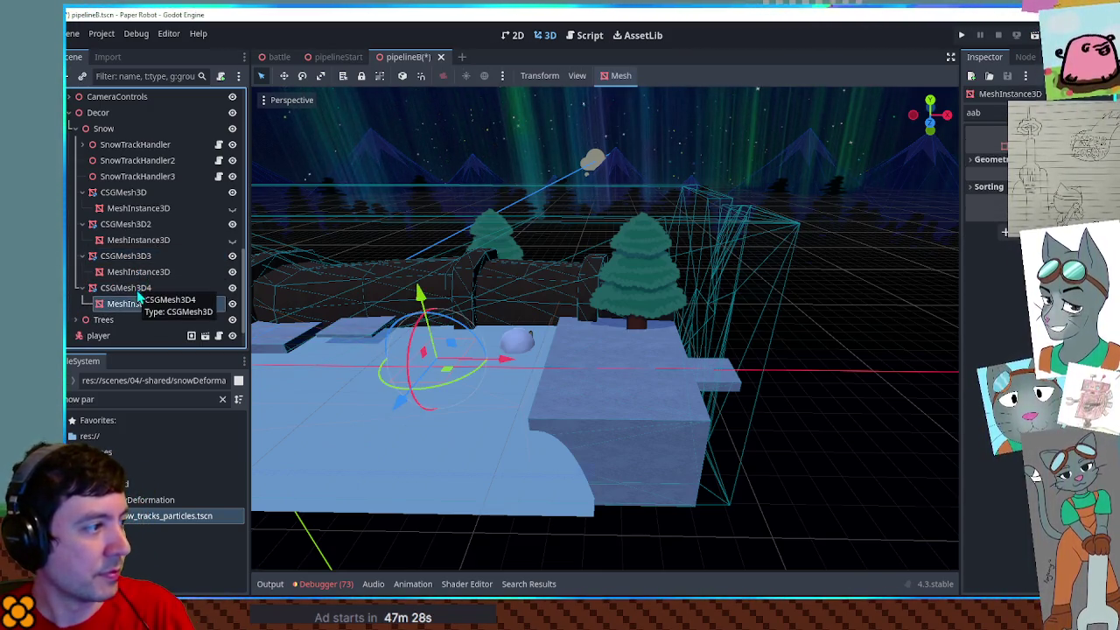
pyautogui.click(138, 289)
pyautogui.click(984, 112)
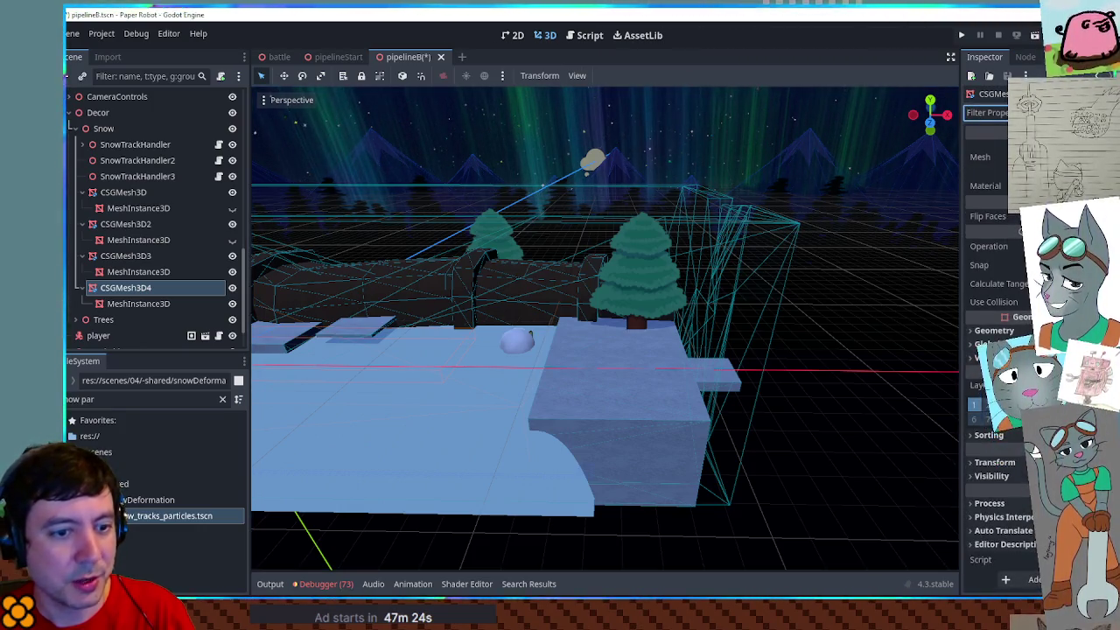
pyautogui.click(113, 302)
pyautogui.press('Delete')
pyautogui.click(136, 289)
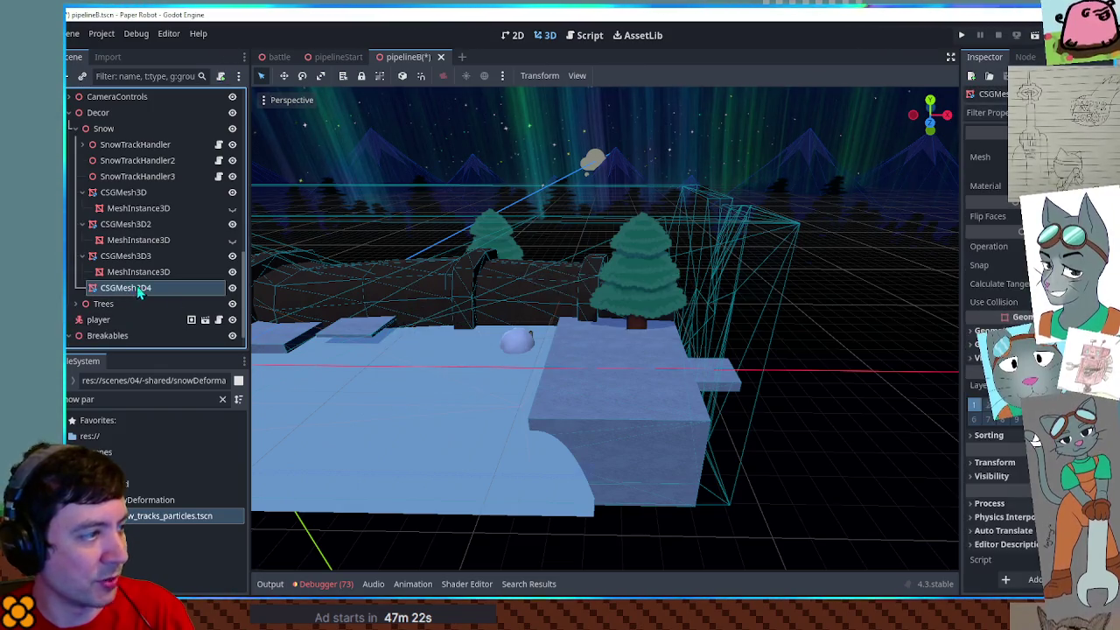
pyautogui.click(1006, 156)
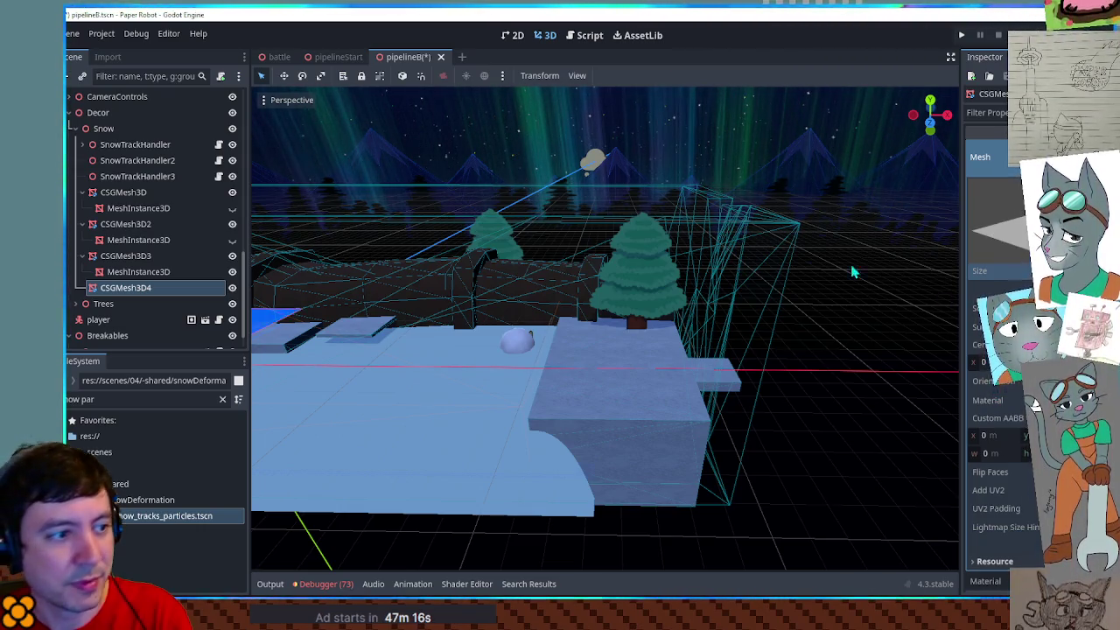
# Move CSGMesh3D4 to the right end of the level and check it in top view
pyautogui.scroll(-5, 877, 283)
pyautogui.moveTo(732, 242); pyautogui.dragTo(698, 376)
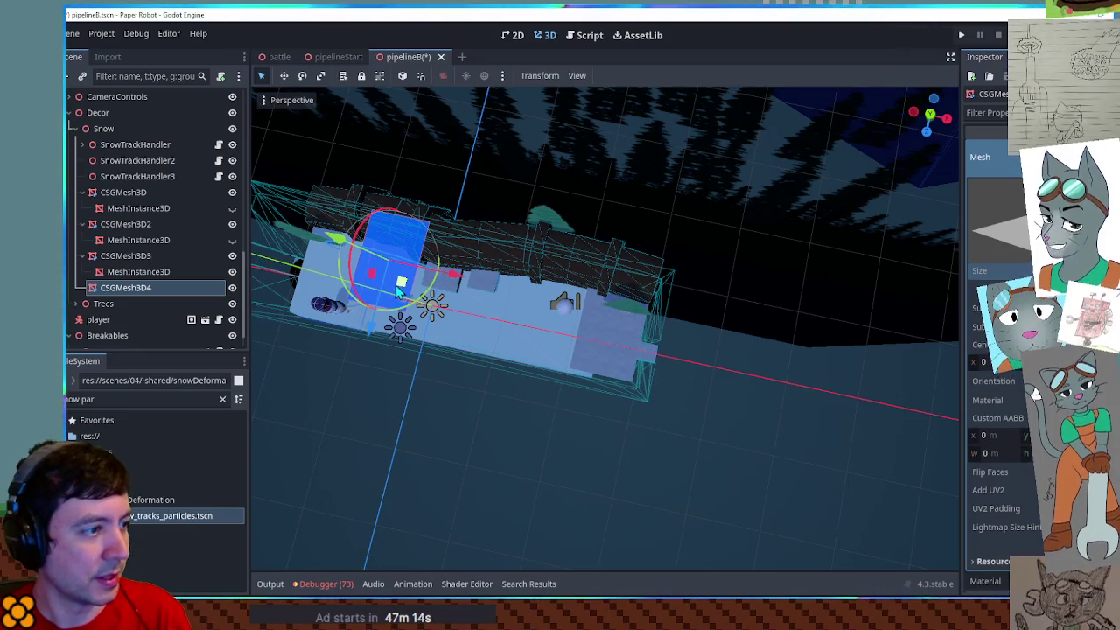
pyautogui.moveTo(401, 282)
pyautogui.mouseDown()
pyautogui.moveTo(622, 331)
pyautogui.moveTo(627, 355)
pyautogui.mouseUp()
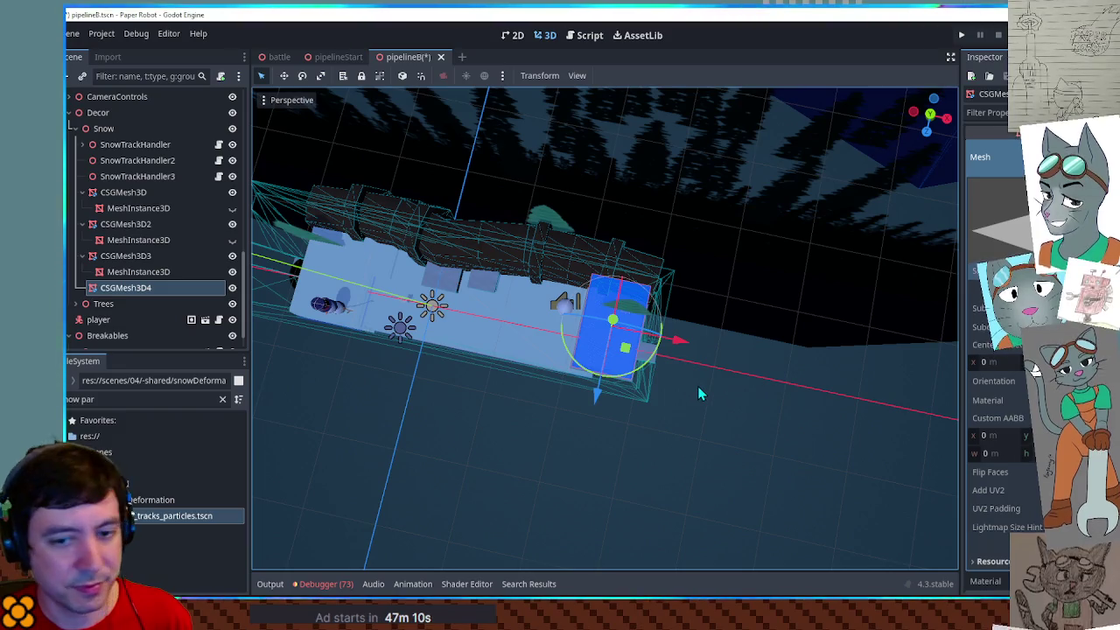
pyautogui.press('KP_7')
pyautogui.scroll(8, 633, 361)
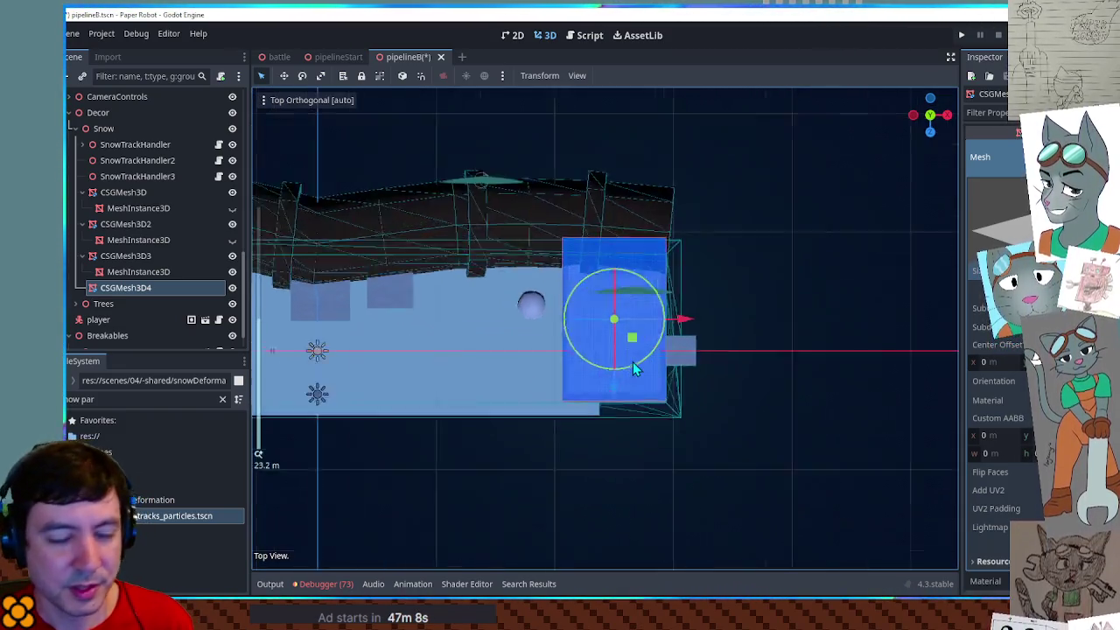
pyautogui.moveTo(643, 341)
pyautogui.mouseDown()
pyautogui.moveTo(643, 357)
pyautogui.moveTo(648, 302)
pyautogui.moveTo(619, 154)
pyautogui.moveTo(650, 216)
pyautogui.moveTo(656, 151)
pyautogui.mouseUp()
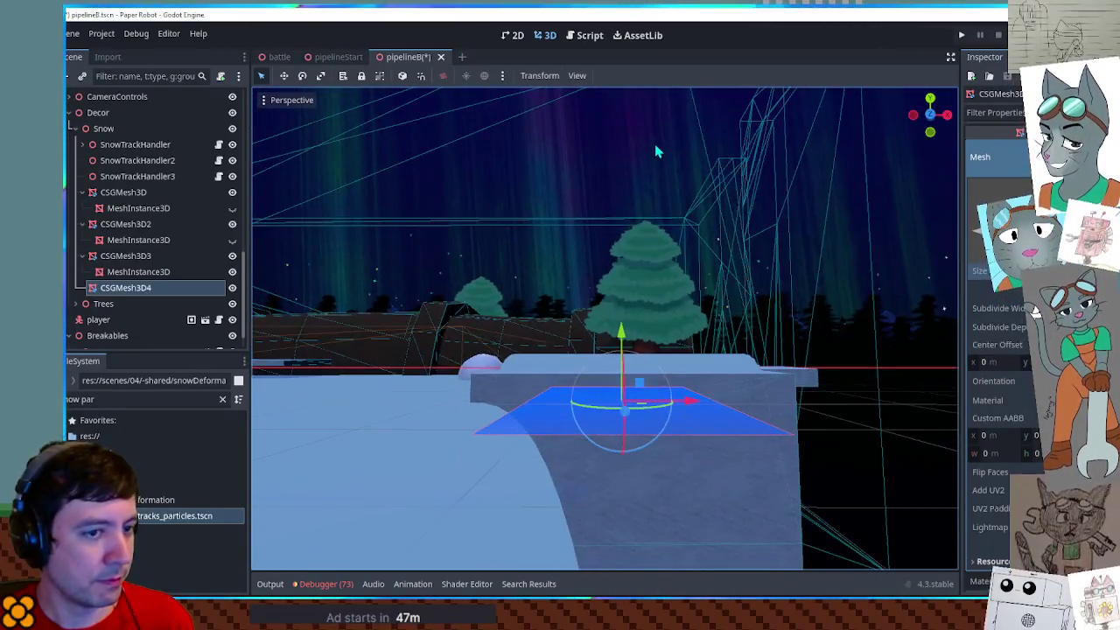
# Raise CSGMesh3D4 one unit onto the platform and verify its position in front view
pyautogui.scroll(-5, 569, 205)
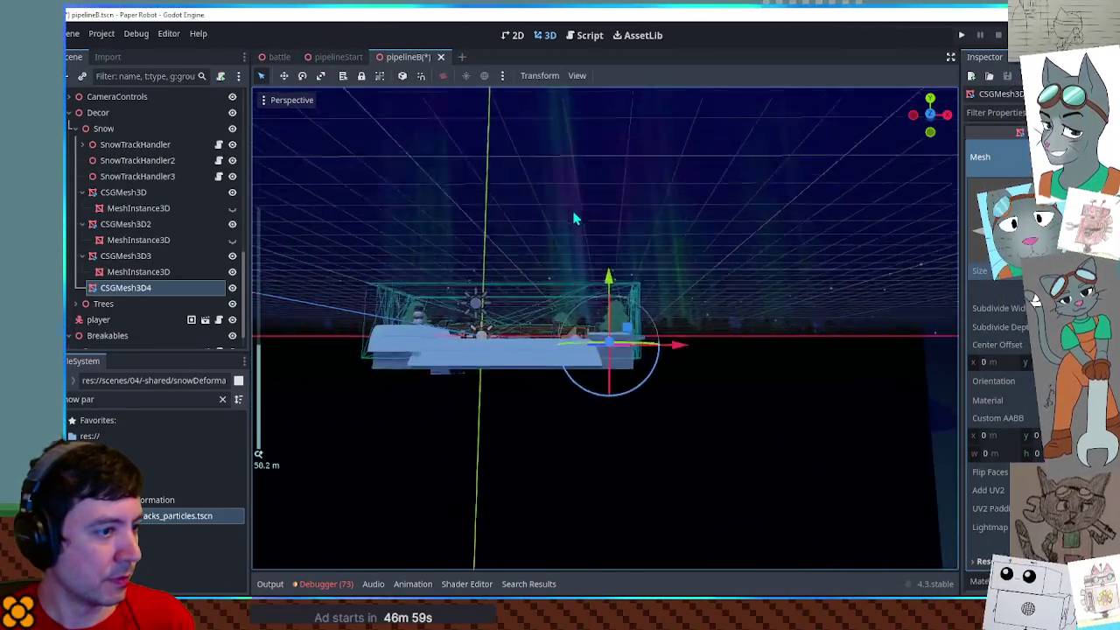
pyautogui.scroll(4, 573, 218)
pyautogui.moveTo(610, 276); pyautogui.dragTo(617, 282)
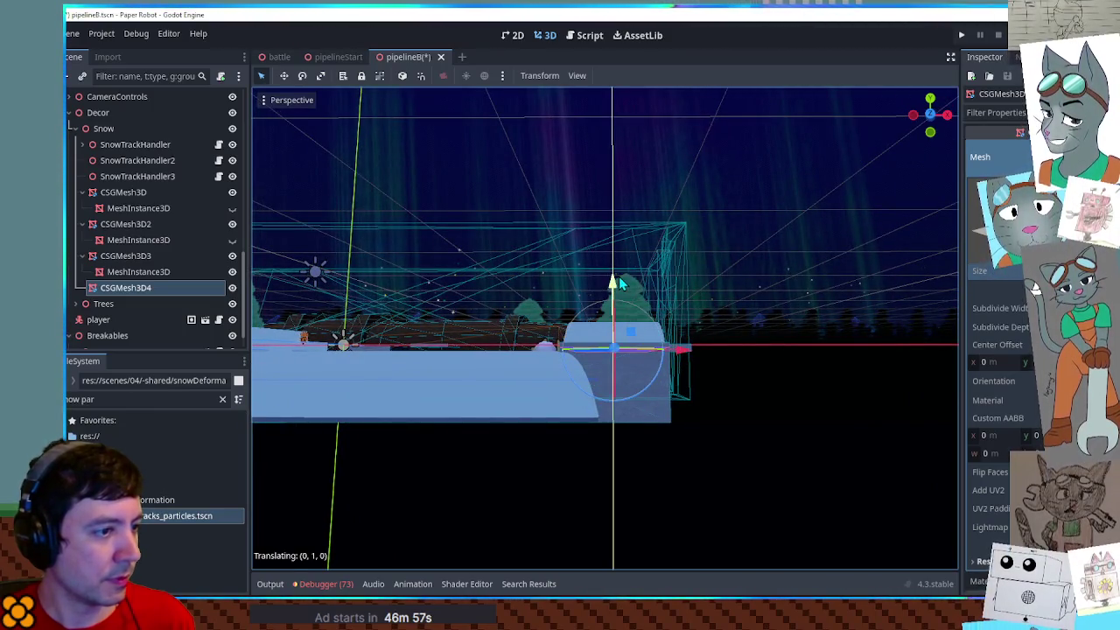
pyautogui.press('KP_1')
pyautogui.scroll(1, 560, 310)
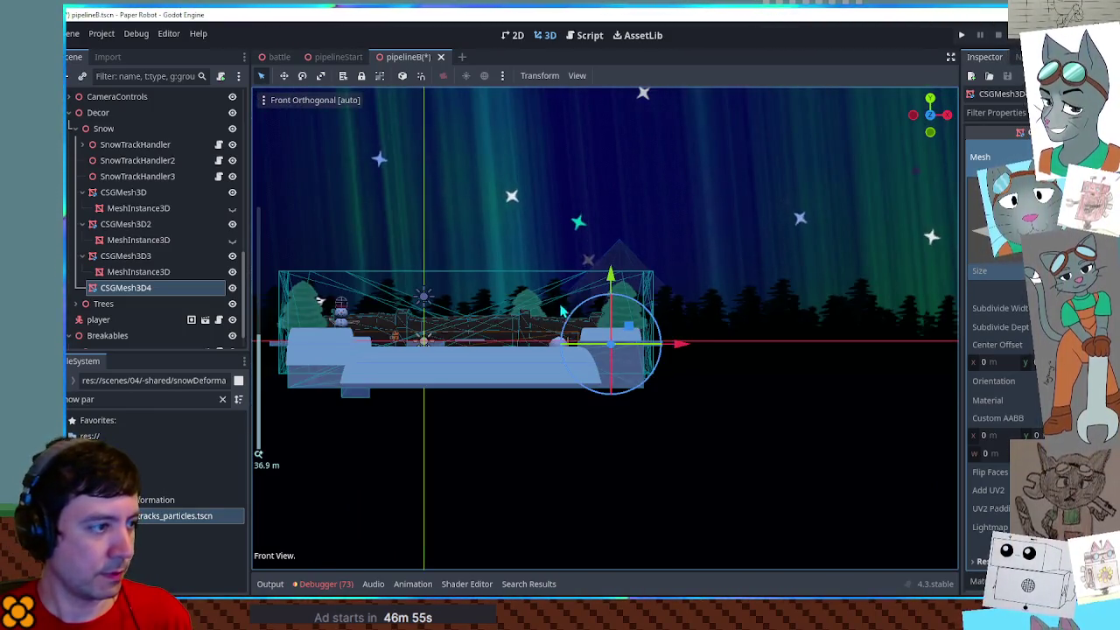
pyautogui.moveTo(721, 344)
pyautogui.mouseDown()
pyautogui.moveTo(473, 345)
pyautogui.moveTo(736, 349)
pyautogui.moveTo(740, 300)
pyautogui.moveTo(595, 340)
pyautogui.moveTo(555, 329)
pyautogui.moveTo(538, 348)
pyautogui.moveTo(558, 348)
pyautogui.mouseUp()
pyautogui.hotkey('ctrl', 'z')
pyautogui.moveTo(599, 301); pyautogui.dragTo(551, 334)
pyautogui.click(146, 194)
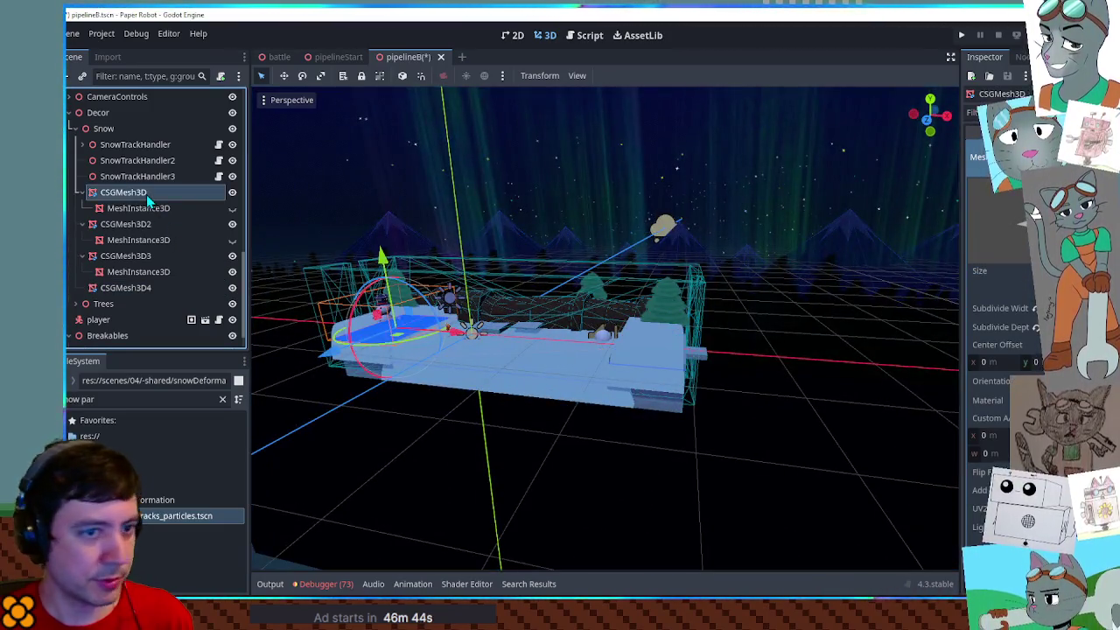
# Duplicate SnowTrackHandler3 into SnowTrackHandler4 with CSGMesh3D4 as its snow plane, then run the game
pyautogui.click(139, 286)
pyautogui.moveTo(612, 376); pyautogui.dragTo(660, 405)
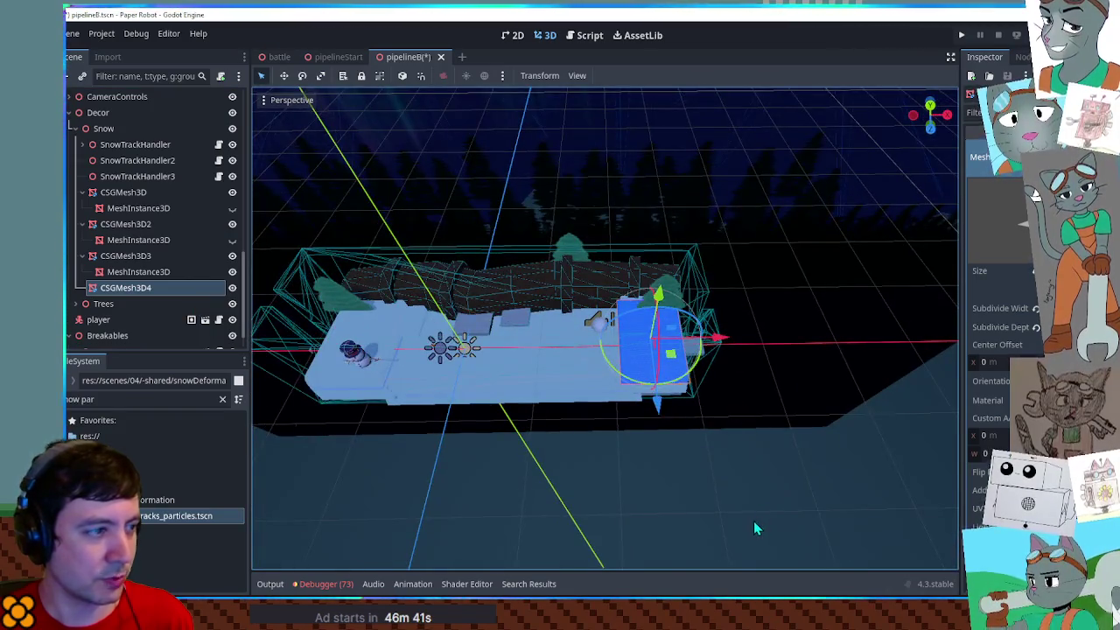
pyautogui.click(116, 178)
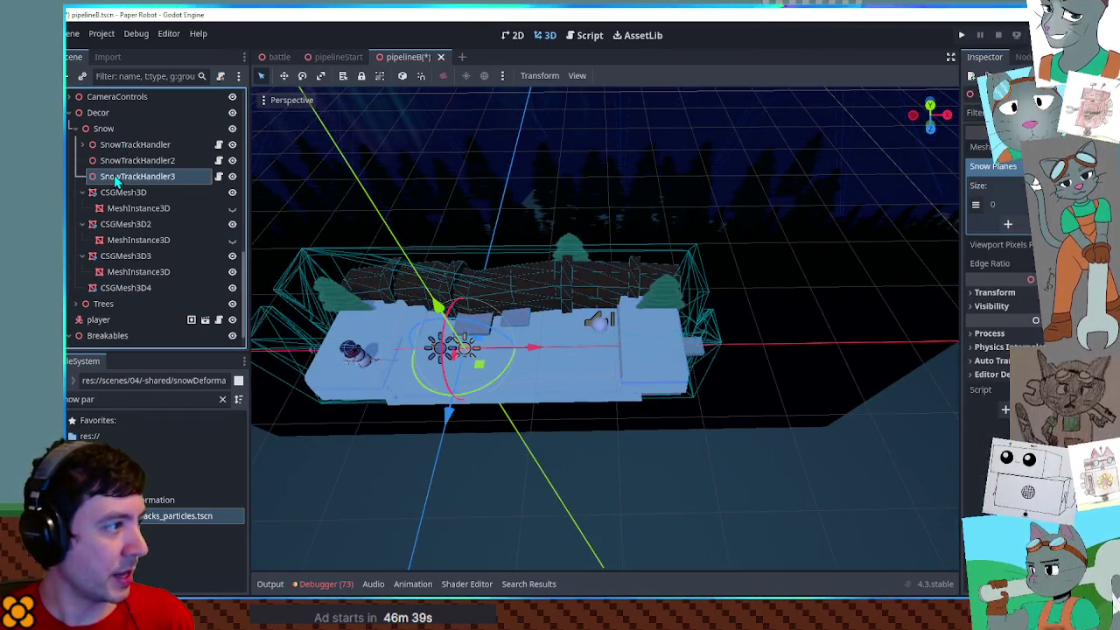
pyautogui.hotkey('ctrl', 'd')
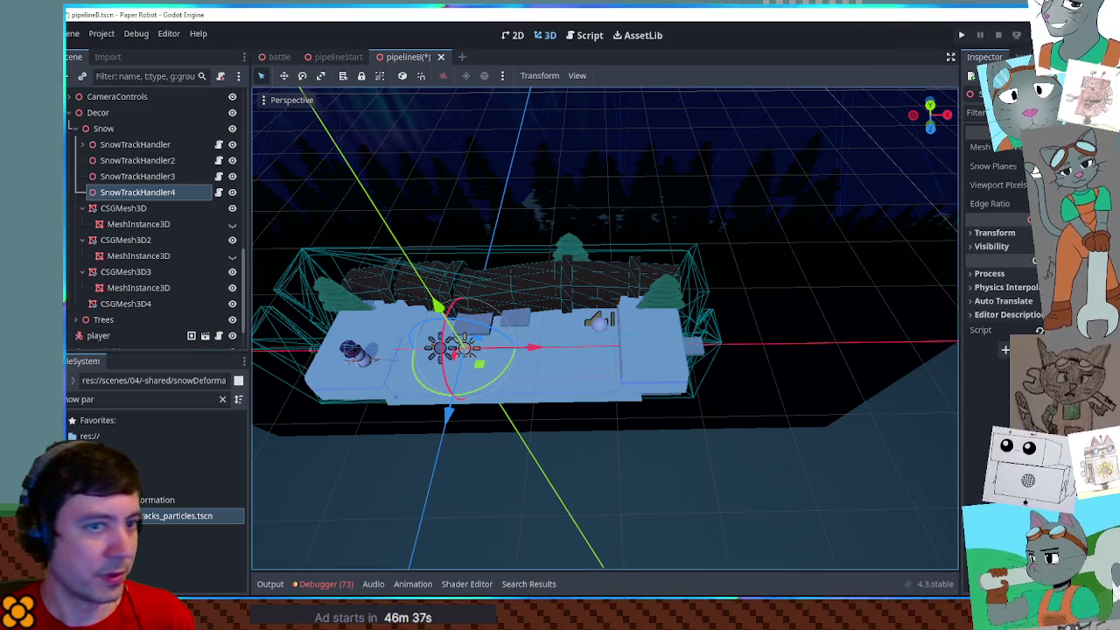
pyautogui.click(1033, 166)
pyautogui.click(1007, 224)
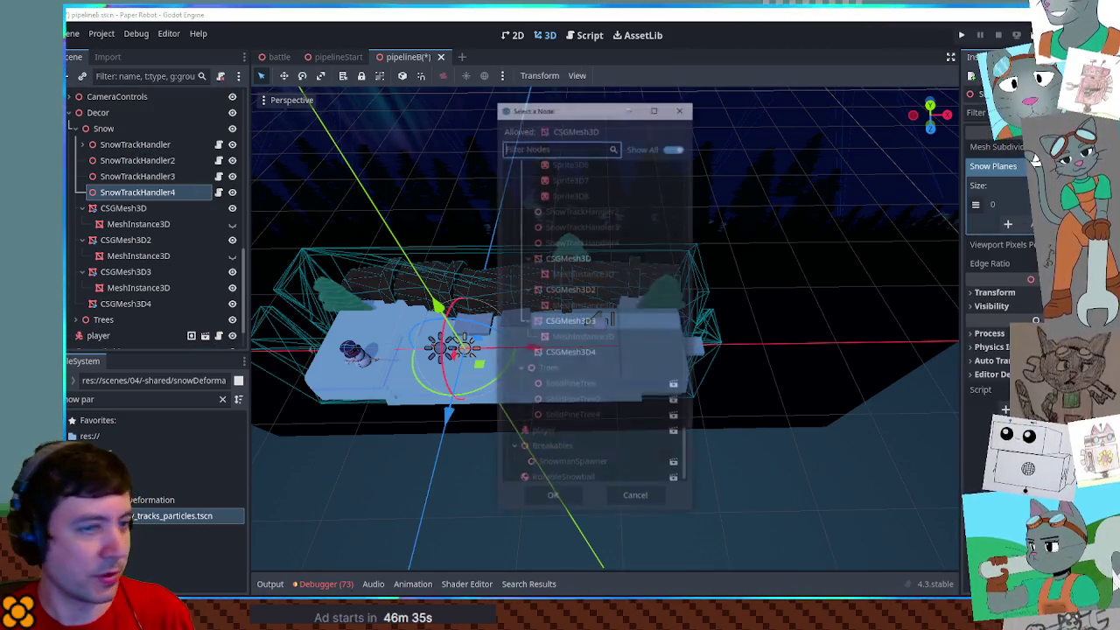
pyautogui.doubleClick(588, 353)
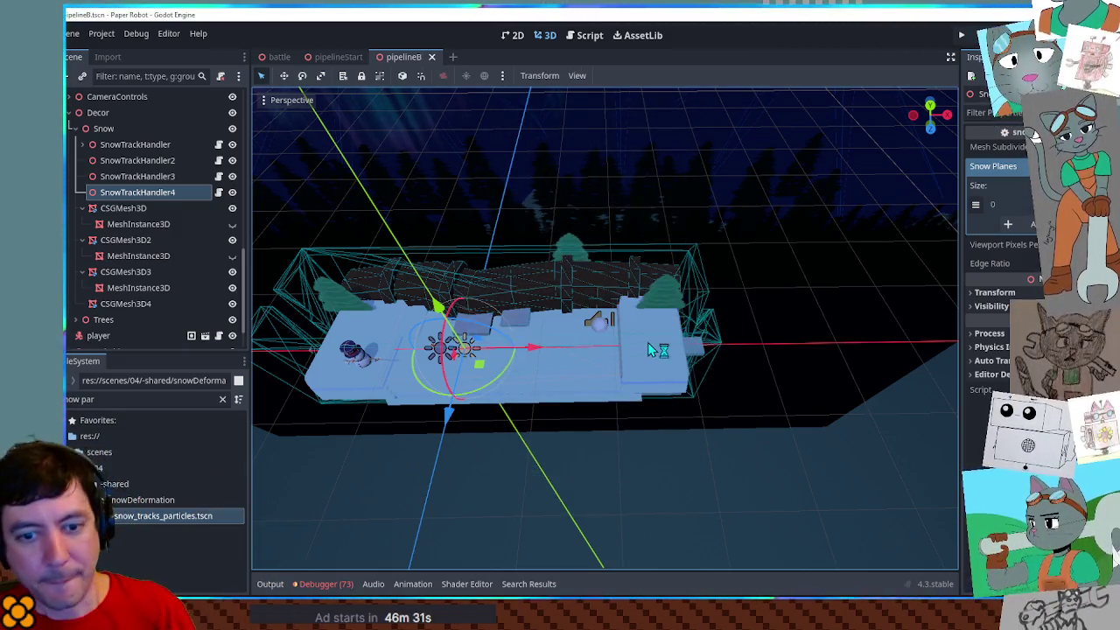
pyautogui.press('F6')
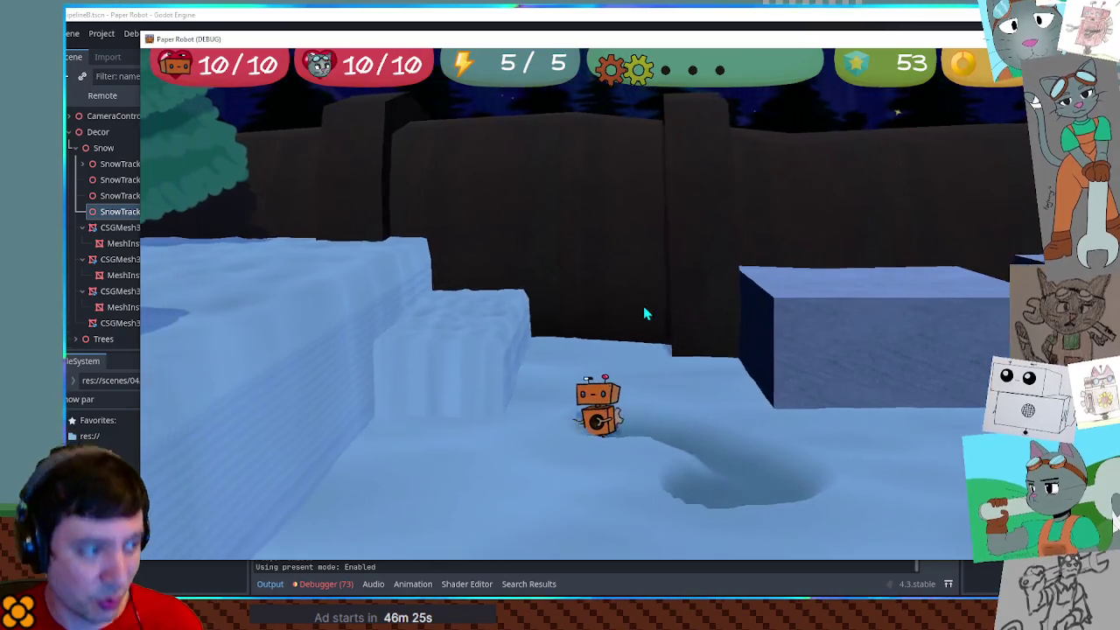
# Walk the robot forward onto the snow ledge, right past the snowball to the tall wall, then back left
pyautogui.press('w')
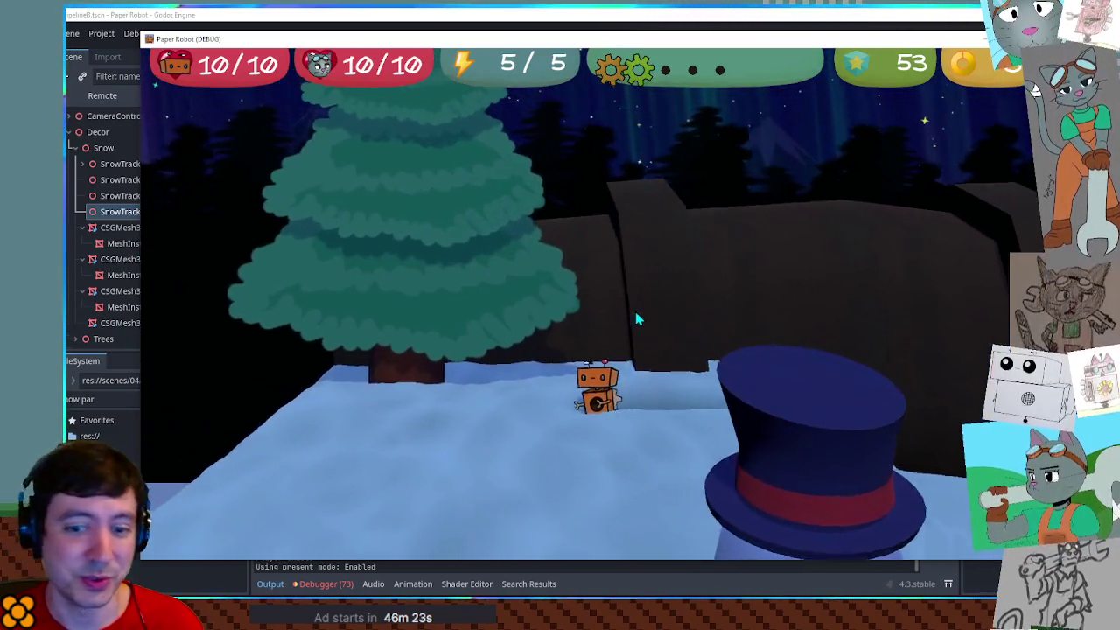
pyautogui.press('w')
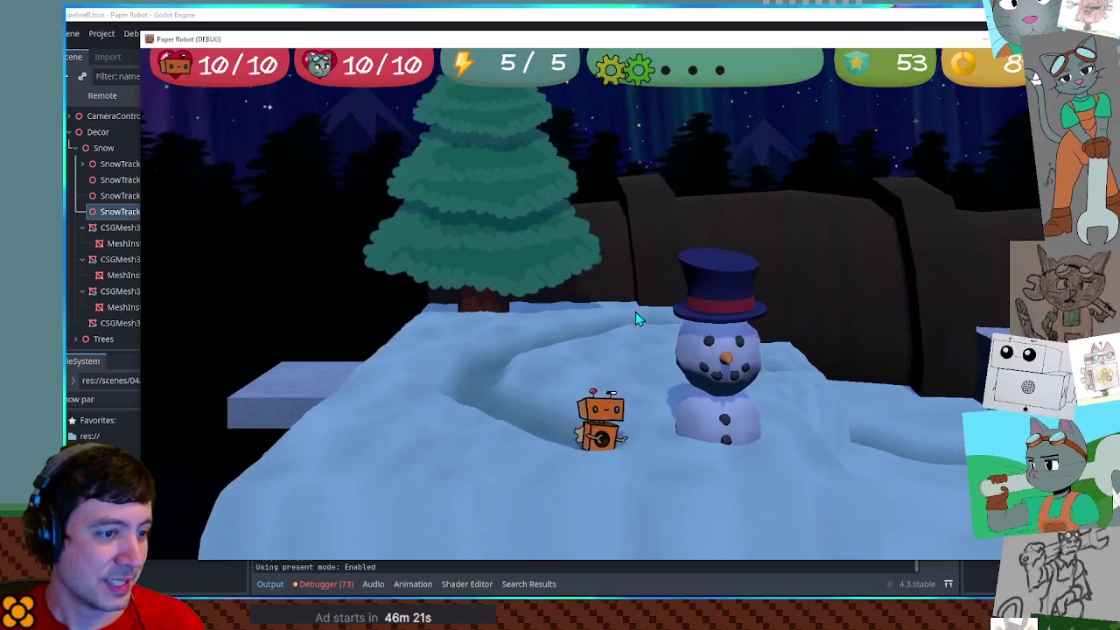
pyautogui.press('d')
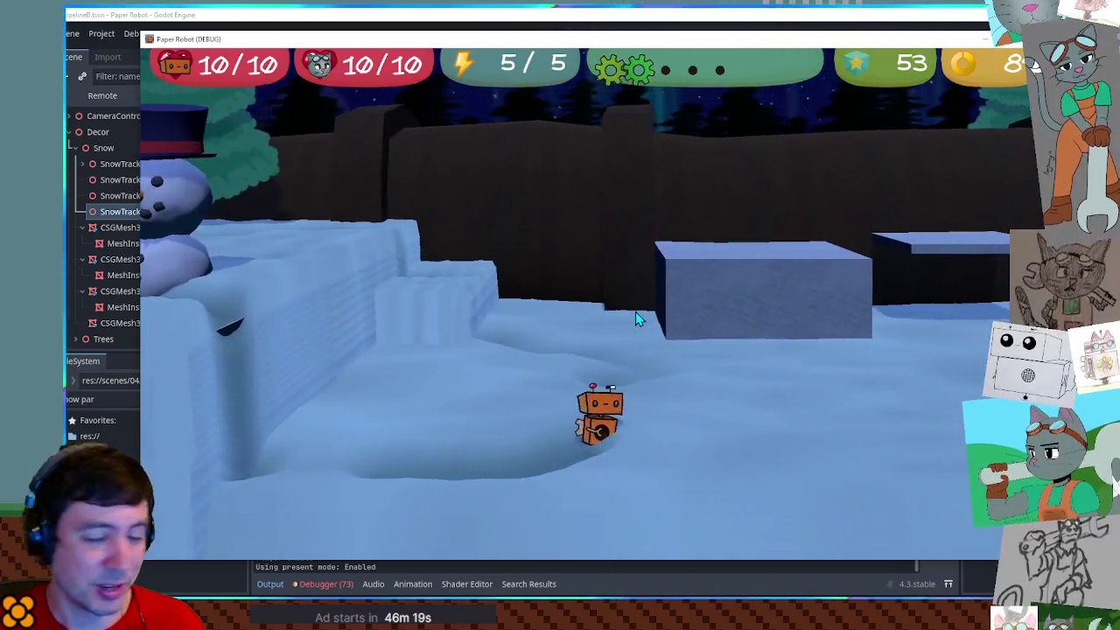
pyautogui.press('d')
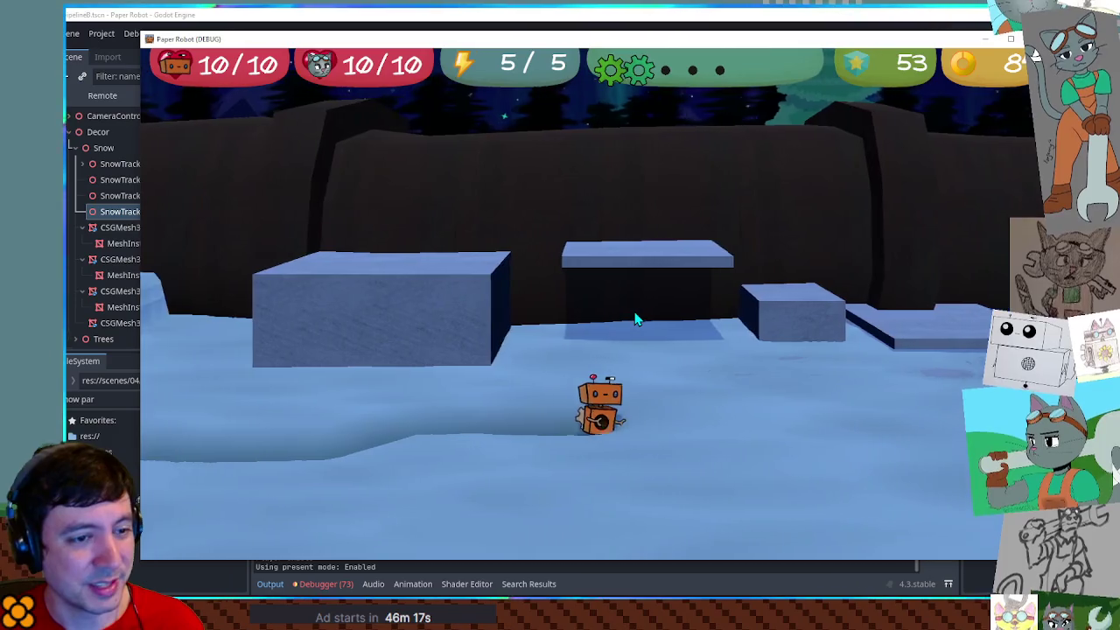
pyautogui.press('d')
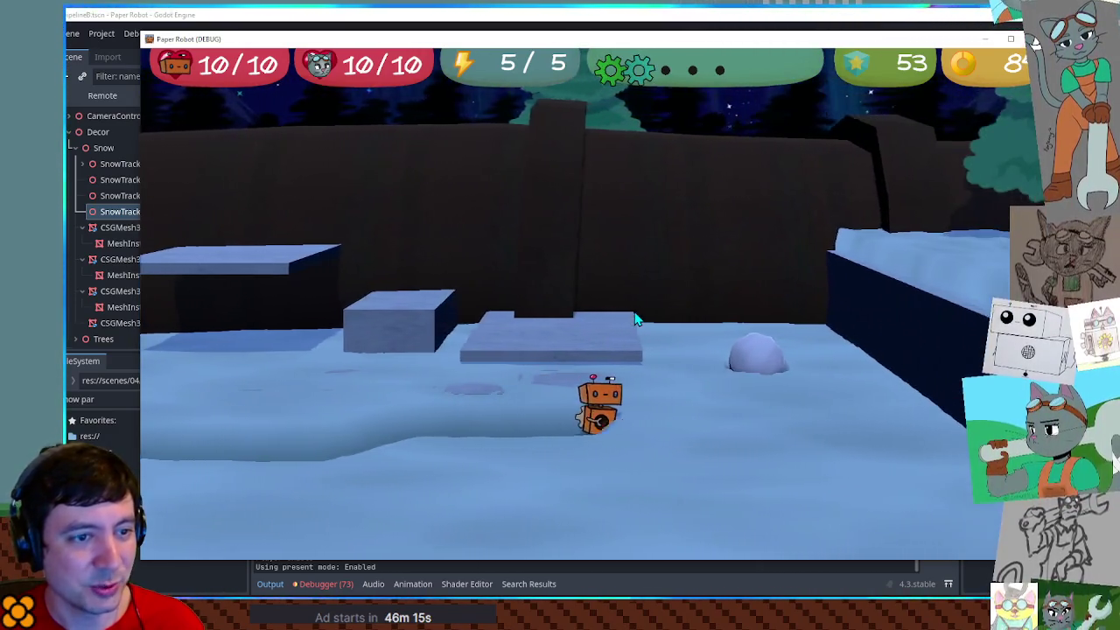
pyautogui.press('d')
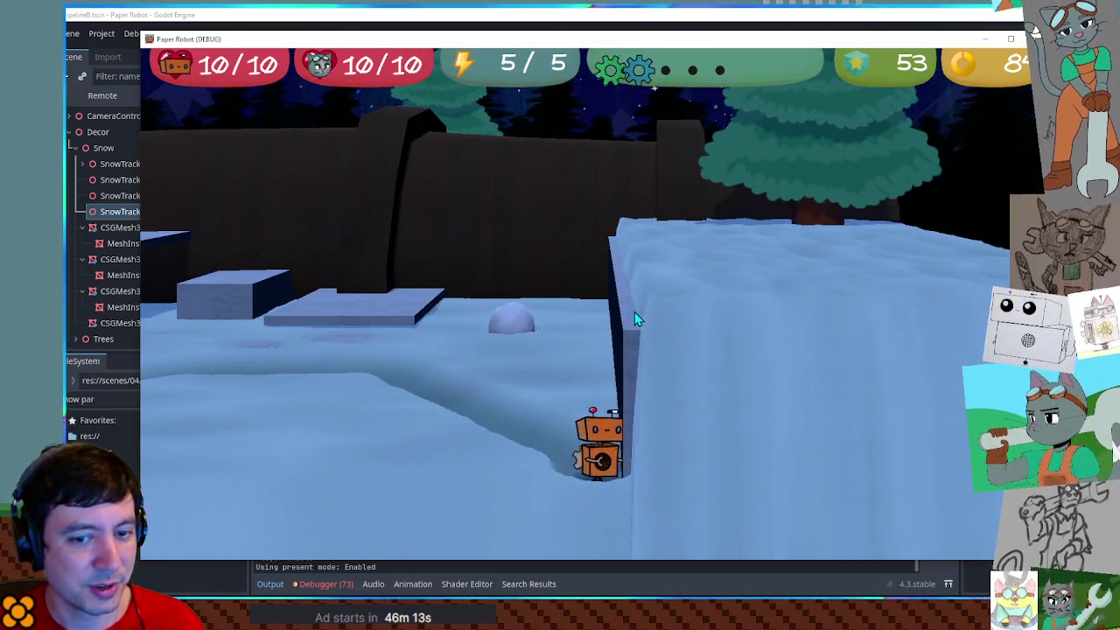
pyautogui.press('a')
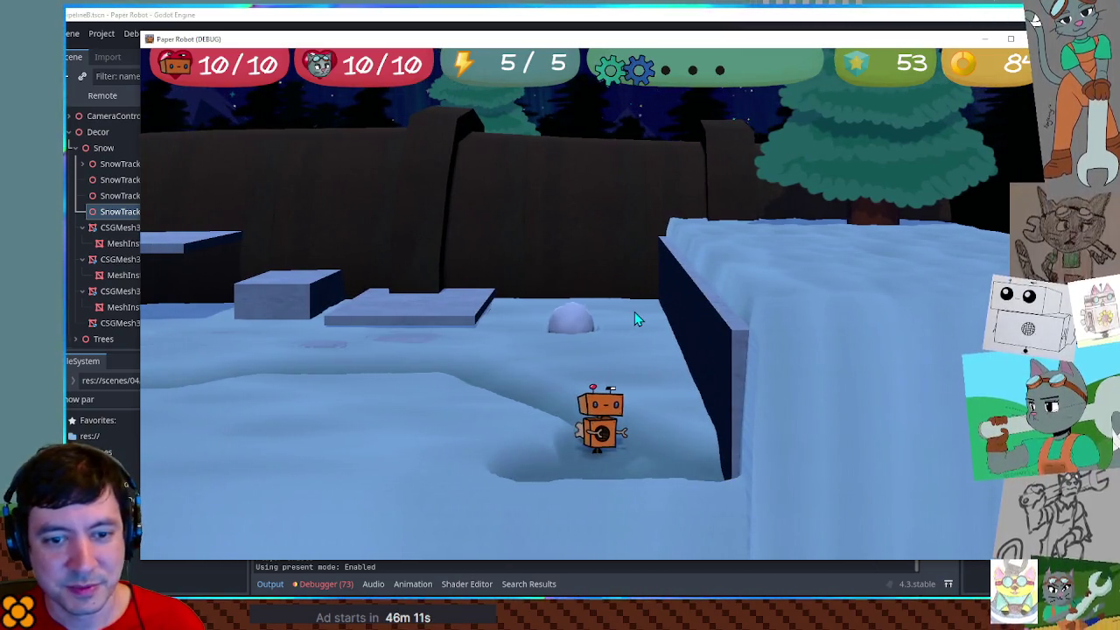
# Walk the robot left, into and out of the dip, and swing the game camera around it
pyautogui.press('a')
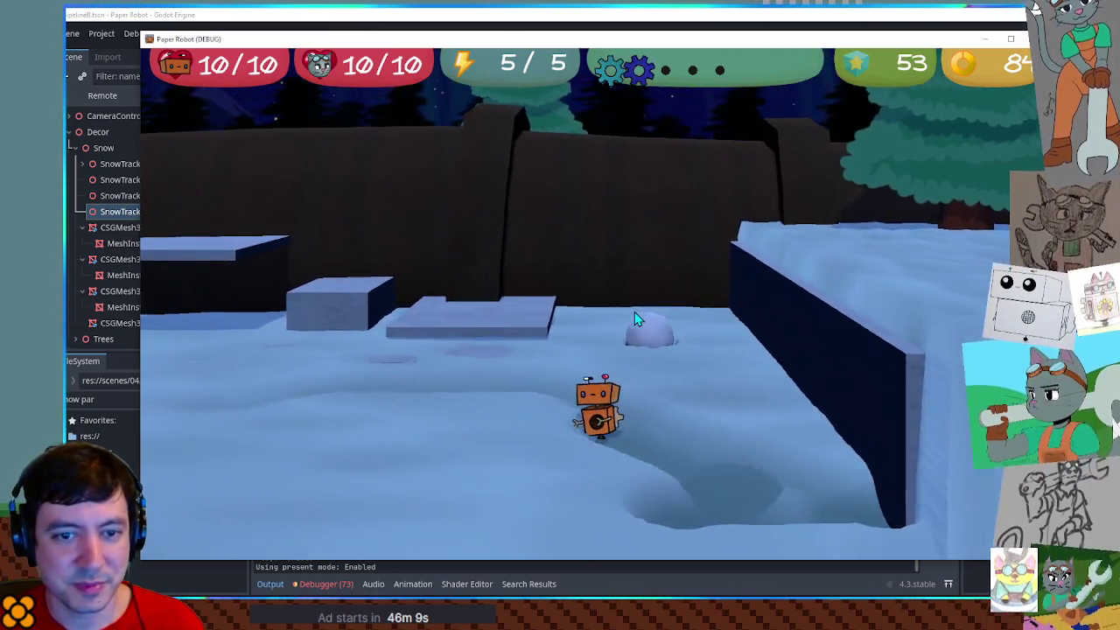
pyautogui.press('s')
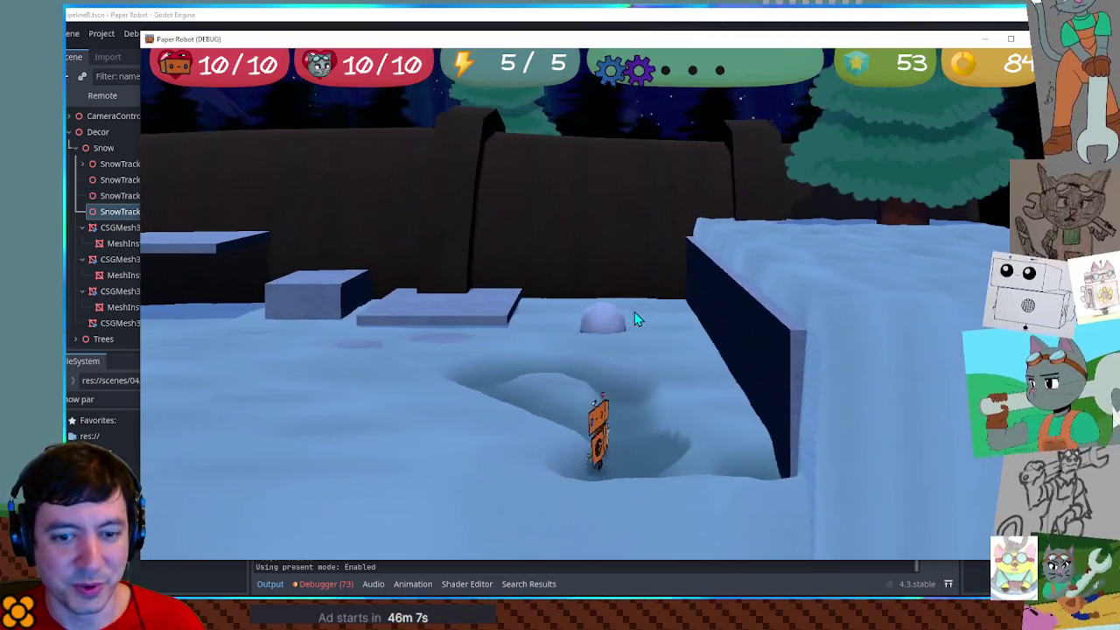
pyautogui.press('w')
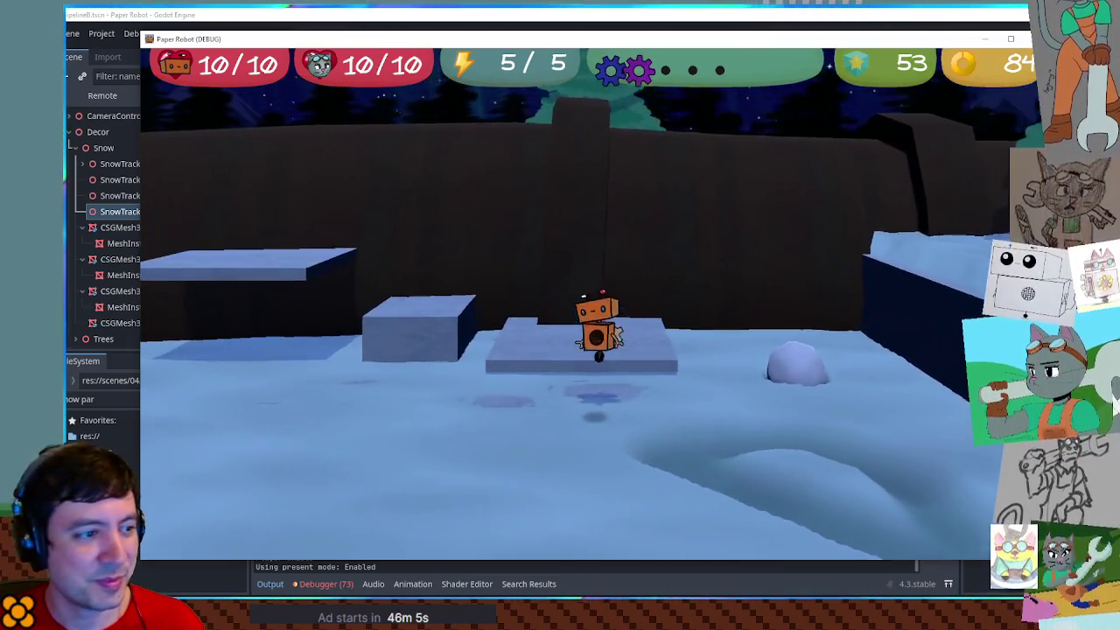
pyautogui.press('s')
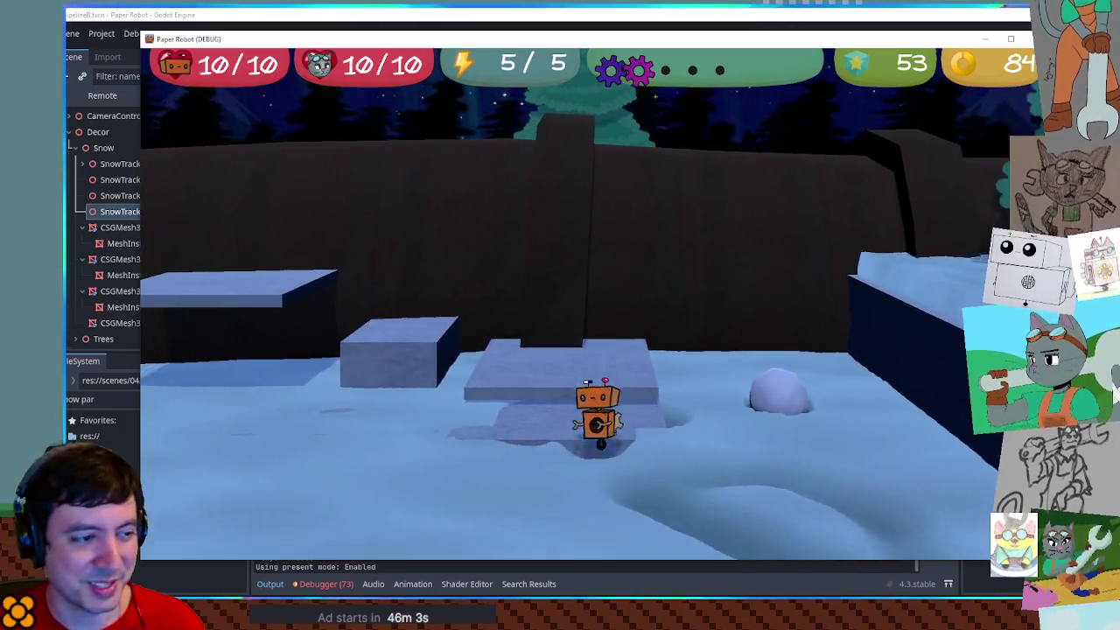
pyautogui.press('d')
# Shift the CSGMesh3D4 snow plane 1 unit left along X and walk the robot across the snow to test tracks
pyautogui.click(820, 25)
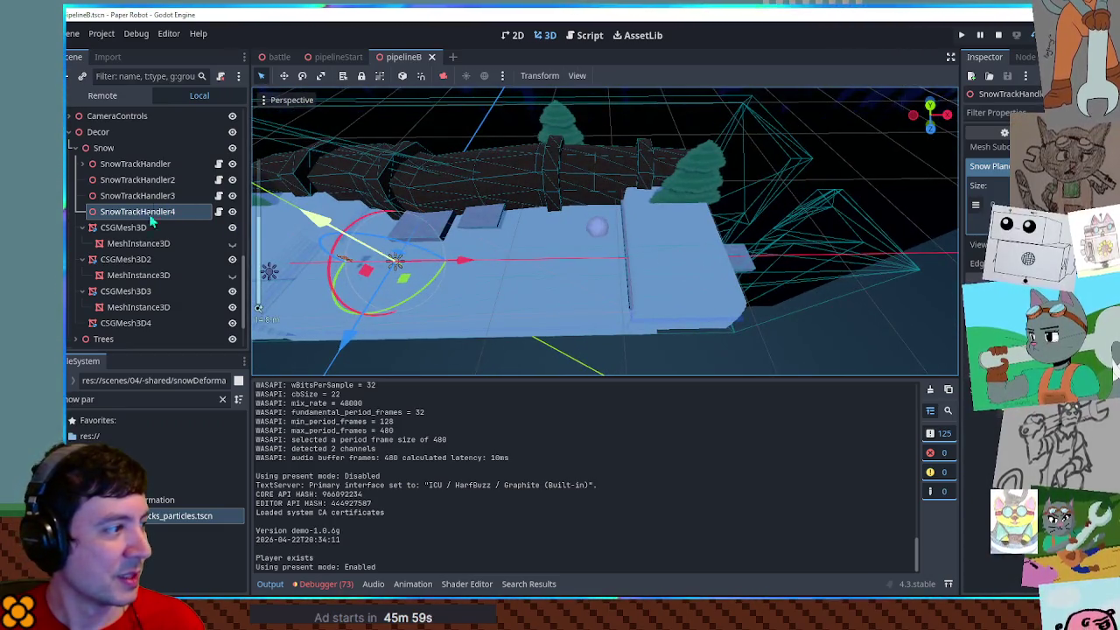
pyautogui.click(124, 325)
pyautogui.moveTo(737, 254); pyautogui.dragTo(734, 249)
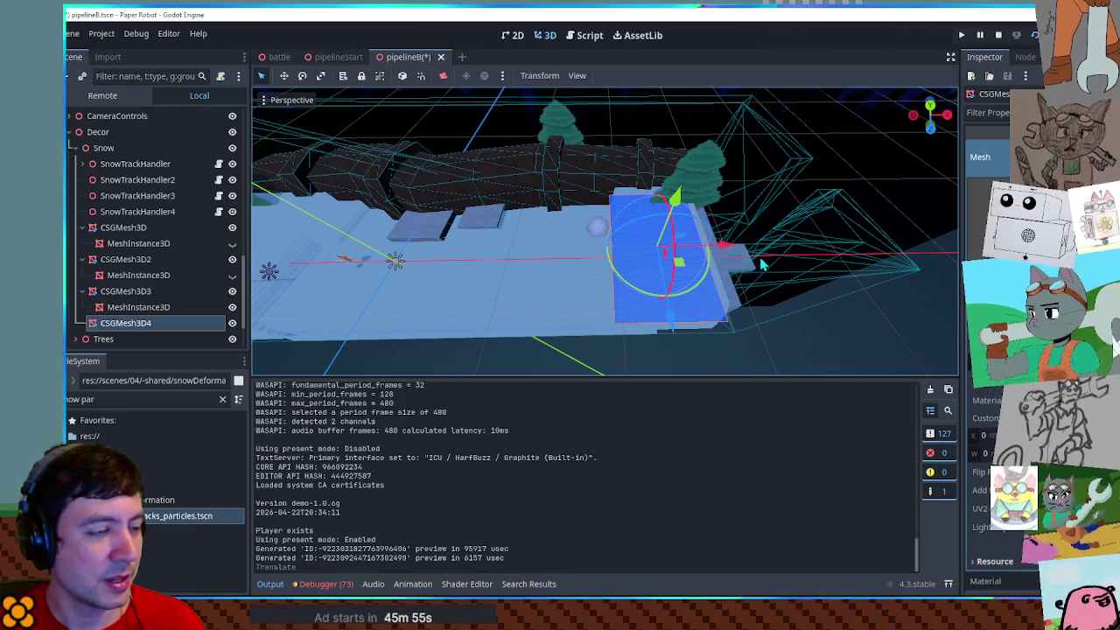
pyautogui.scroll(2, 760, 257)
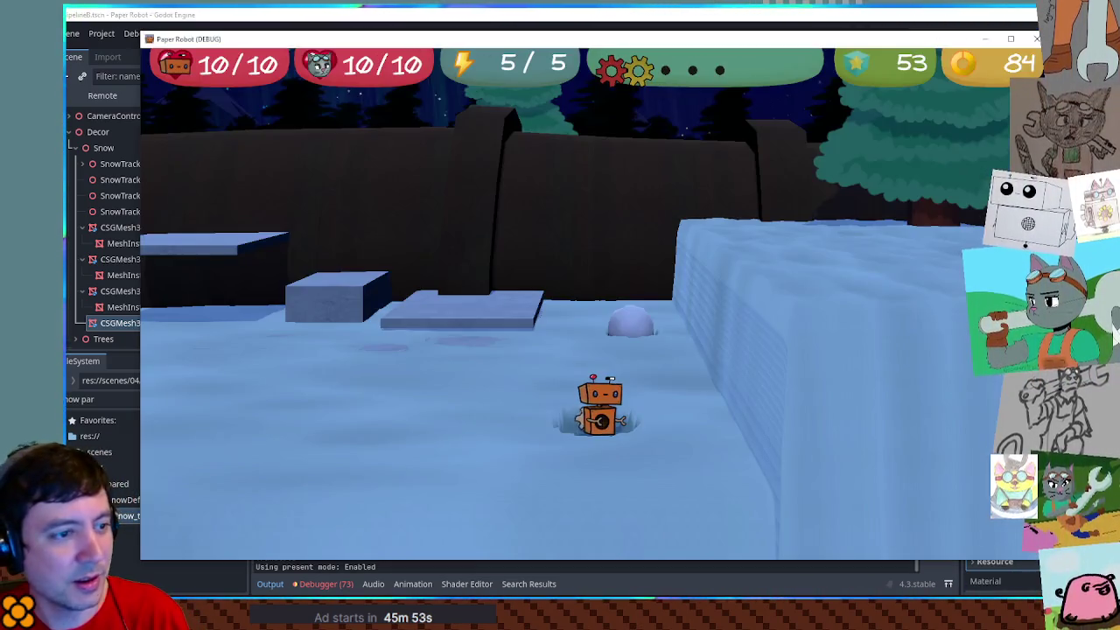
pyautogui.press('w')
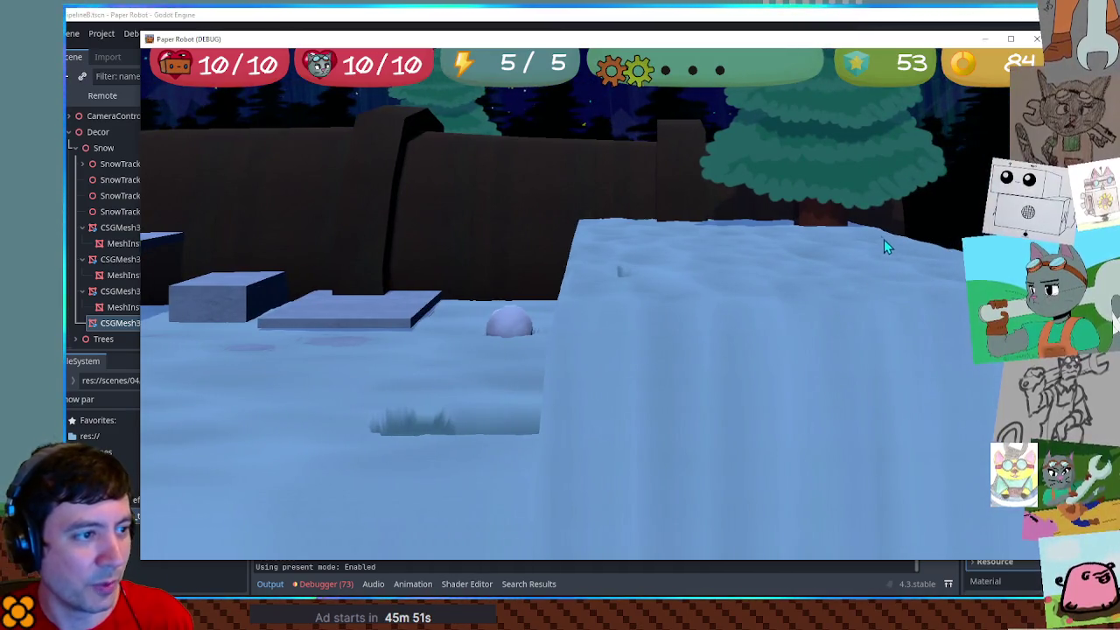
pyautogui.press('w')
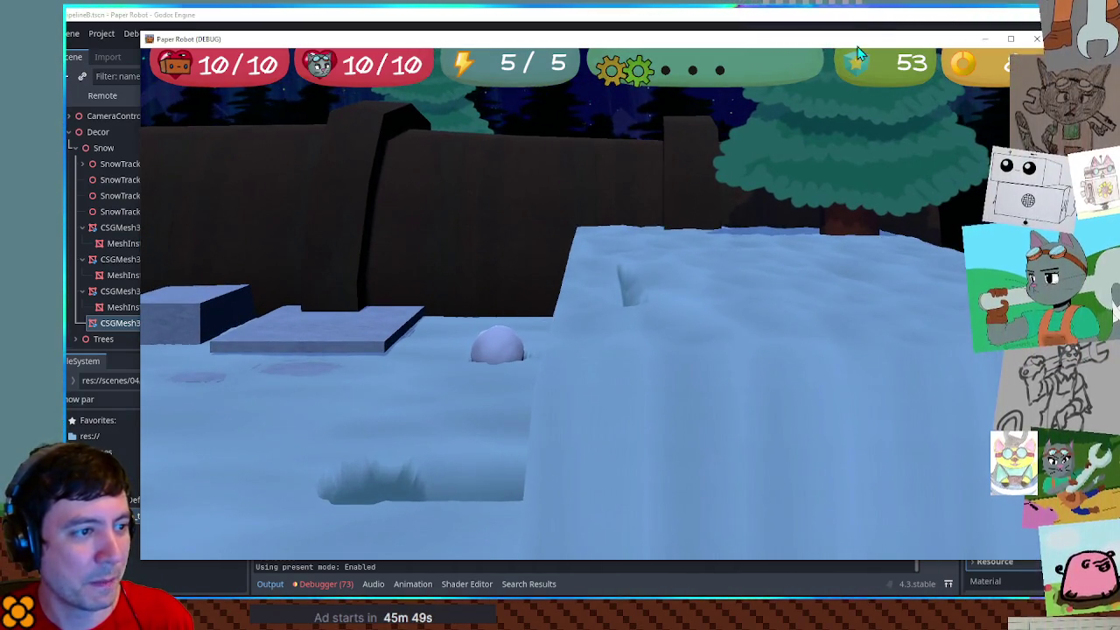
# In Top view, slide CSGMesh3D4 further right along X, stop the game and relaunch it with F5
pyautogui.click(838, 21)
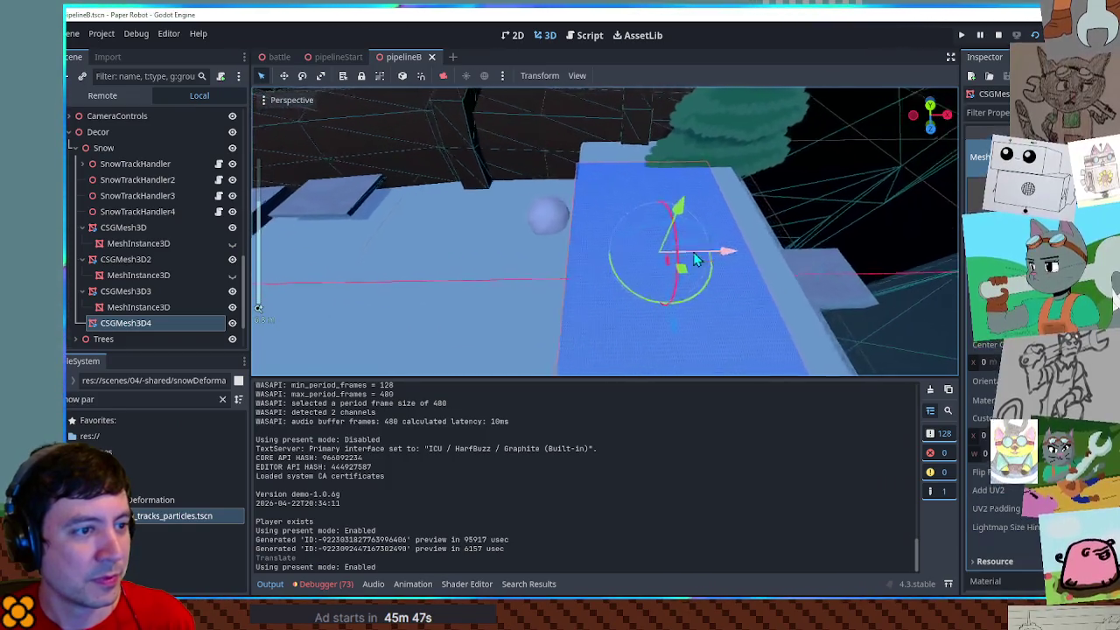
pyautogui.press('KP_7')
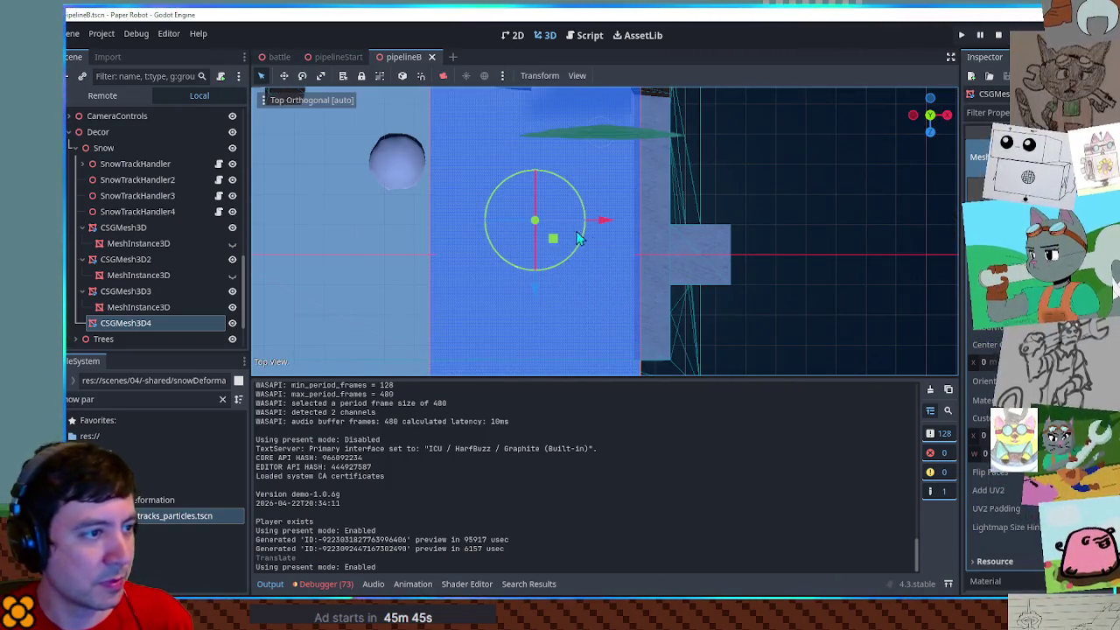
pyautogui.moveTo(608, 226); pyautogui.dragTo(610, 227)
pyautogui.moveTo(612, 227); pyautogui.dragTo(621, 226)
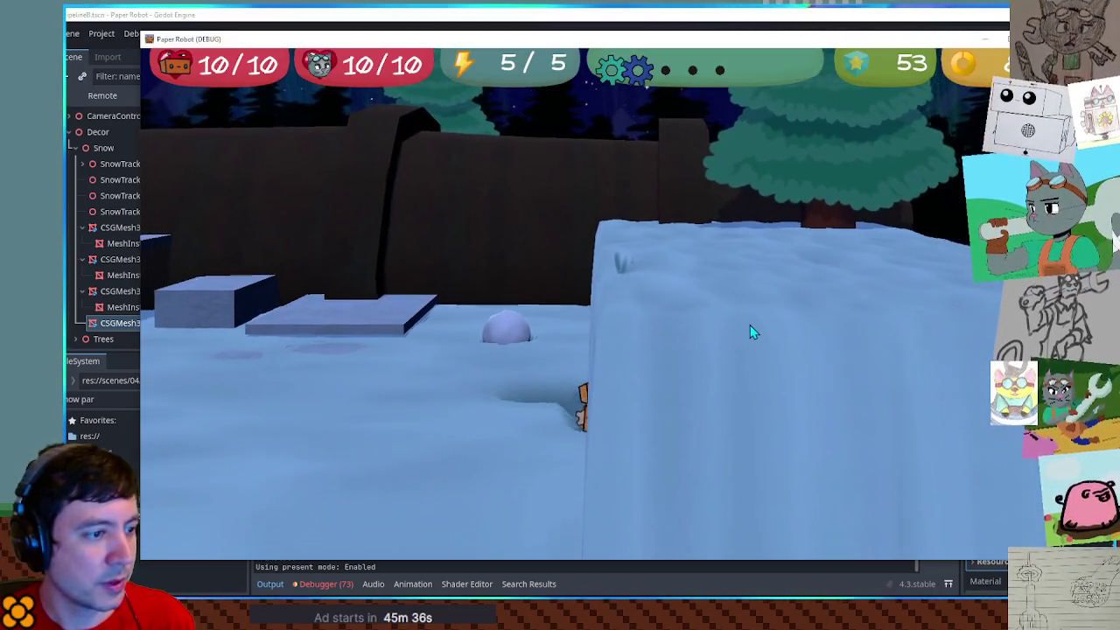
pyautogui.press('F8')
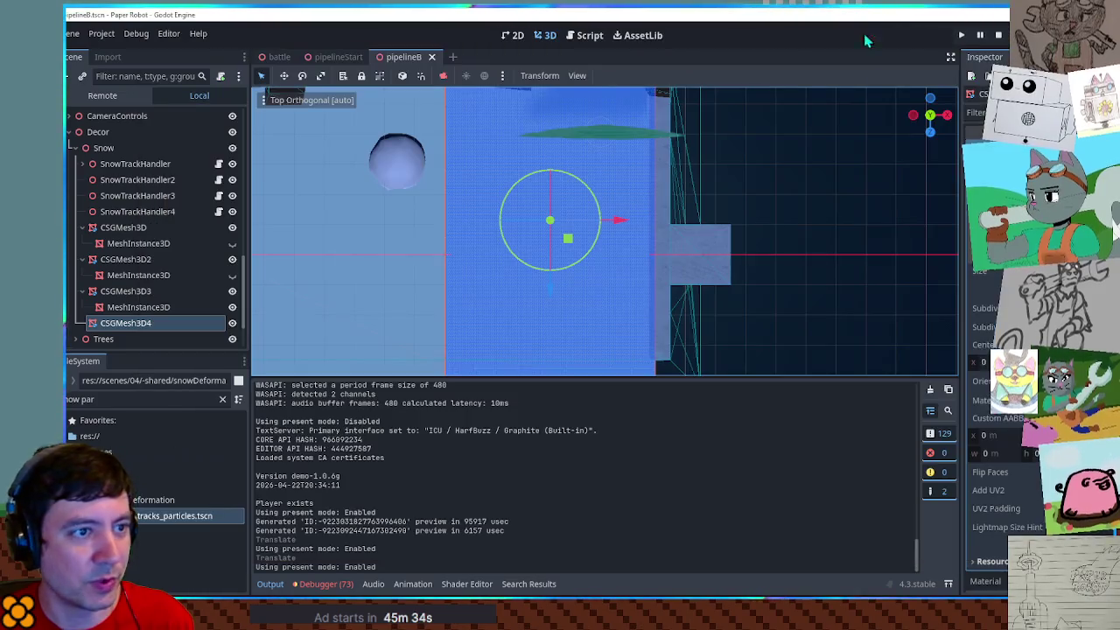
pyautogui.moveTo(620, 220); pyautogui.dragTo(633, 222)
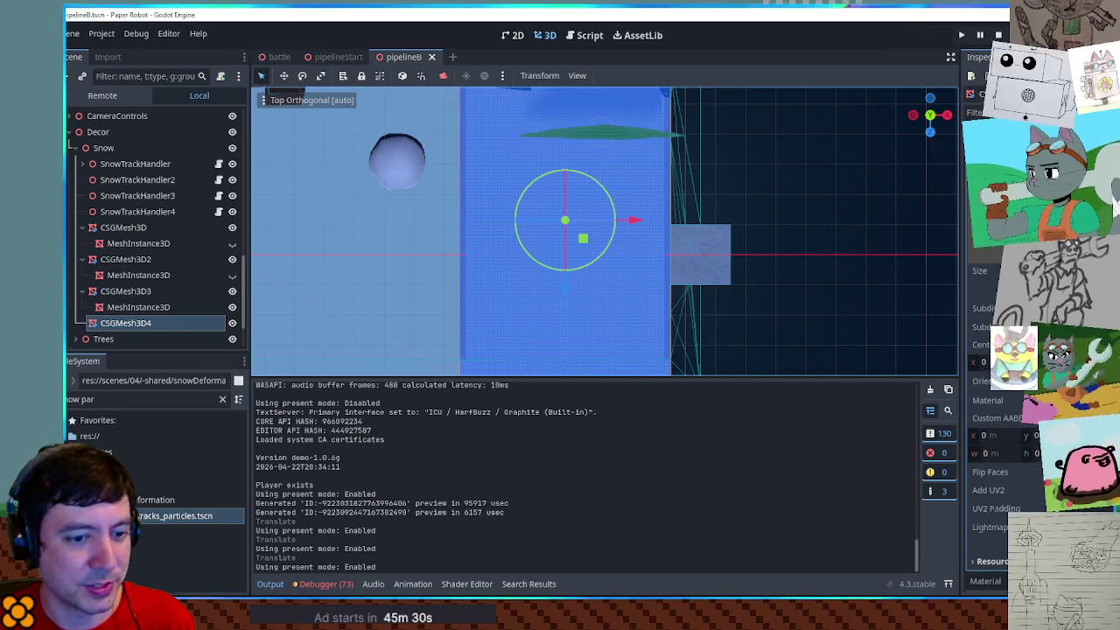
pyautogui.press('F5')
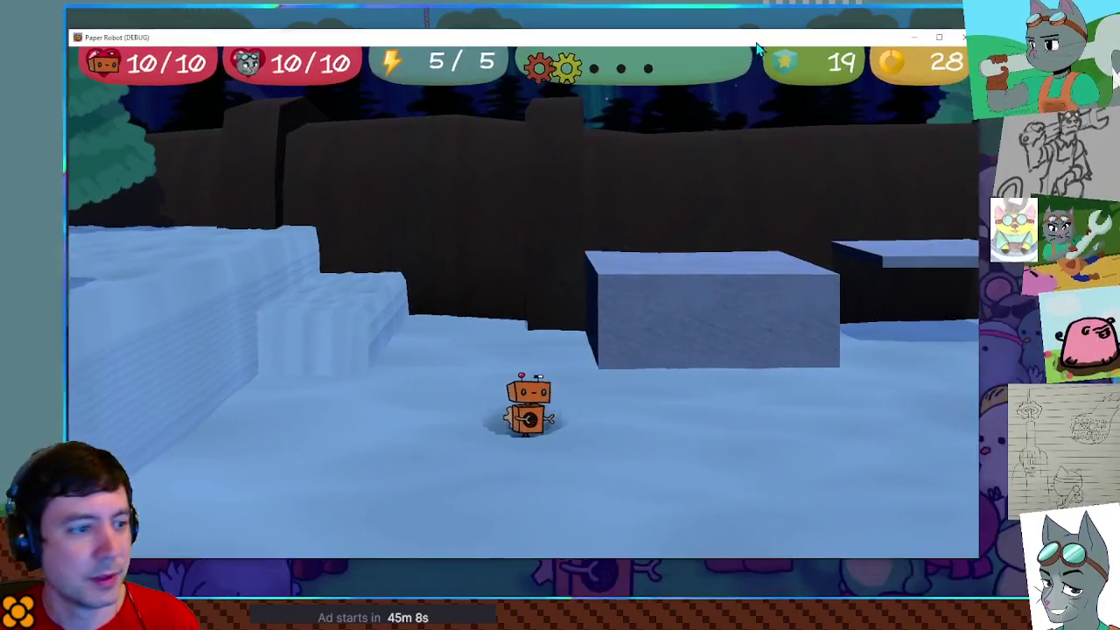
# Orbit the game camera around the robot toward the snowball and back
pyautogui.press('e')
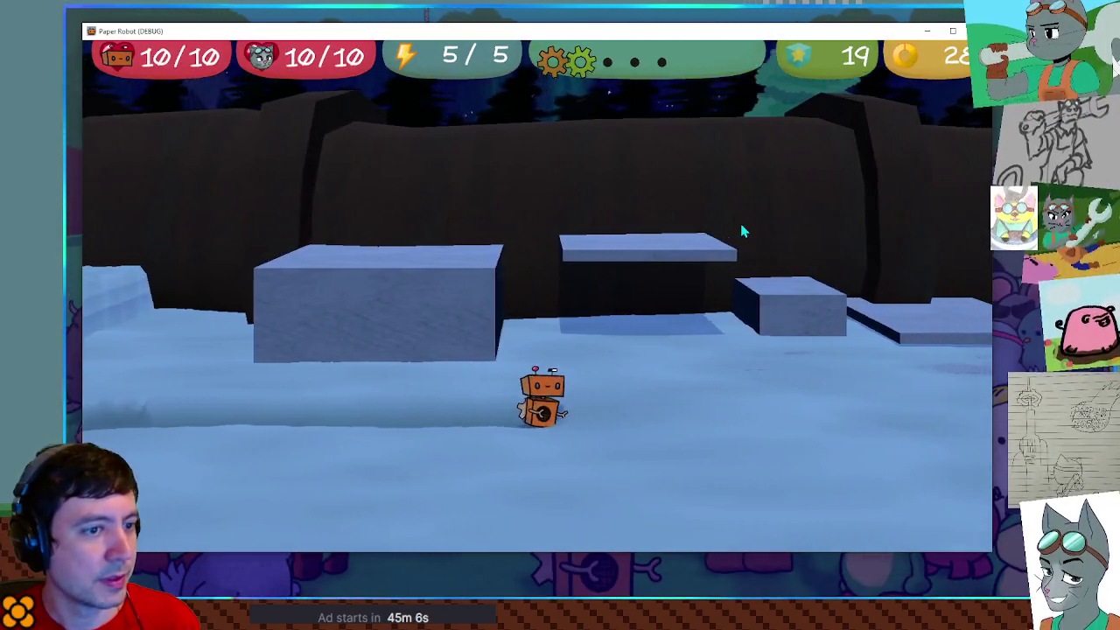
pyautogui.press('e')
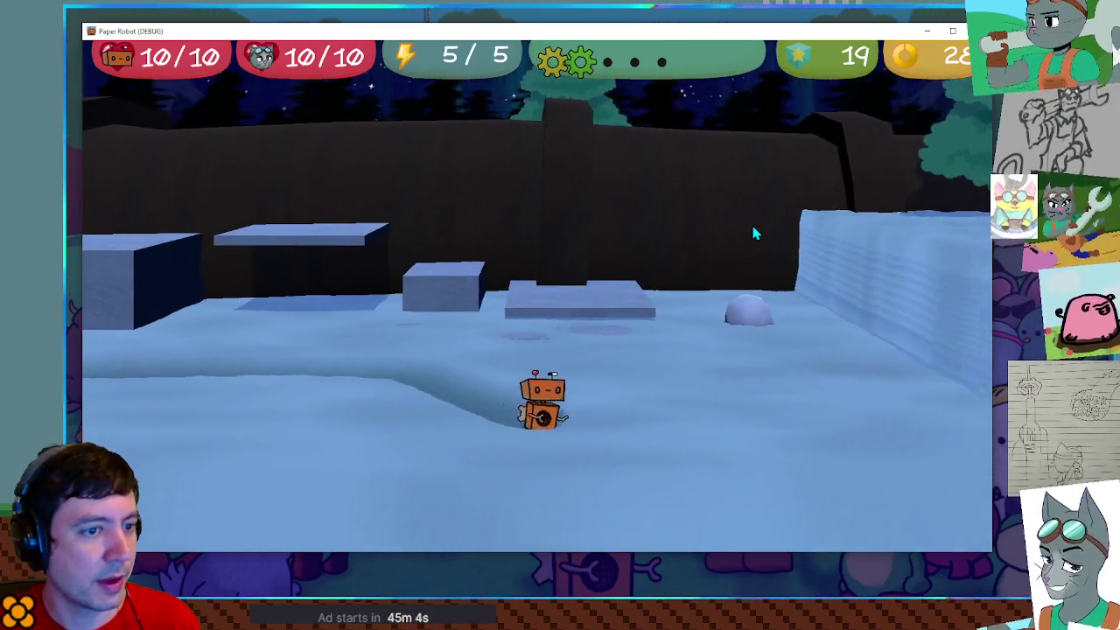
pyautogui.press('e')
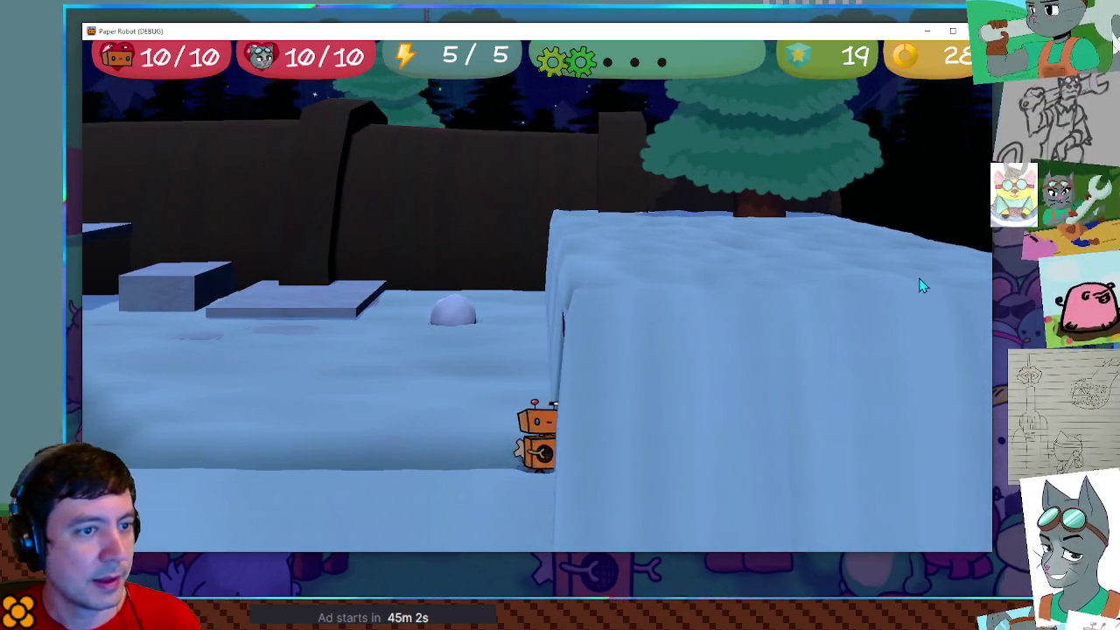
pyautogui.press('e')
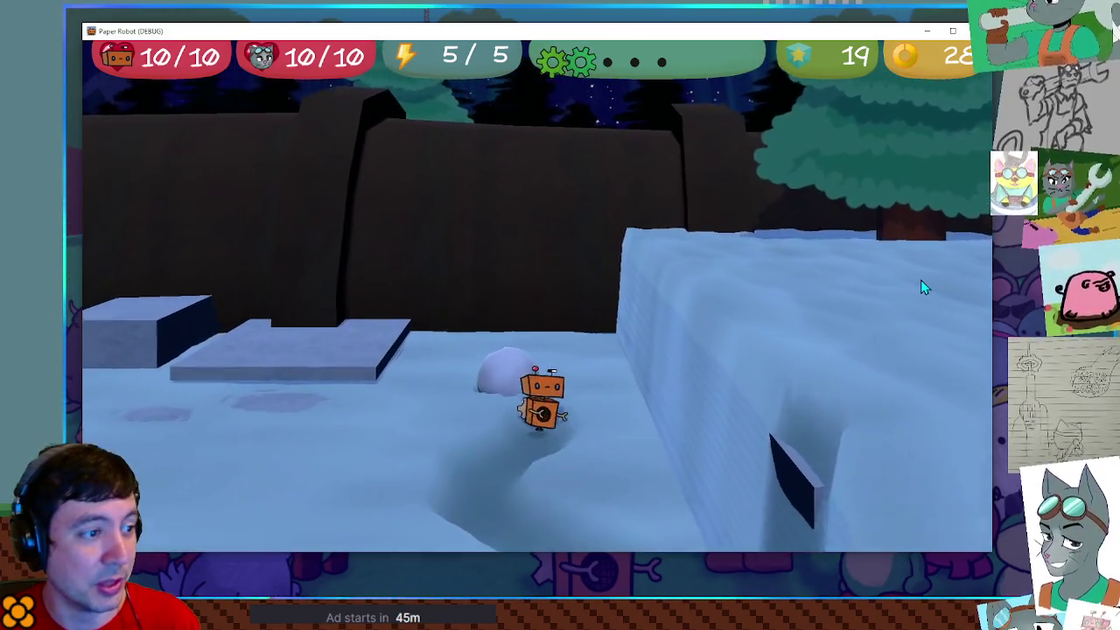
pyautogui.press('e')
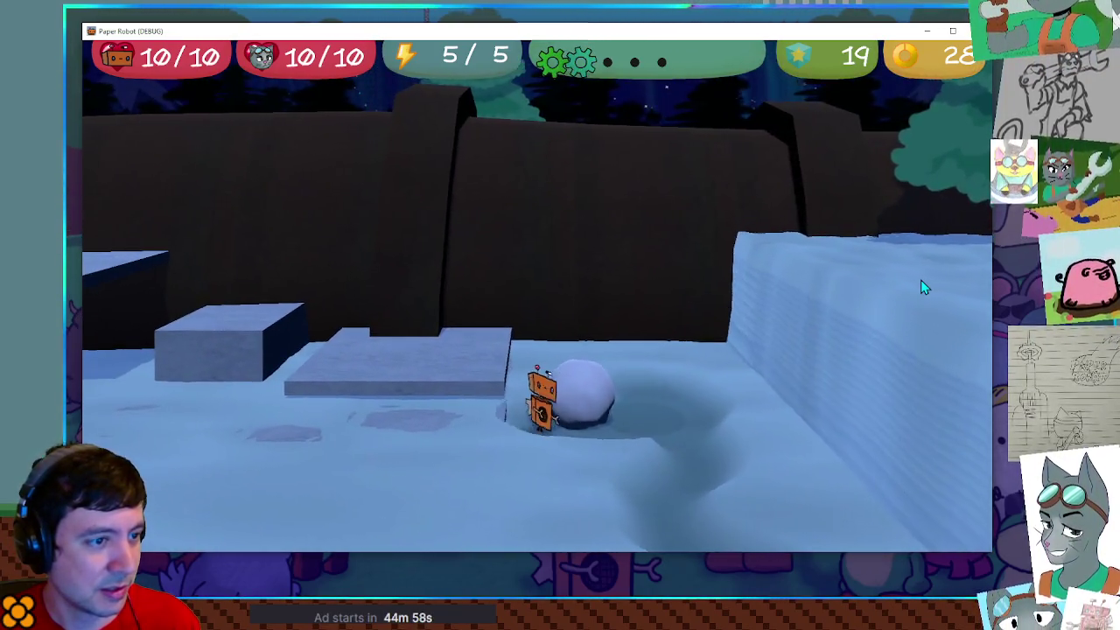
pyautogui.press('q')
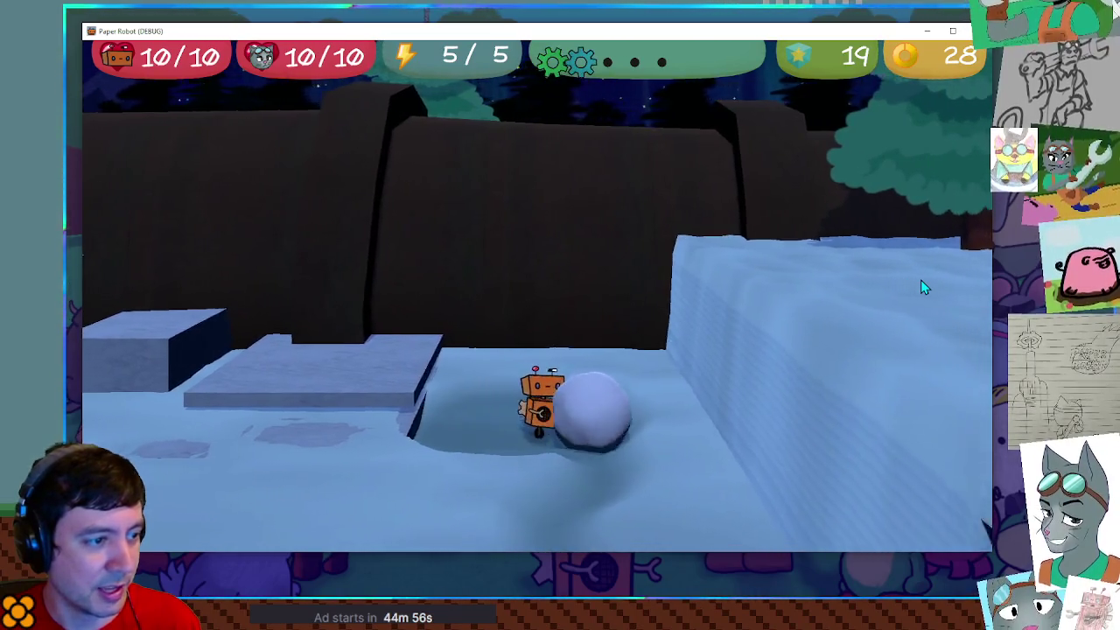
# Walk the robot around the snowball, jump onto the snow ledge, cross it and return to the editor
pyautogui.press('w')
pyautogui.press('s')
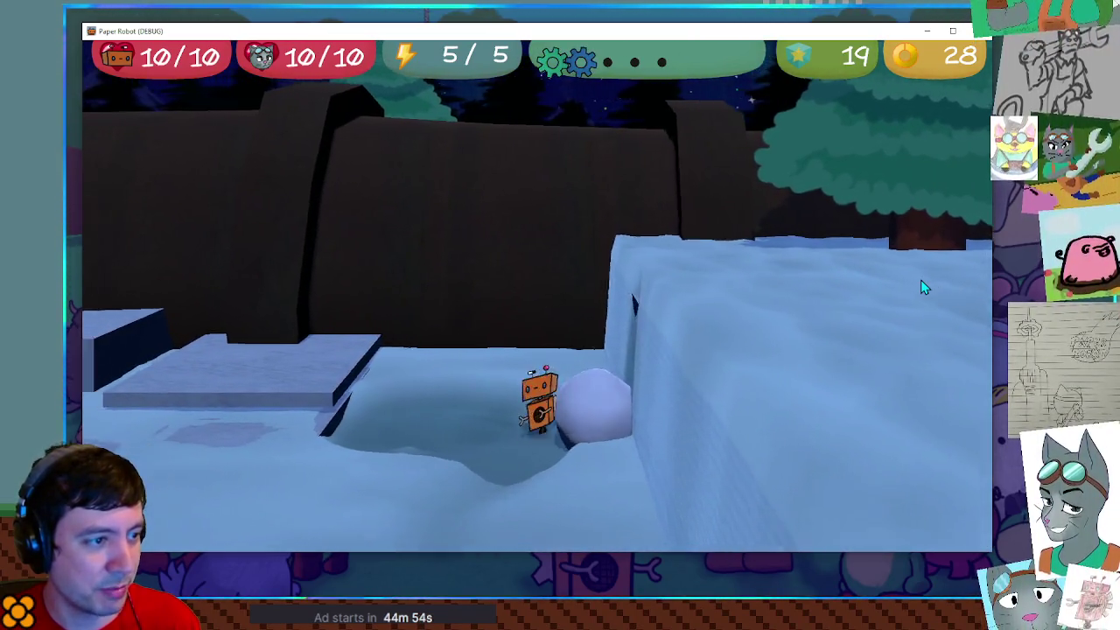
pyautogui.press('q')
pyautogui.press('e')
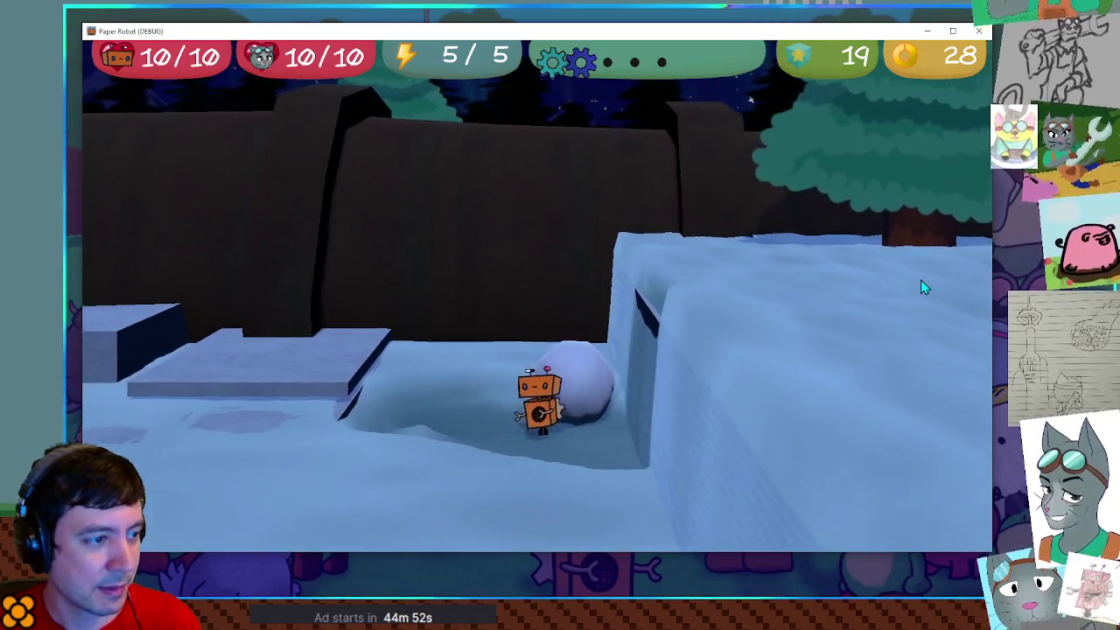
pyautogui.press('w')
pyautogui.press('space')
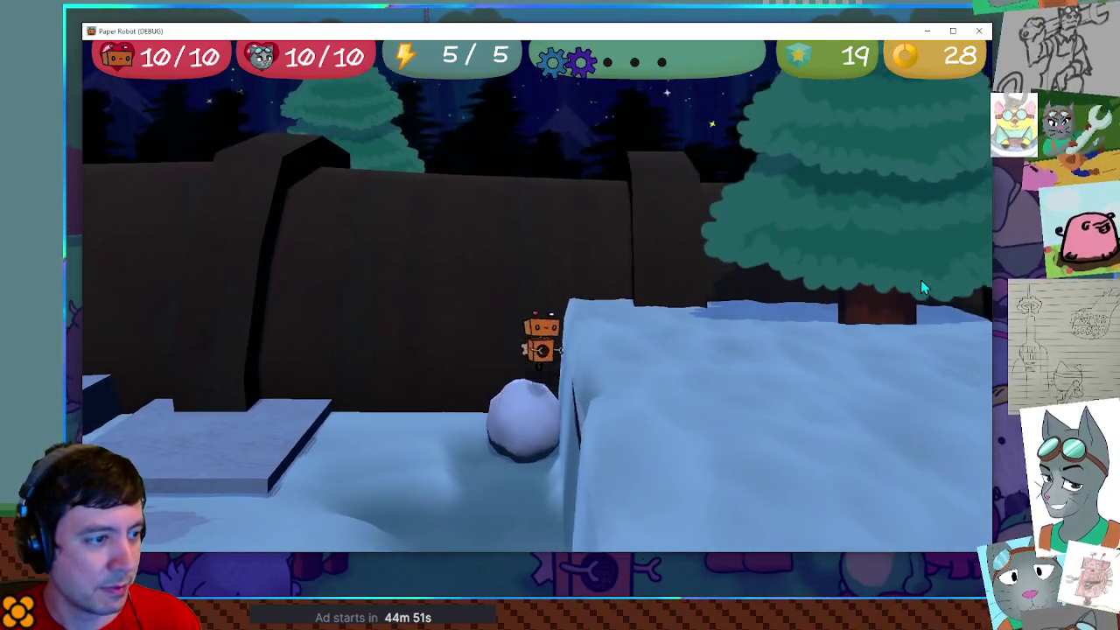
pyautogui.press('d')
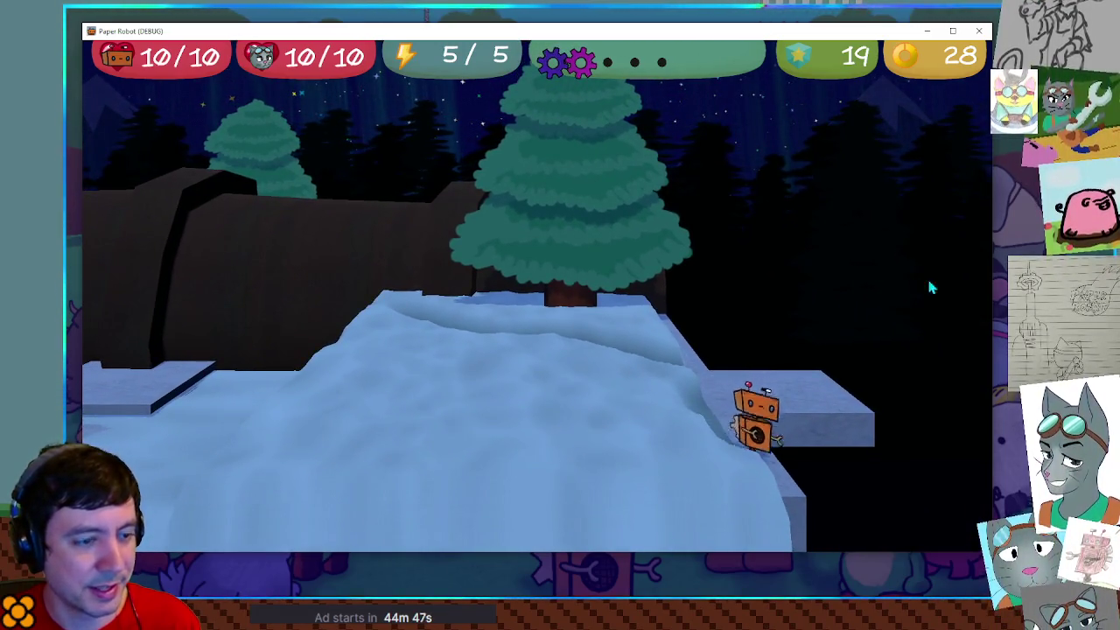
pyautogui.press('a')
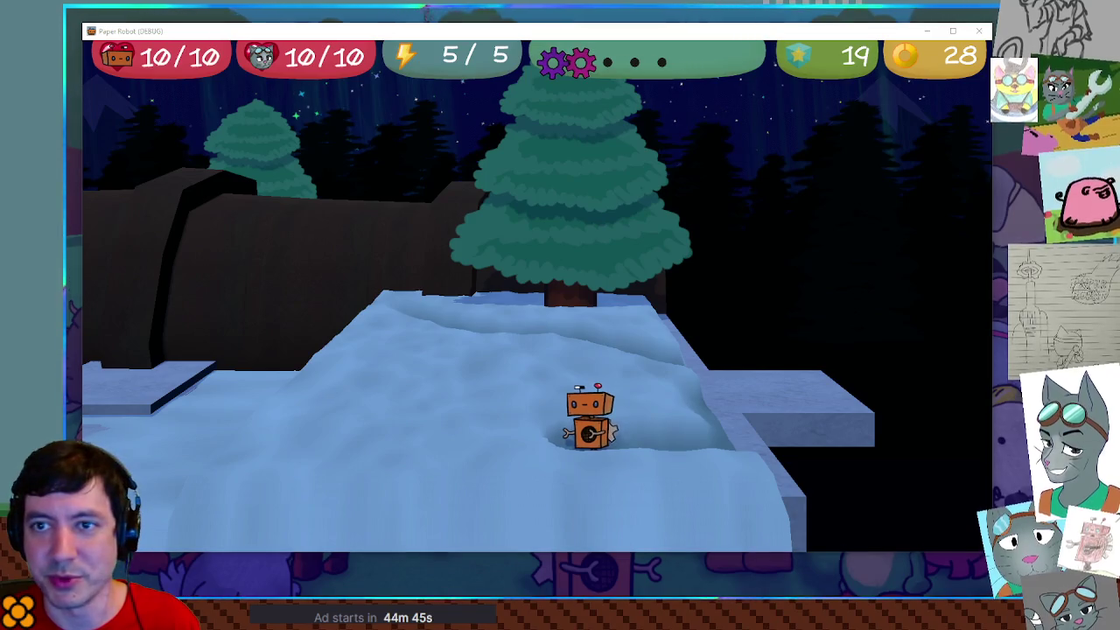
pyautogui.hotkey('alt', 'Tab')
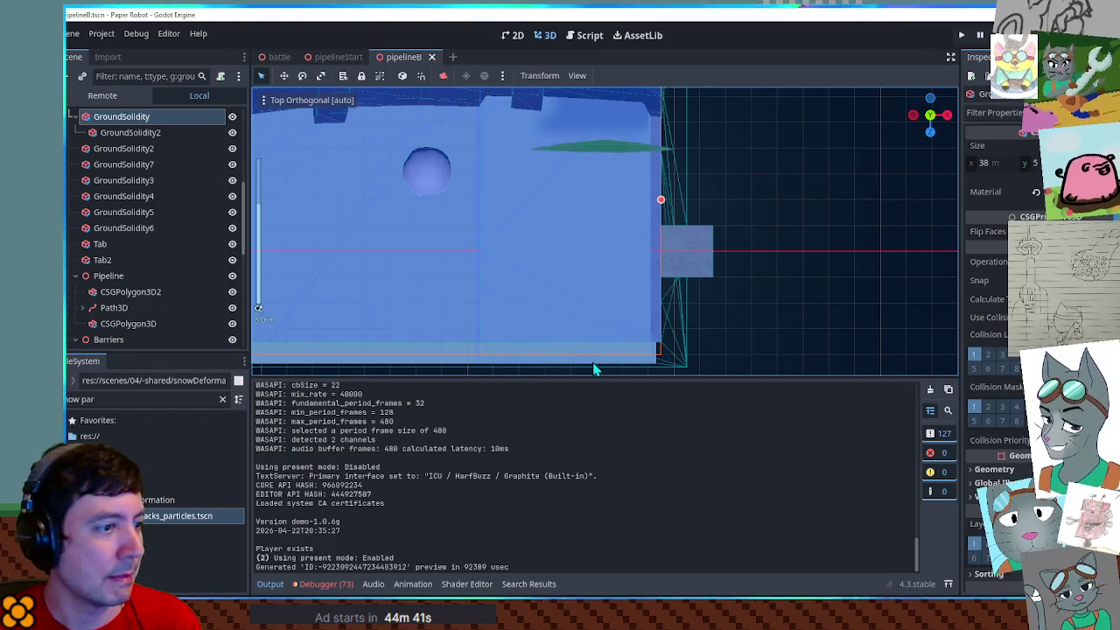
# Widen the CSGMesh3D4 snow box slightly on both sides and move it into its new position
pyautogui.click(593, 362)
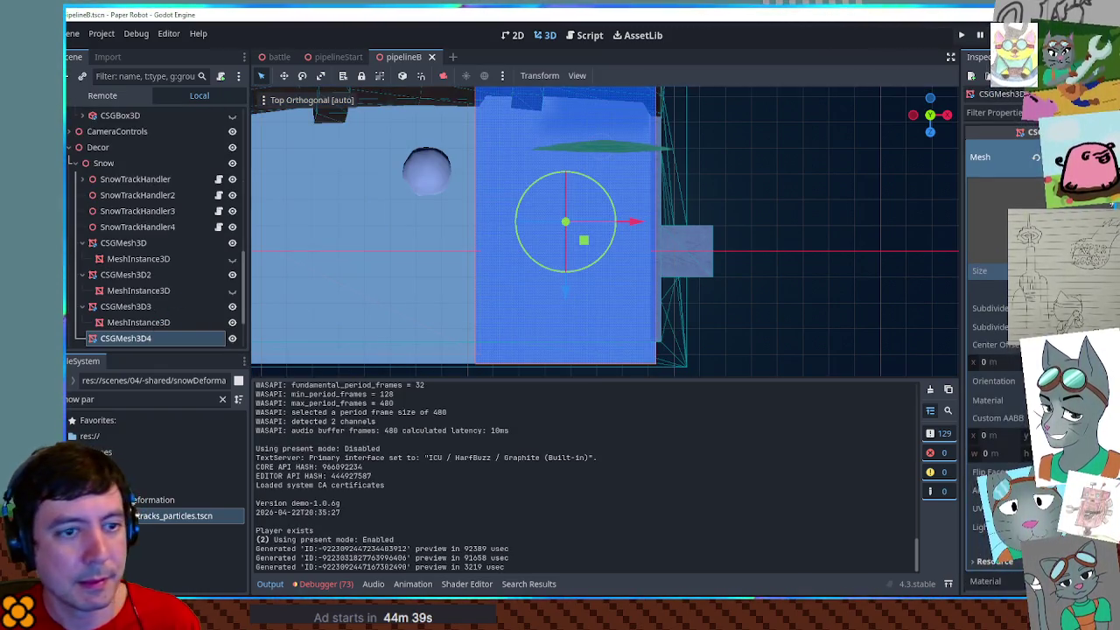
pyautogui.moveTo(684, 222); pyautogui.dragTo(646, 221)
pyautogui.click(802, 298)
pyautogui.moveTo(802, 298)
pyautogui.mouseDown()
pyautogui.moveTo(719, 220)
pyautogui.moveTo(735, 390)
pyautogui.mouseUp()
pyautogui.moveTo(595, 333)
pyautogui.mouseDown()
pyautogui.moveTo(517, 327)
pyautogui.moveTo(953, 295)
pyautogui.moveTo(645, 302)
pyautogui.moveTo(630, 313)
pyautogui.mouseUp()
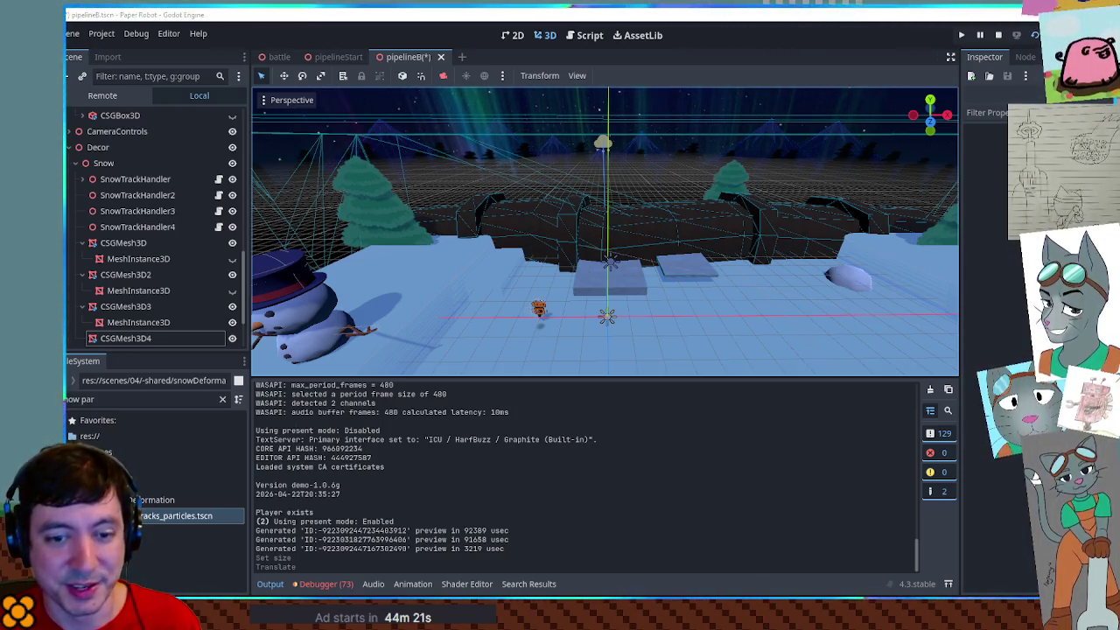
# Select the GroundSolidity7 block and inspect it from top-down and angled views
pyautogui.click(503, 278)
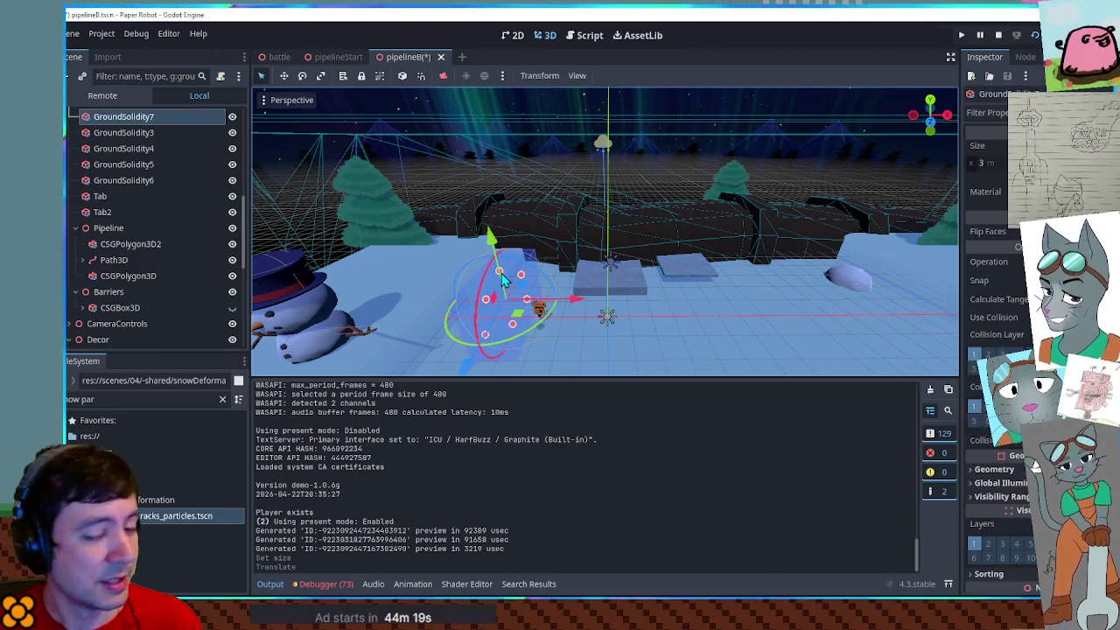
pyautogui.moveTo(692, 289)
pyautogui.mouseDown()
pyautogui.moveTo(720, 291)
pyautogui.moveTo(680, 294)
pyautogui.moveTo(657, 273)
pyautogui.moveTo(730, 271)
pyautogui.moveTo(691, 289)
pyautogui.moveTo(653, 261)
pyautogui.moveTo(645, 301)
pyautogui.mouseUp()
pyautogui.press('KP_7')
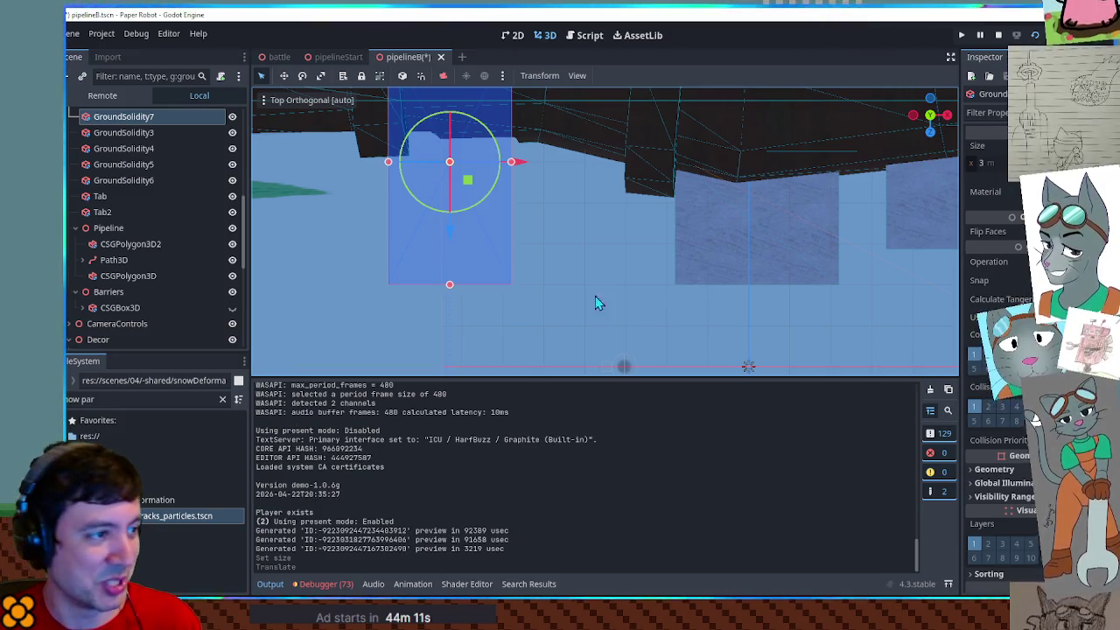
pyautogui.moveTo(578, 254)
pyautogui.mouseDown()
pyautogui.moveTo(600, 253)
pyautogui.moveTo(600, 175)
pyautogui.moveTo(625, 251)
pyautogui.moveTo(666, 269)
pyautogui.moveTo(655, 295)
pyautogui.moveTo(703, 257)
pyautogui.mouseUp()
# Select the Sprite3D2 node while zooming the 3D viewport in and out
pyautogui.scroll(-5, 613, 280)
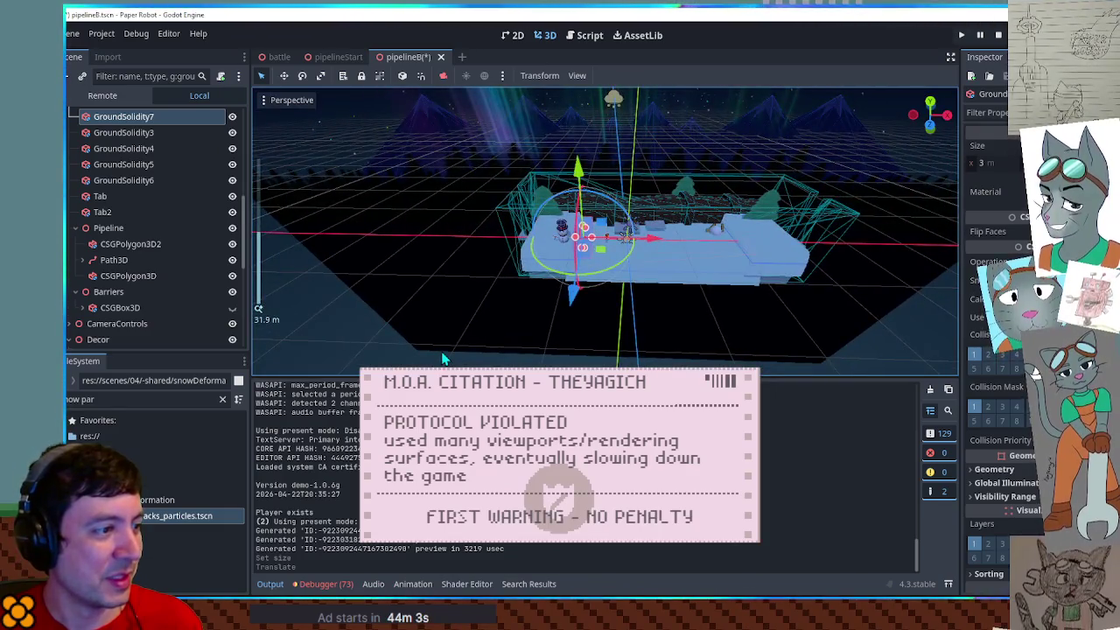
pyautogui.click(442, 356)
pyautogui.scroll(5, 493, 265)
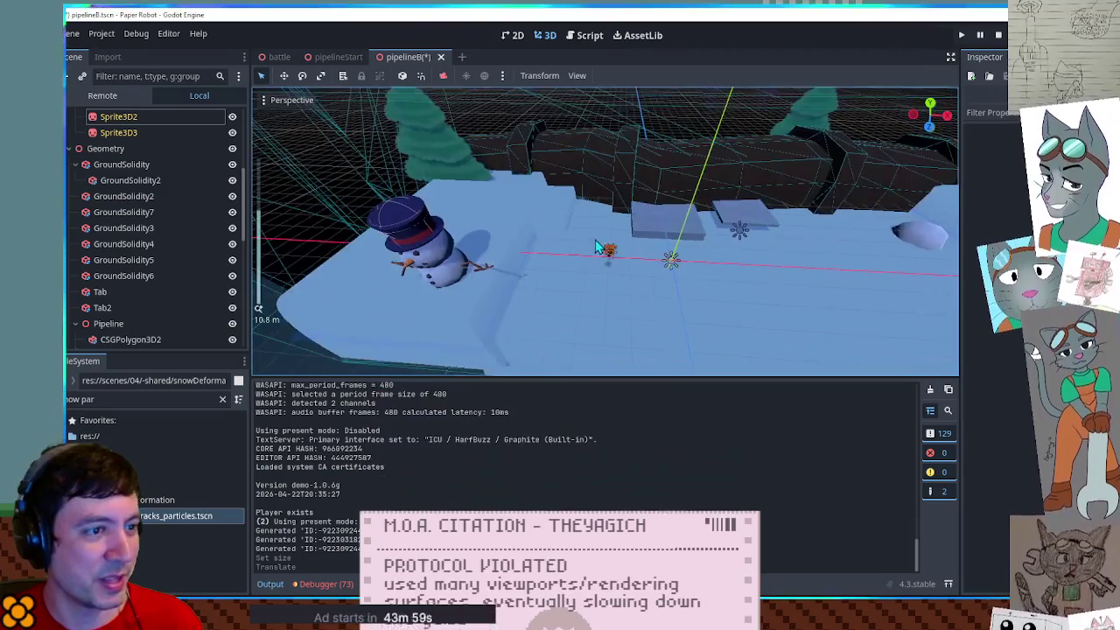
pyautogui.scroll(-5, 595, 247)
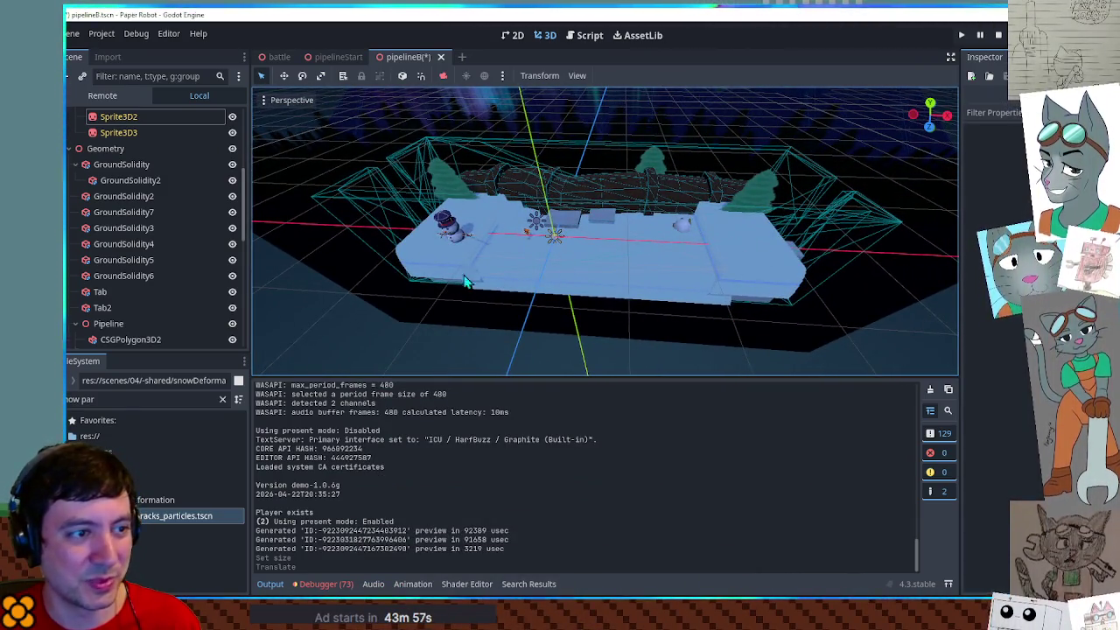
pyautogui.scroll(3, 614, 303)
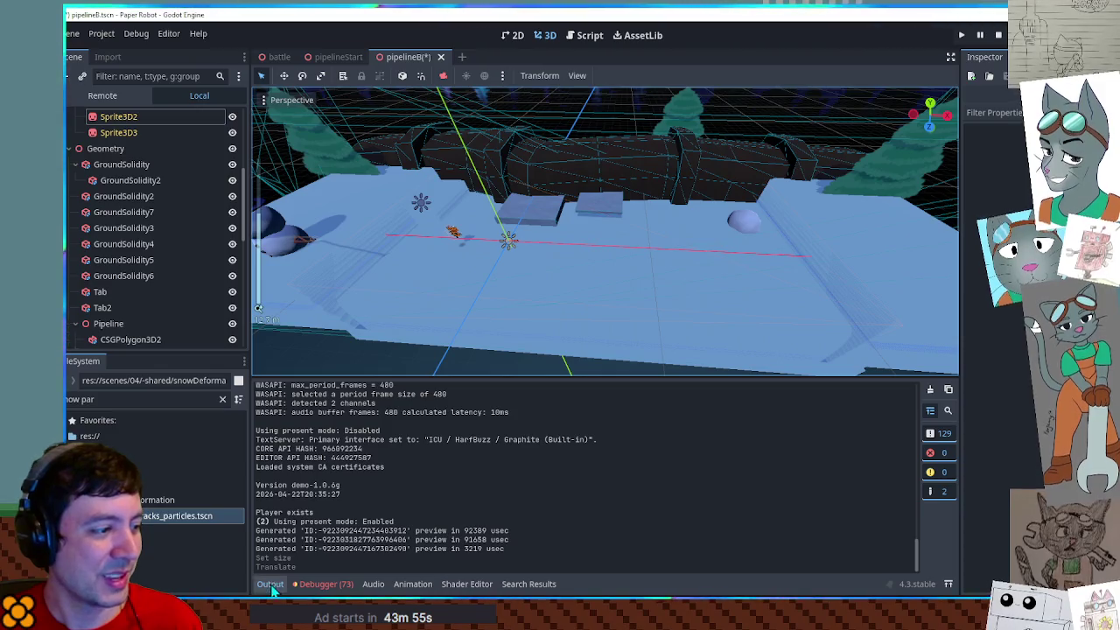
# Collapse the Output panel and view the snowy platform from a lower, level angle
pyautogui.click(269, 585)
pyautogui.moveTo(644, 370)
pyautogui.mouseDown()
pyautogui.moveTo(664, 314)
pyautogui.moveTo(685, 350)
pyautogui.mouseUp()
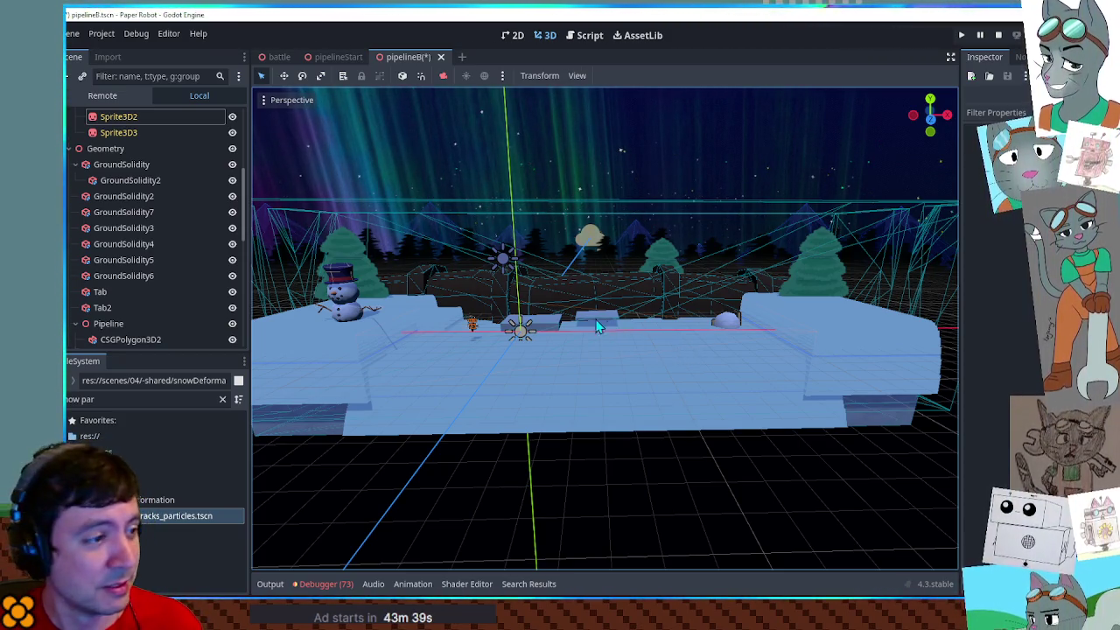
pyautogui.scroll(6, 525, 315)
pyautogui.scroll(-5, 440, 310)
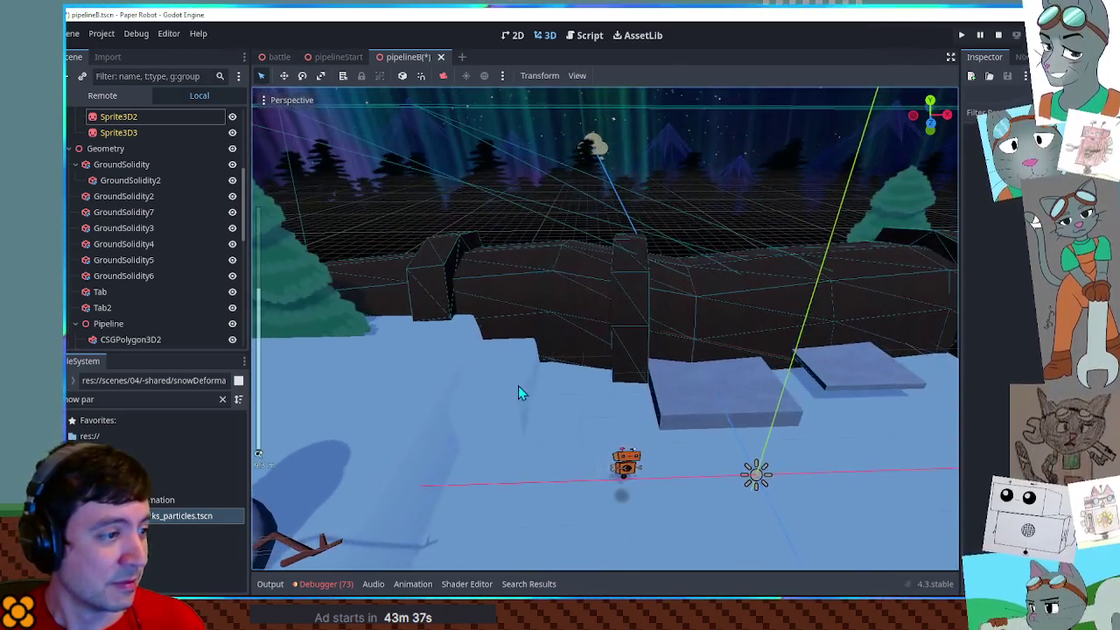
pyautogui.scroll(-5, 178, 336)
pyautogui.scroll(-5, 178, 333)
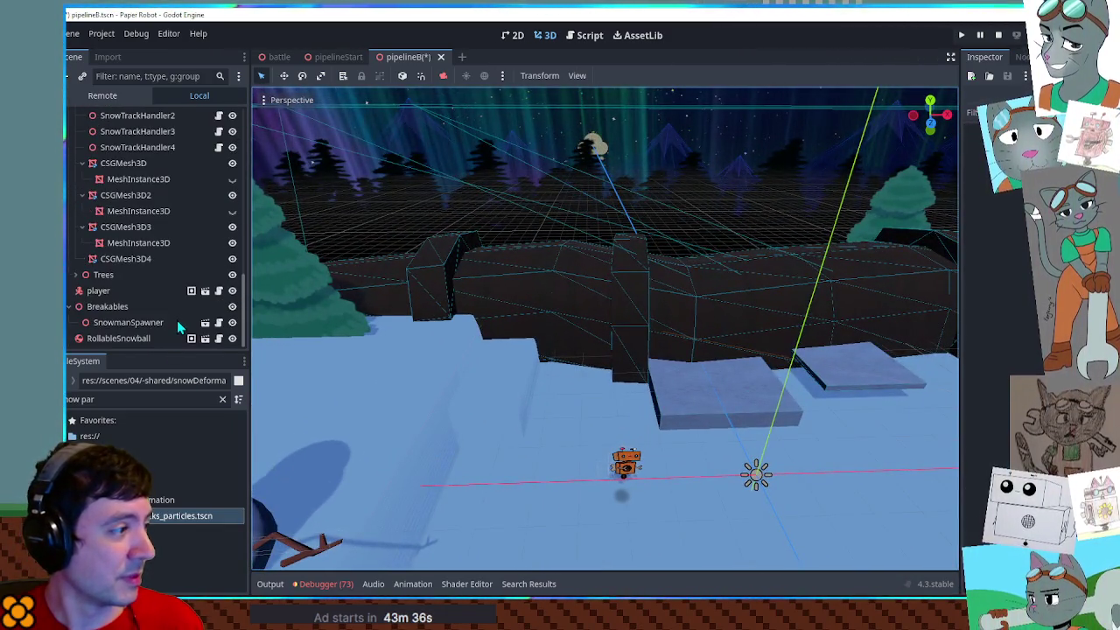
pyautogui.click(127, 259)
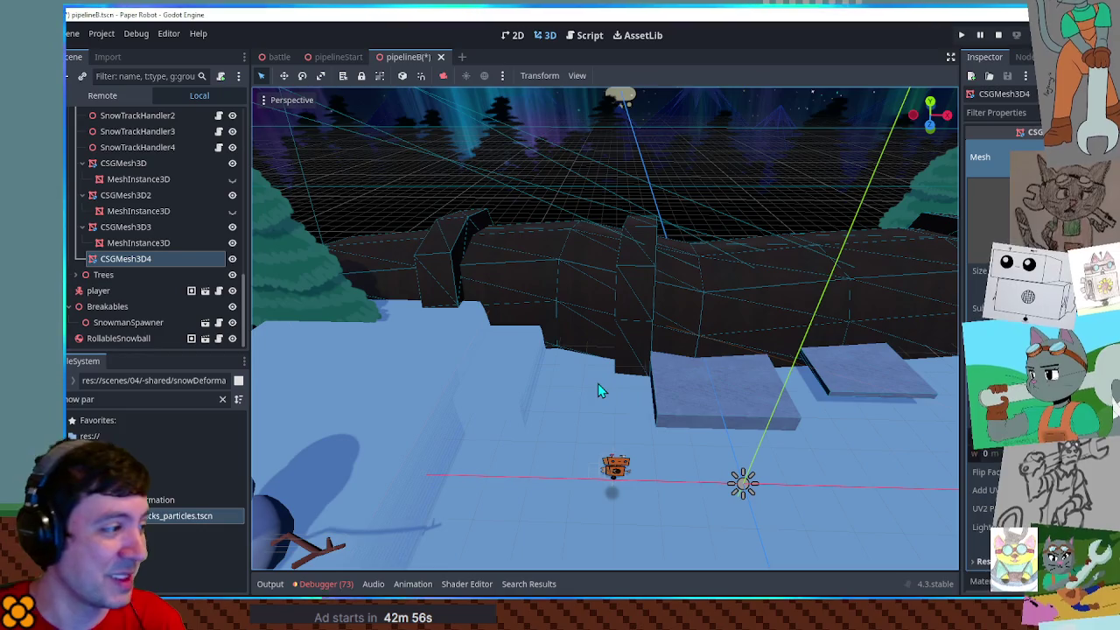
pyautogui.click(211, 398)
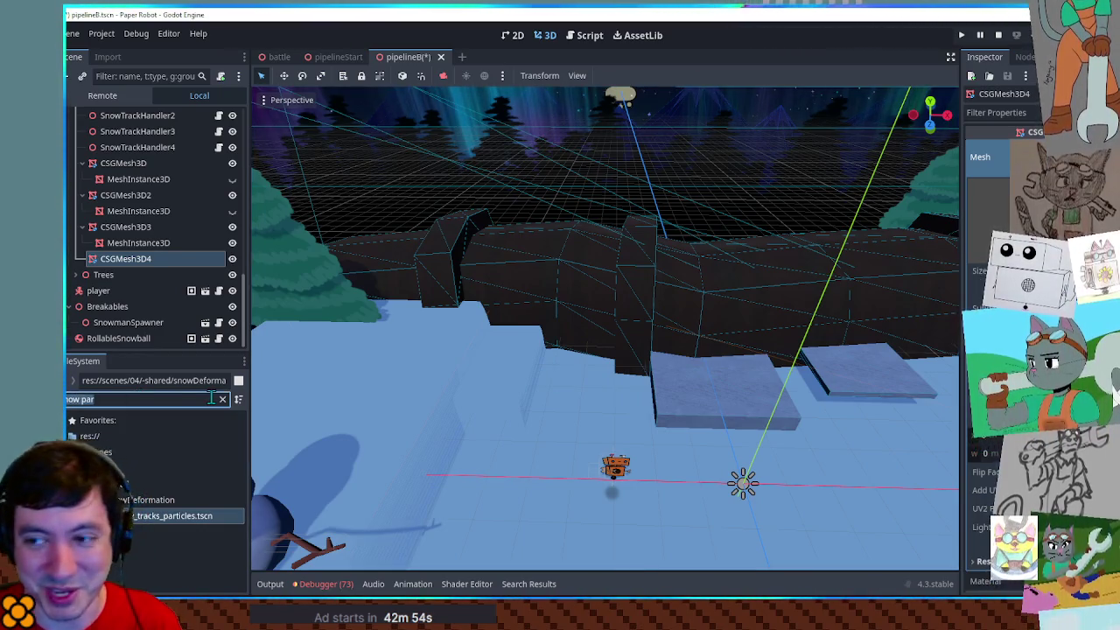